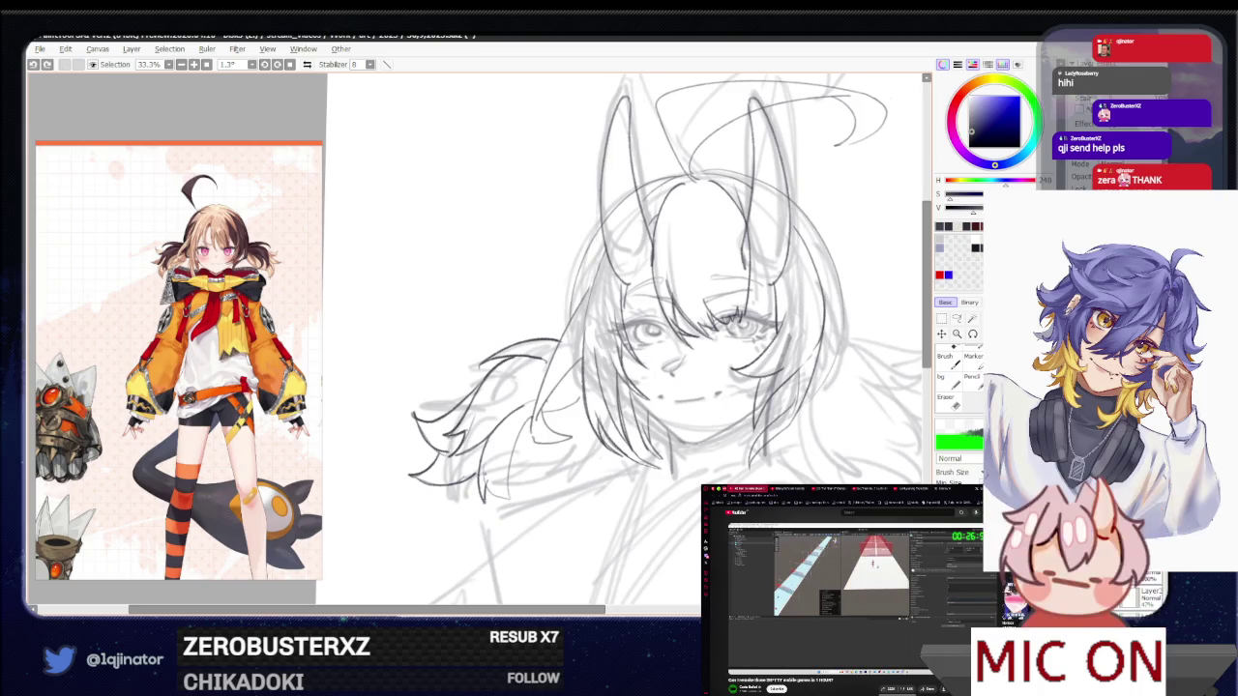
Sketch a short stroke, then mirror the canvas horizontally to check proportions
{"action": "left_click_drag", "start_coordinate": [487, 474], "coordinate": [498, 498]}
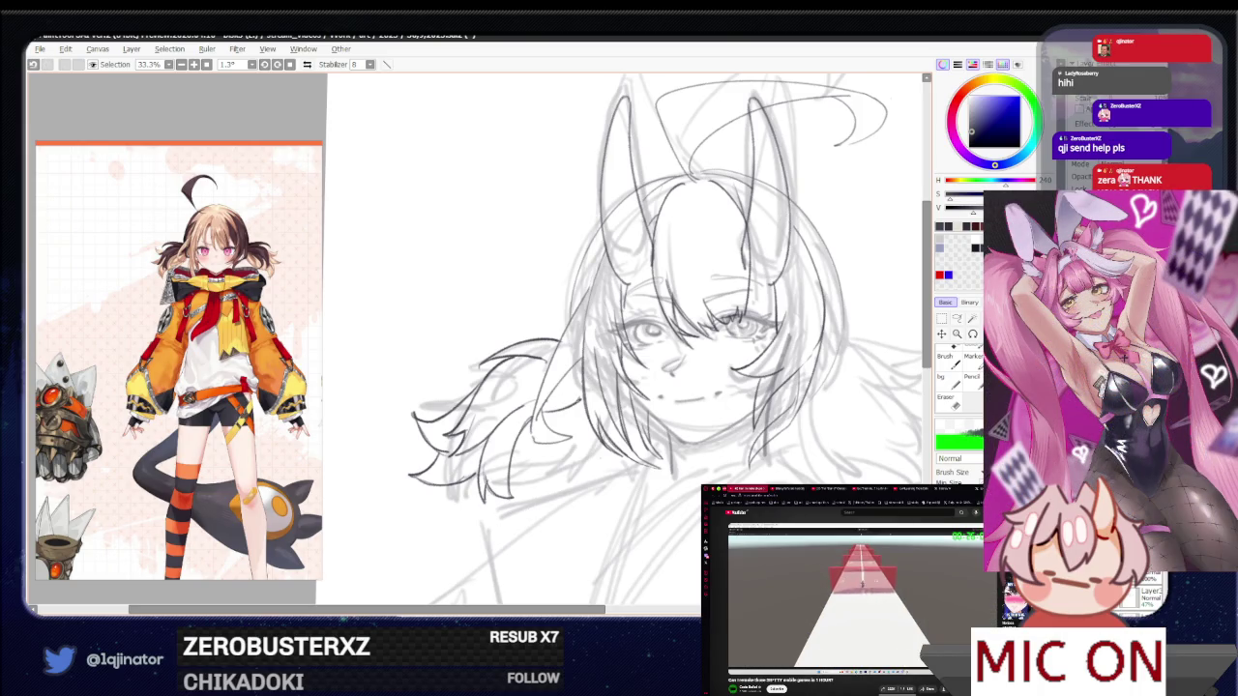
{"action": "left_click_drag", "start_coordinate": [515, 458], "coordinate": [553, 418]}
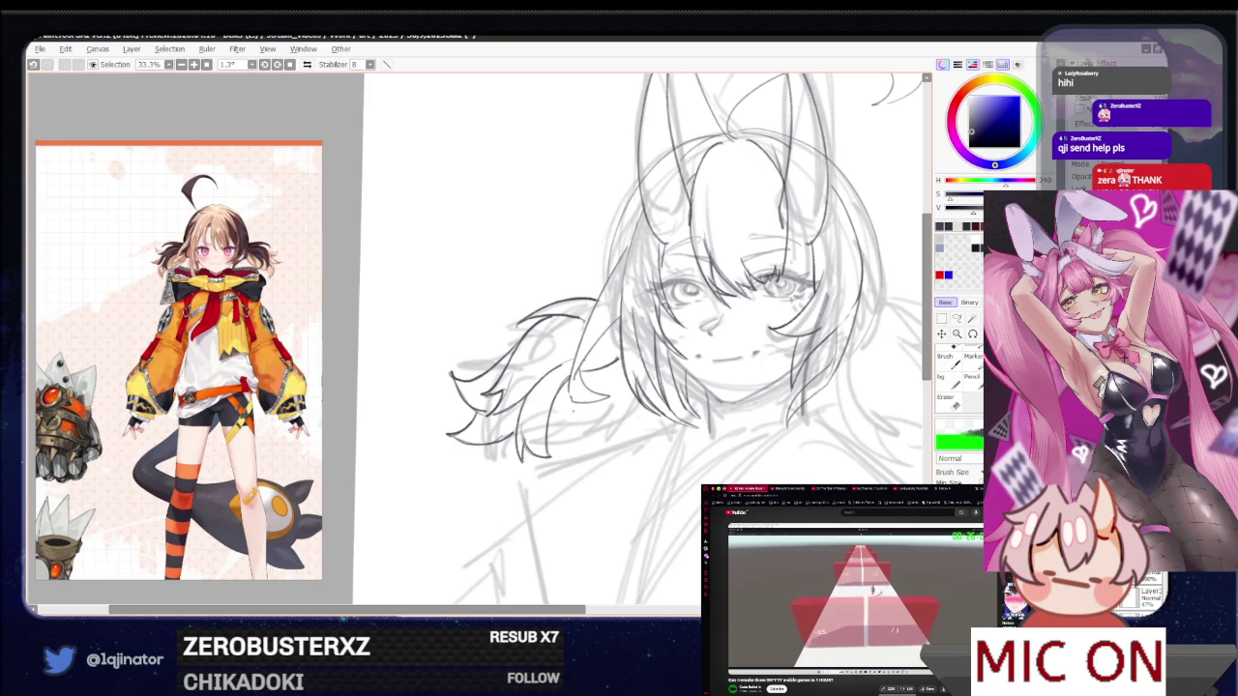
{"action": "key", "text": "h"}
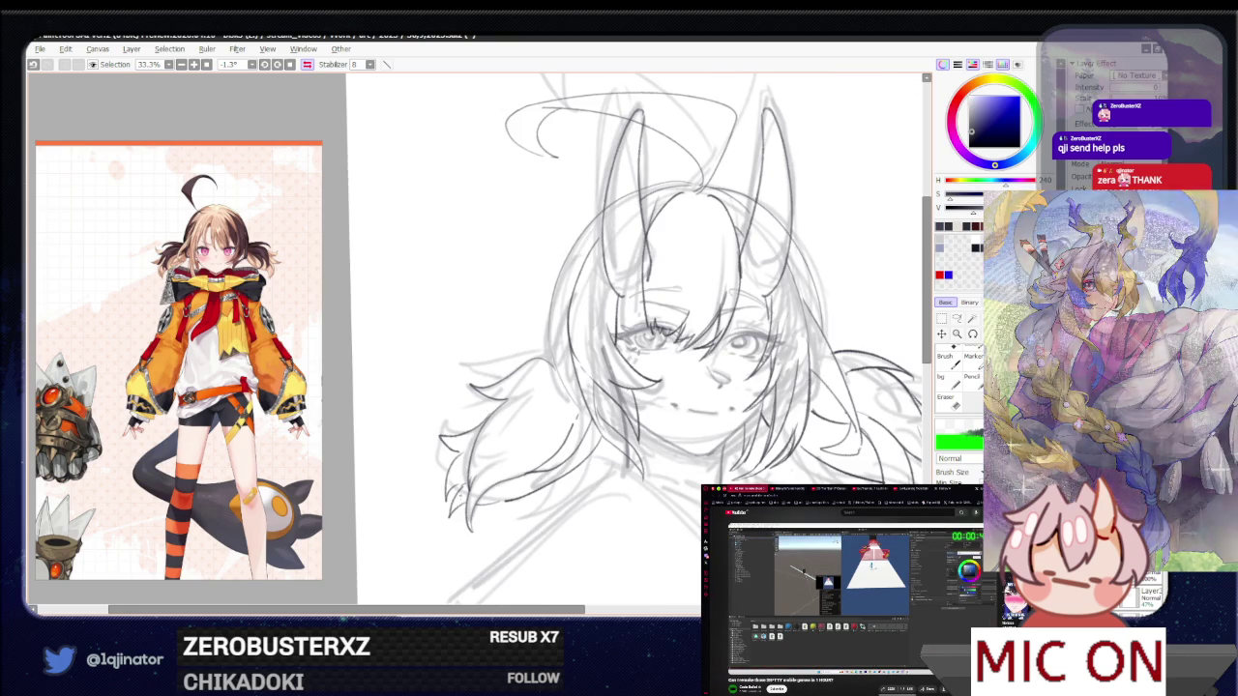
Undo the two stray short strokes and recentre the sketch
{"action": "key", "text": "ctrl+z"}
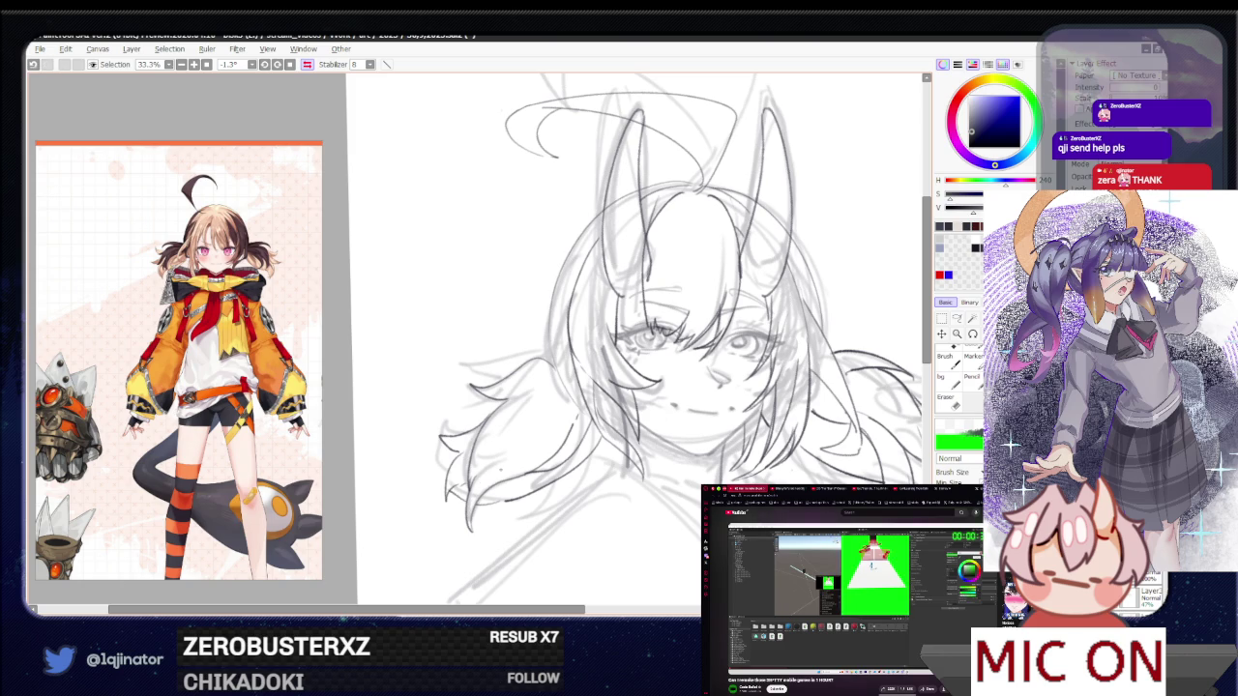
{"action": "key", "text": "ctrl+z"}
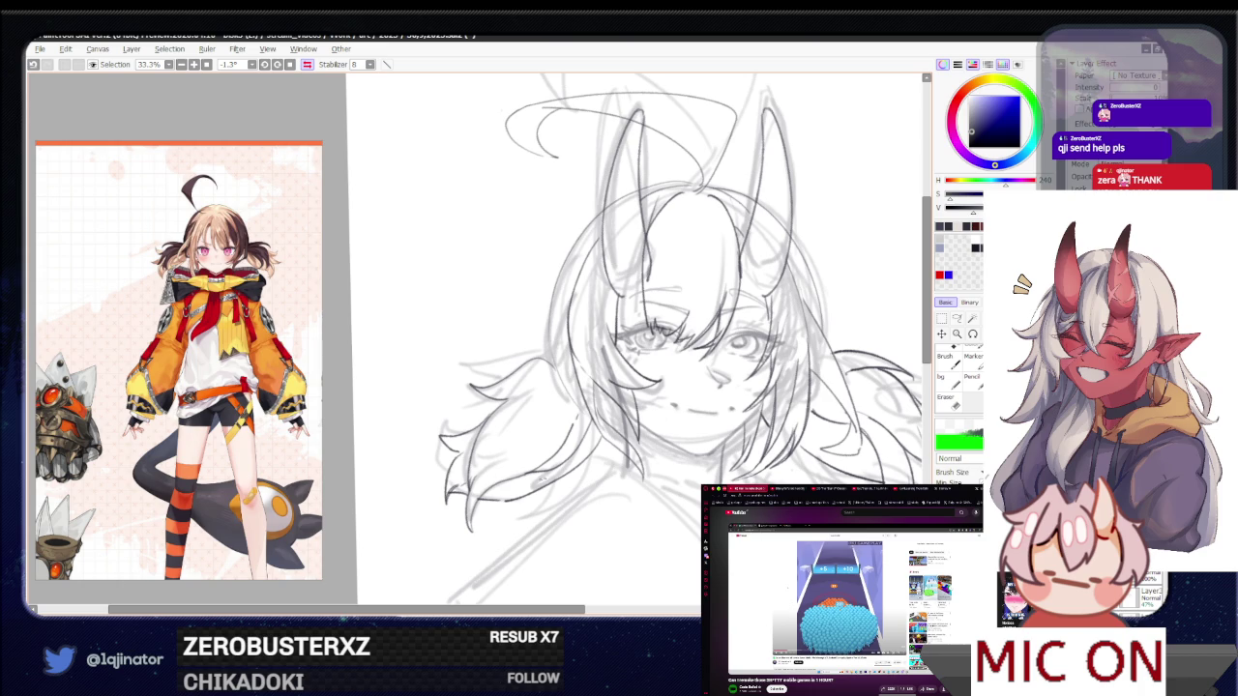
{"action": "left_click_drag", "start_coordinate": [561, 459], "coordinate": [548, 476]}
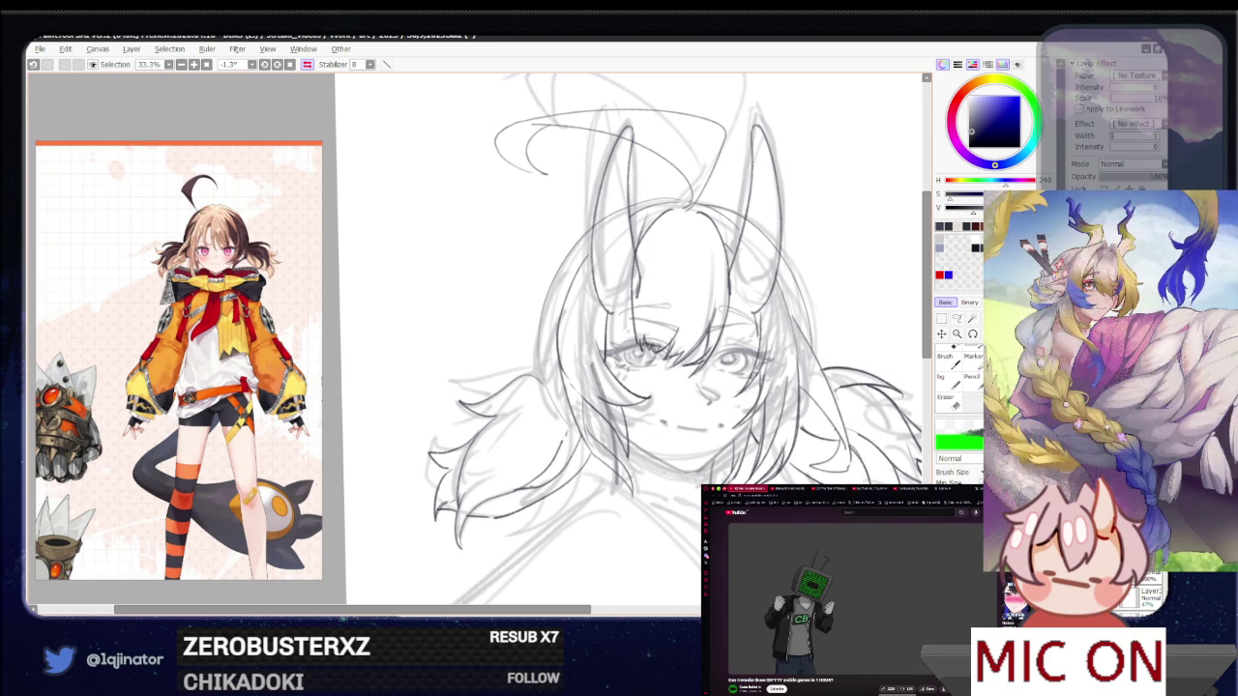
{"action": "left_click_drag", "start_coordinate": [635, 505], "coordinate": [630, 478]}
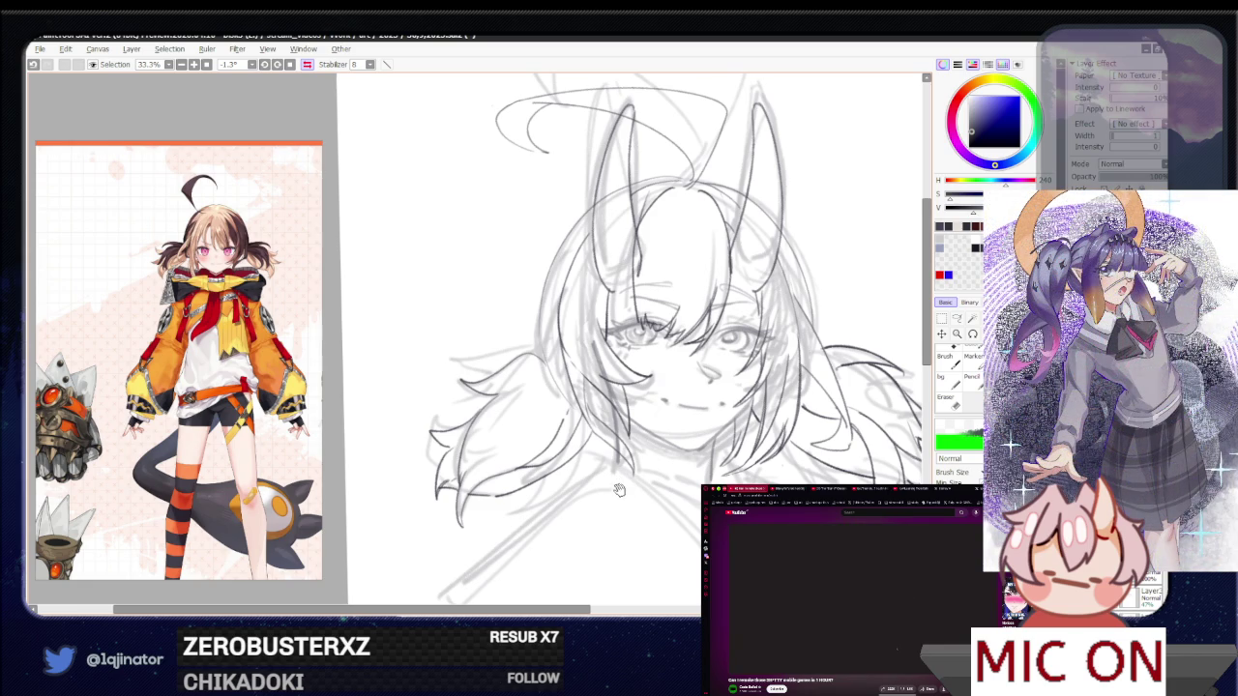
{"action": "left_click_drag", "start_coordinate": [619, 489], "coordinate": [617, 476]}
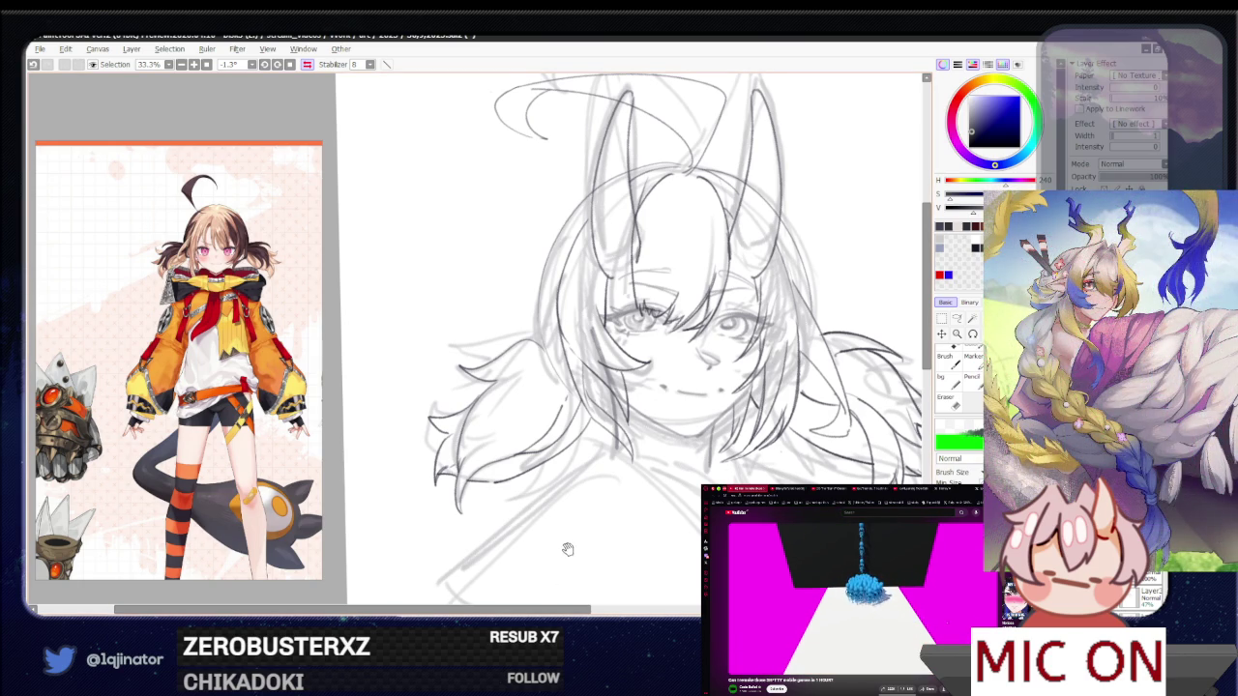
Draw a dark arc above the girl's head
{"action": "scroll", "coordinate": [568, 547], "scroll_direction": "down", "scroll_amount": 1}
{"action": "scroll", "coordinate": [548, 500], "scroll_direction": "down", "scroll_amount": 1}
{"action": "scroll", "coordinate": [581, 483], "scroll_direction": "down", "scroll_amount": 1}
{"action": "scroll", "coordinate": [639, 452], "scroll_direction": "down", "scroll_amount": 1}
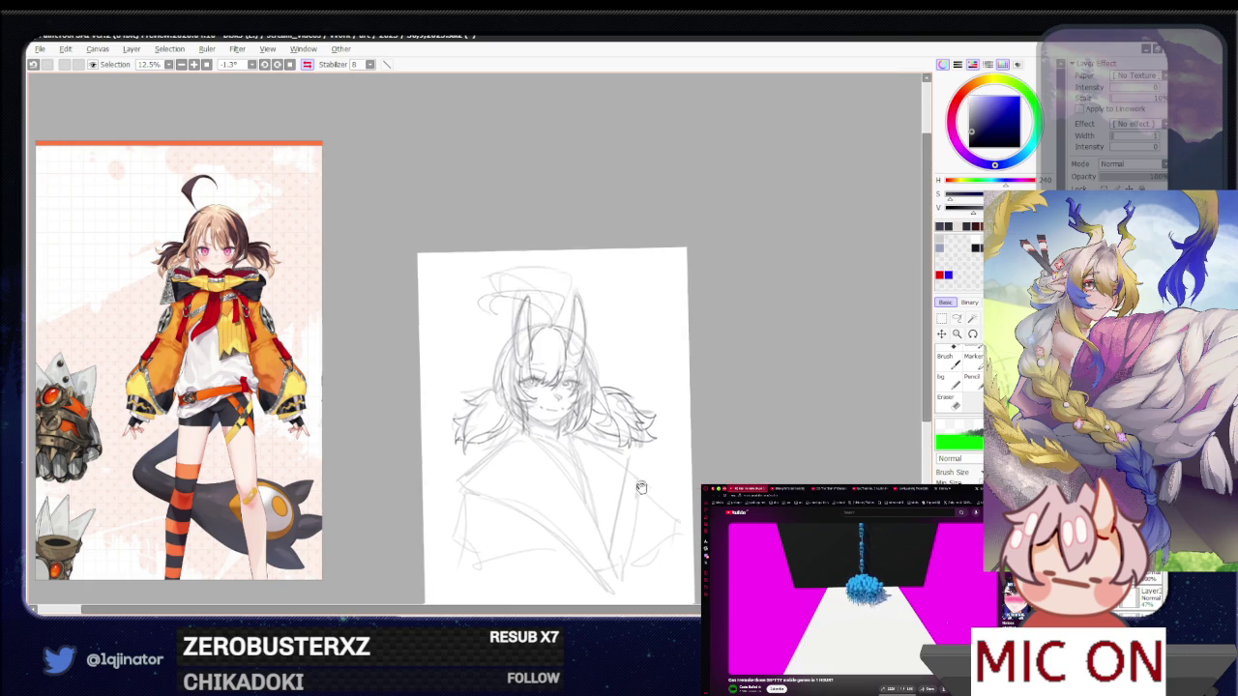
{"action": "scroll", "coordinate": [639, 452], "scroll_direction": "up", "scroll_amount": 2}
{"action": "scroll", "coordinate": [640, 452], "scroll_direction": "up", "scroll_amount": 1}
{"action": "left_click_drag", "start_coordinate": [532, 336], "coordinate": [711, 295]}
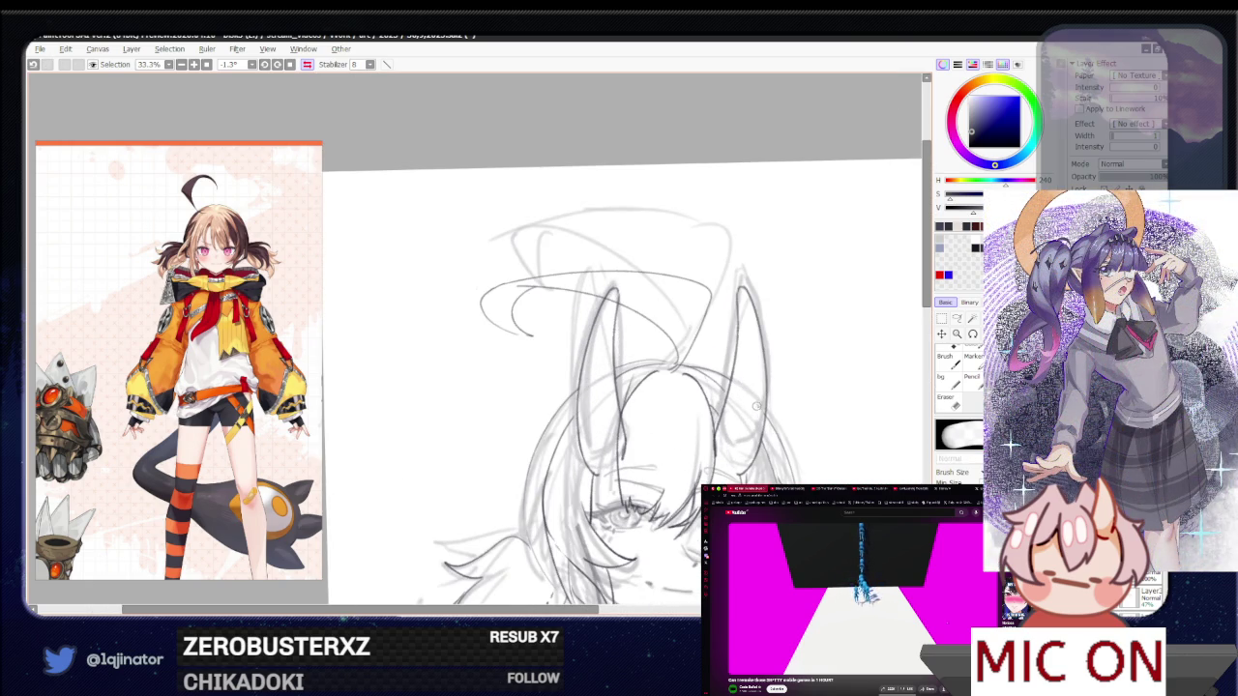
Flip the canvas back to its unmirrored orientation and recentre the sketch
{"action": "left_click_drag", "start_coordinate": [551, 463], "coordinate": [556, 399]}
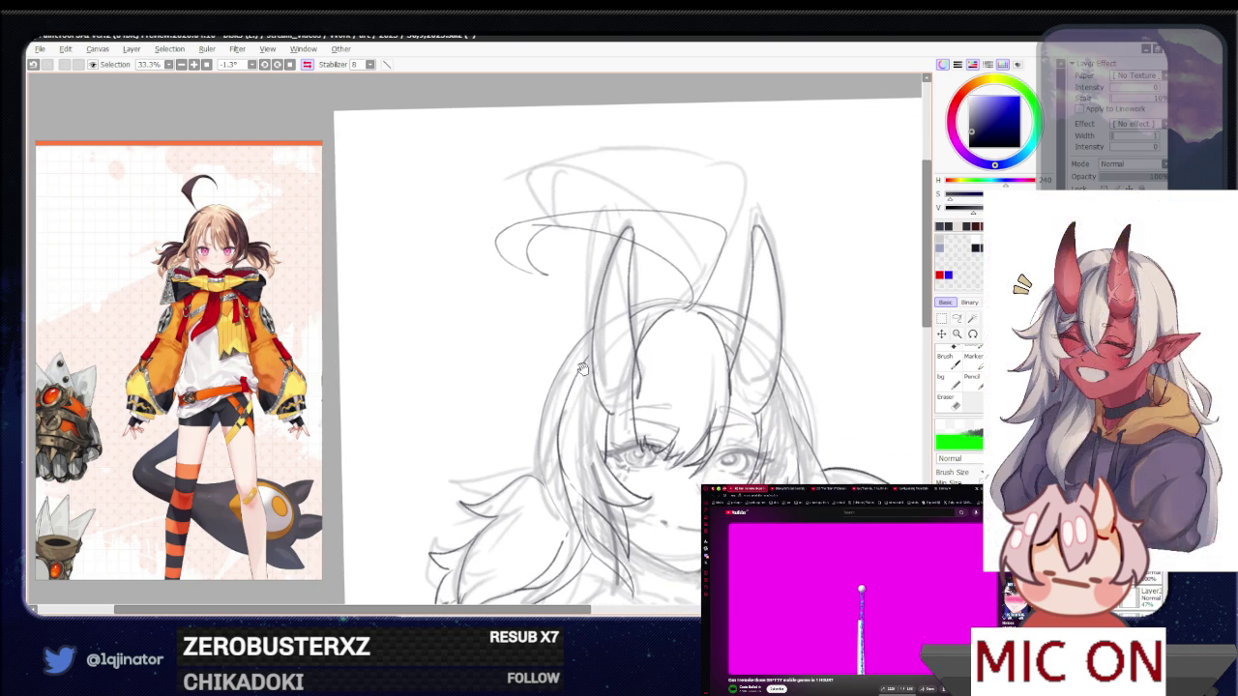
{"action": "key", "text": "h"}
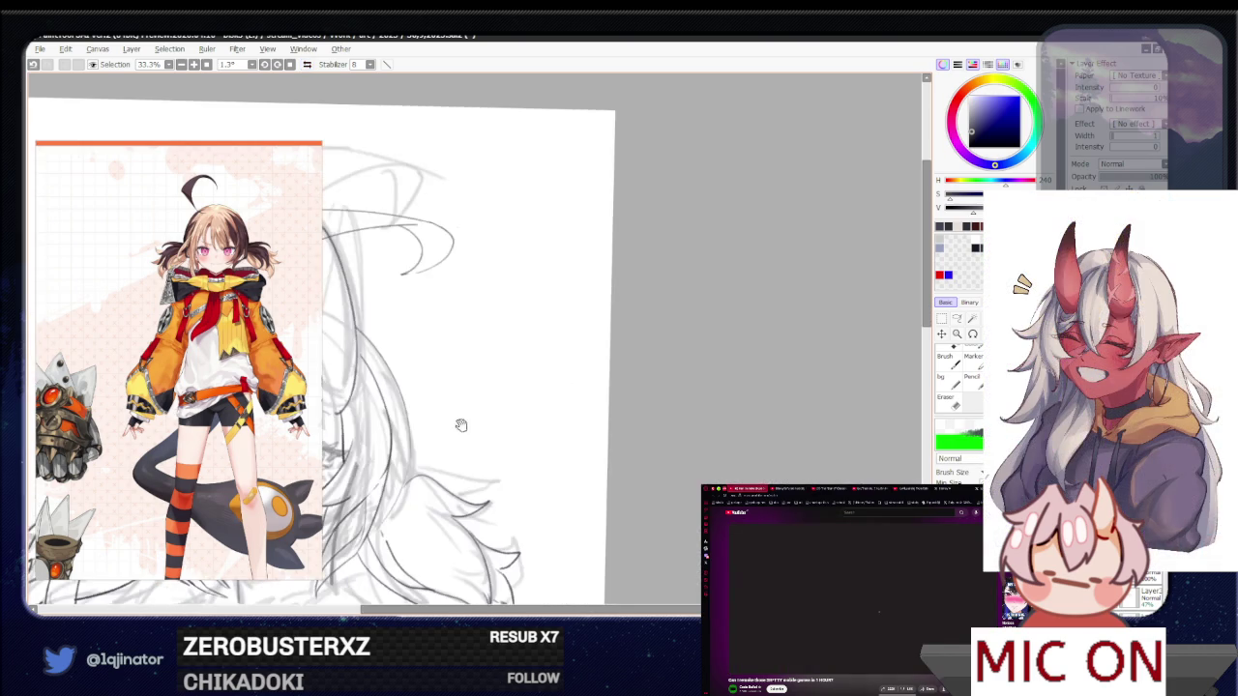
{"action": "left_click_drag", "start_coordinate": [483, 414], "coordinate": [733, 391]}
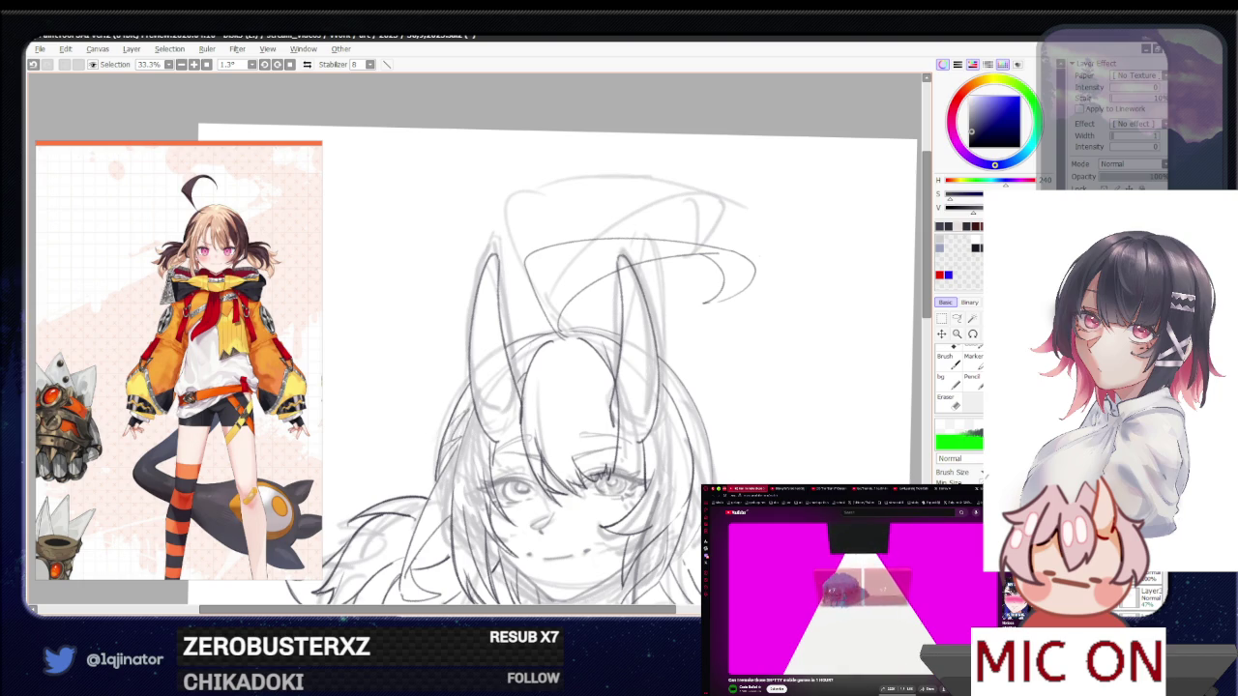
Tilt the canvas view slightly, then straighten it back upright
{"action": "left_click_drag", "start_coordinate": [581, 387], "coordinate": [523, 360]}
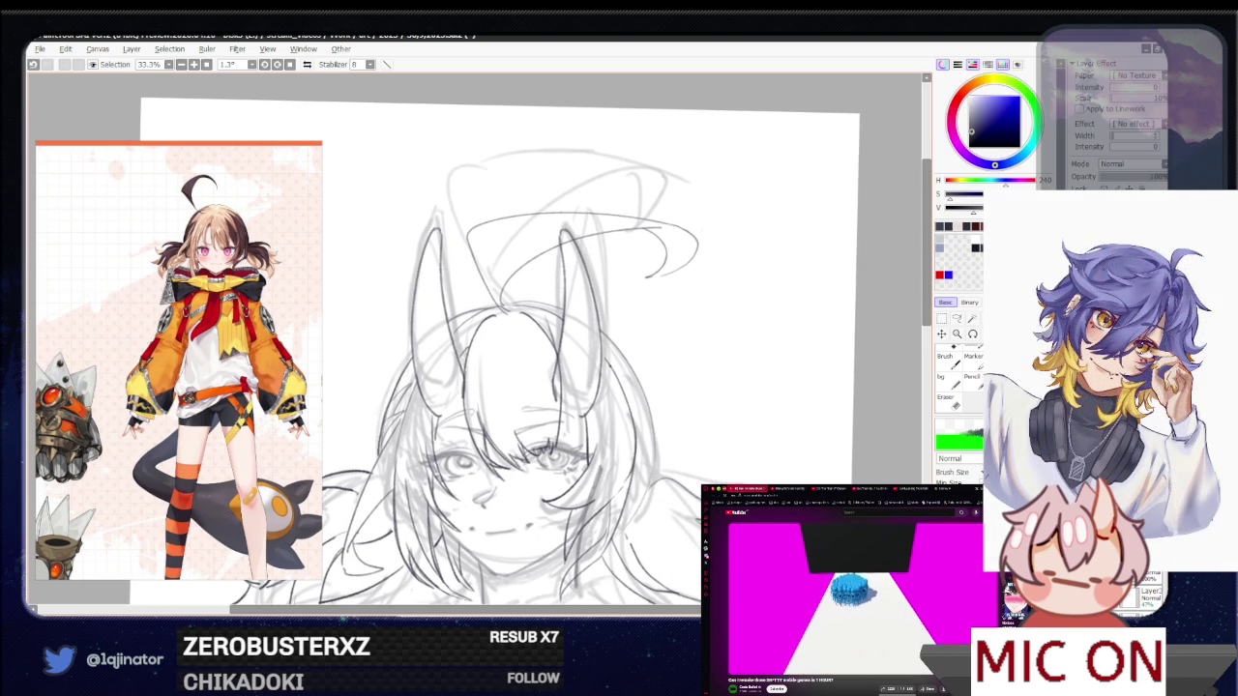
{"action": "left_click_drag", "start_coordinate": [490, 440], "coordinate": [568, 474]}
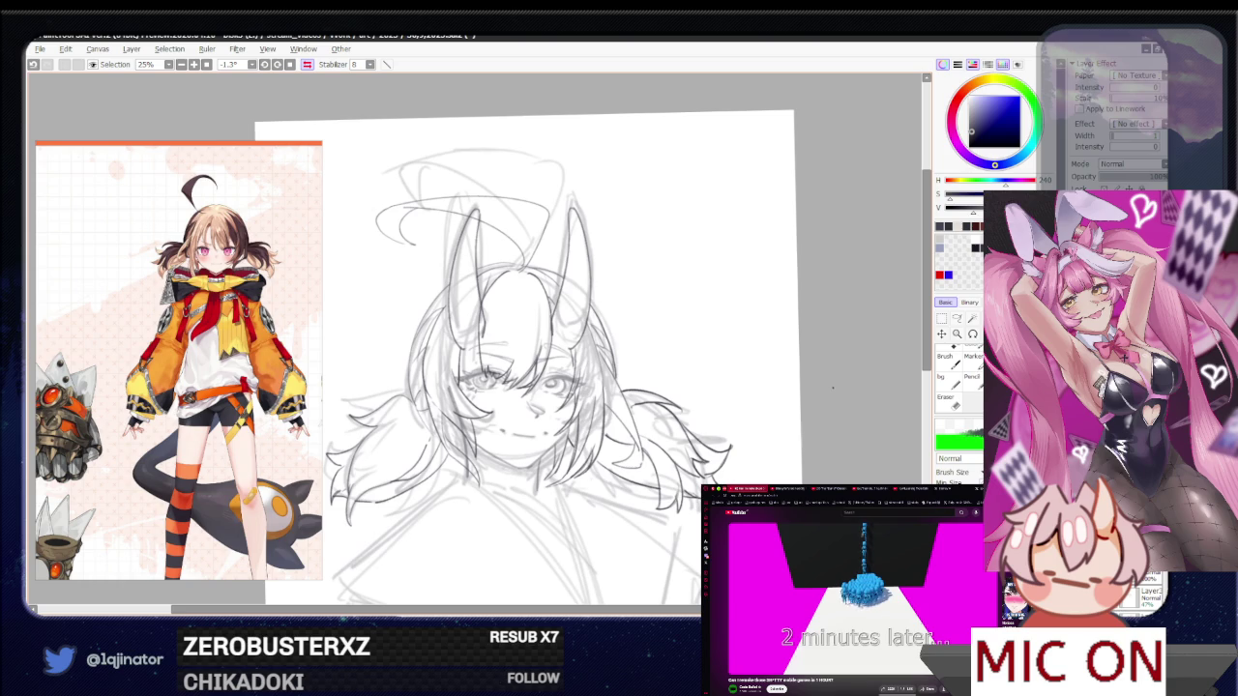
{"action": "left_click_drag", "start_coordinate": [843, 394], "coordinate": [817, 430]}
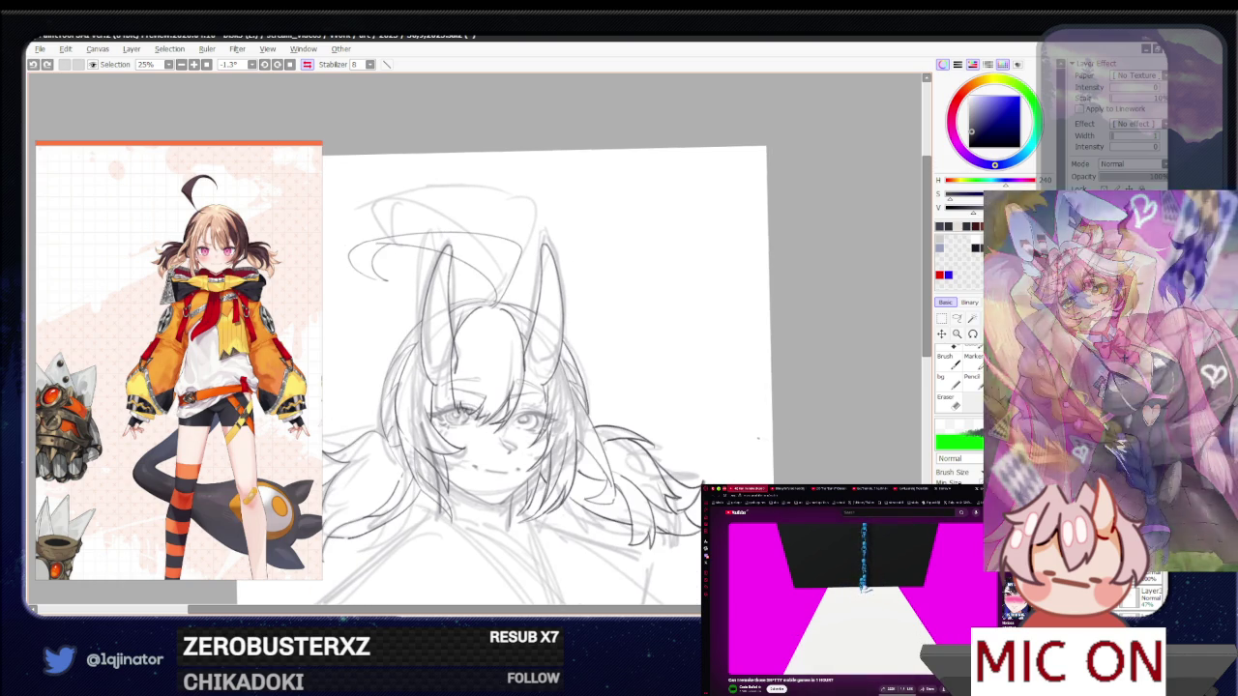
{"action": "key", "text": "h"}
{"action": "scroll", "coordinate": [429, 382], "scroll_direction": "up", "scroll_amount": 1}
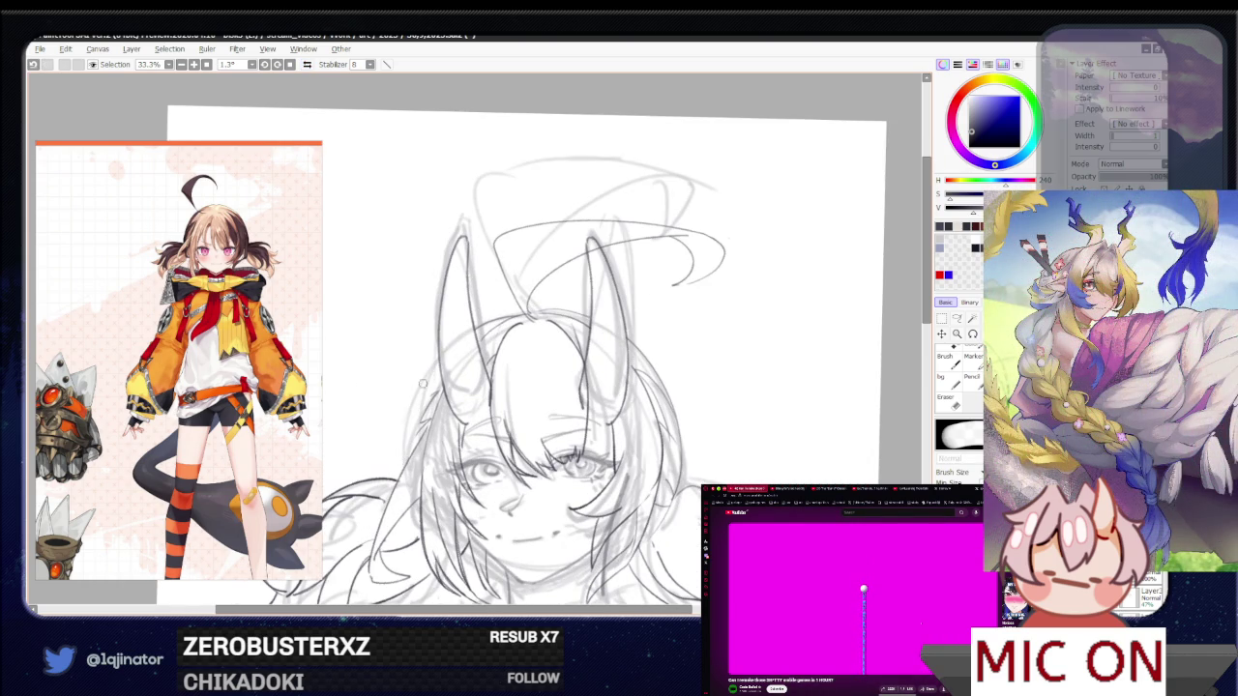
Switch from the Eraser back to the drawing brush and reposition the sketch
{"action": "key", "text": "e"}
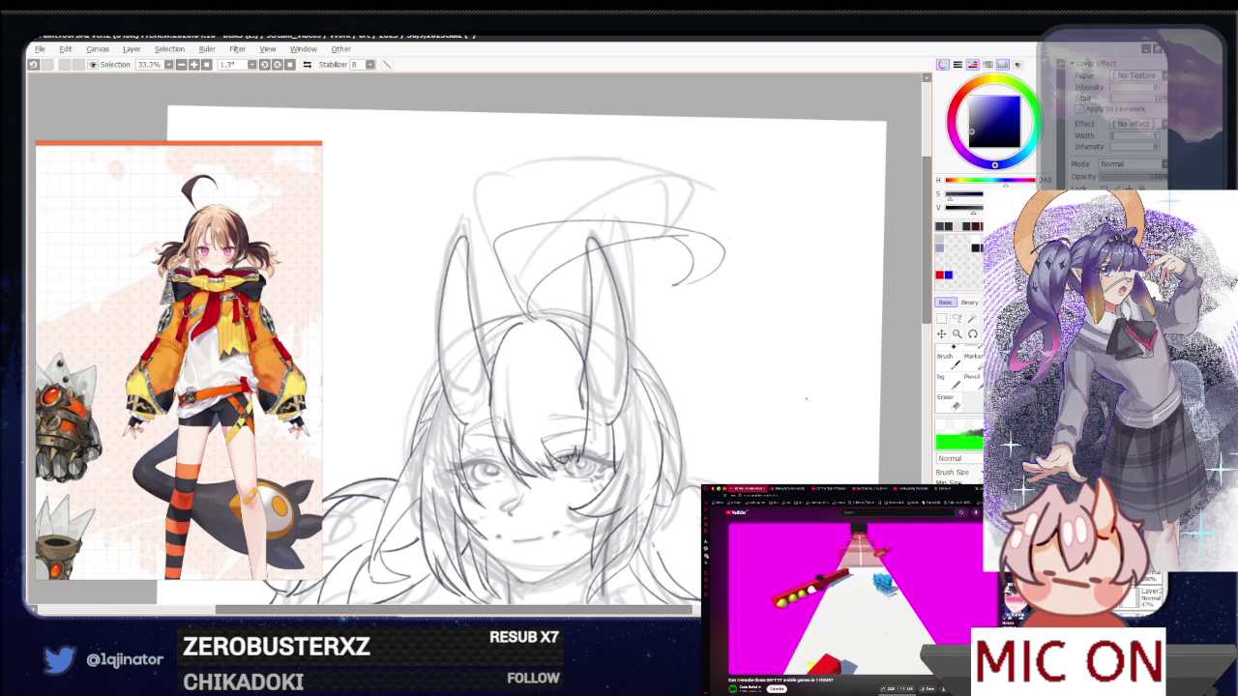
{"action": "left_click_drag", "start_coordinate": [806, 397], "coordinate": [758, 348]}
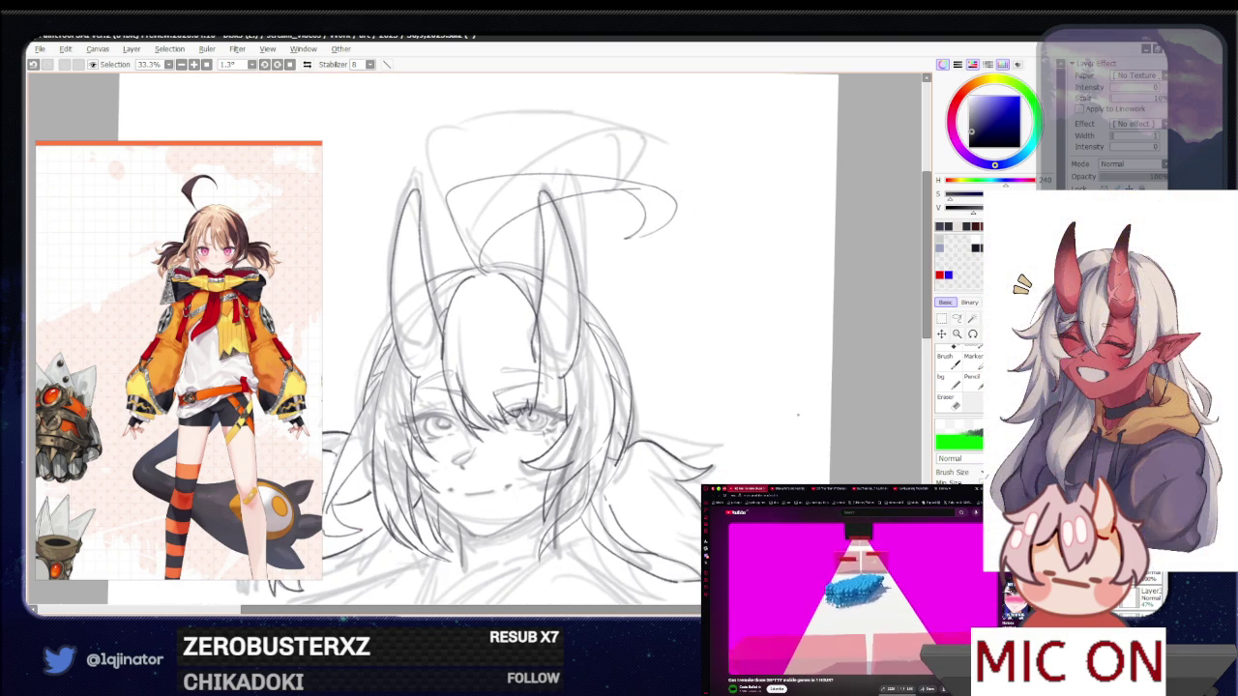
{"action": "scroll", "coordinate": [713, 415], "scroll_direction": "up", "scroll_amount": 2}
{"action": "scroll", "coordinate": [664, 415], "scroll_direction": "up", "scroll_amount": 2}
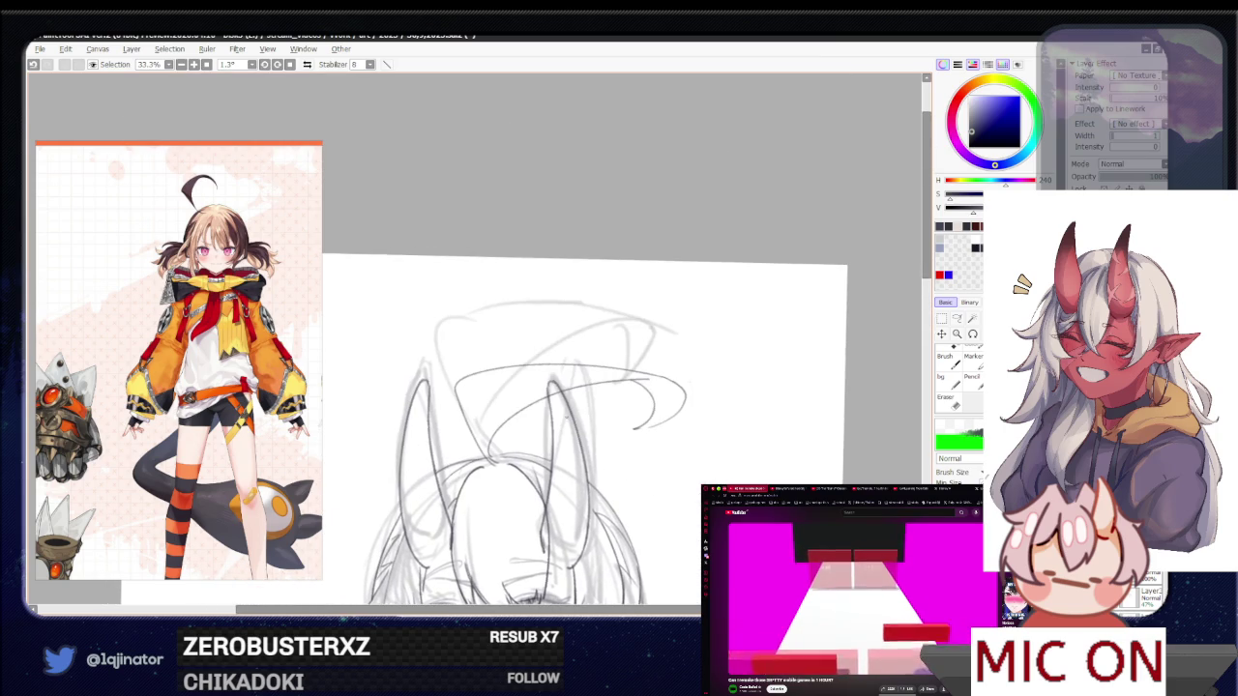
{"action": "scroll", "coordinate": [673, 466], "scroll_direction": "down", "scroll_amount": 1}
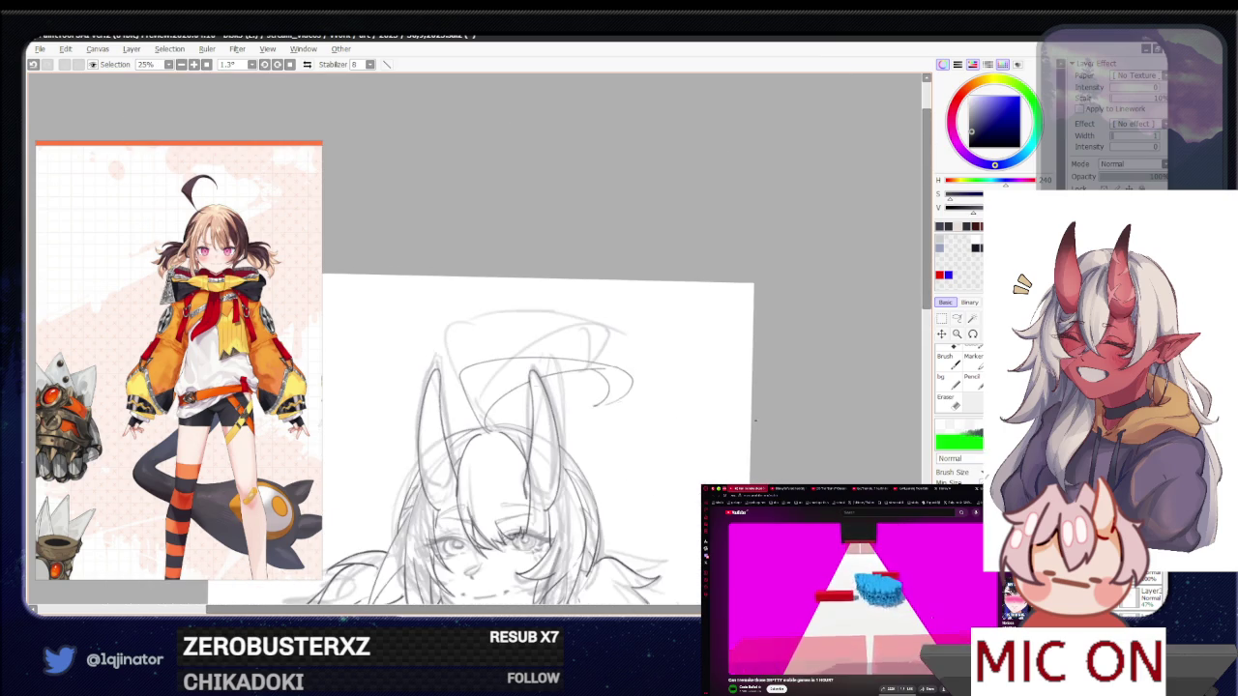
{"action": "left_click_drag", "start_coordinate": [673, 465], "coordinate": [683, 387]}
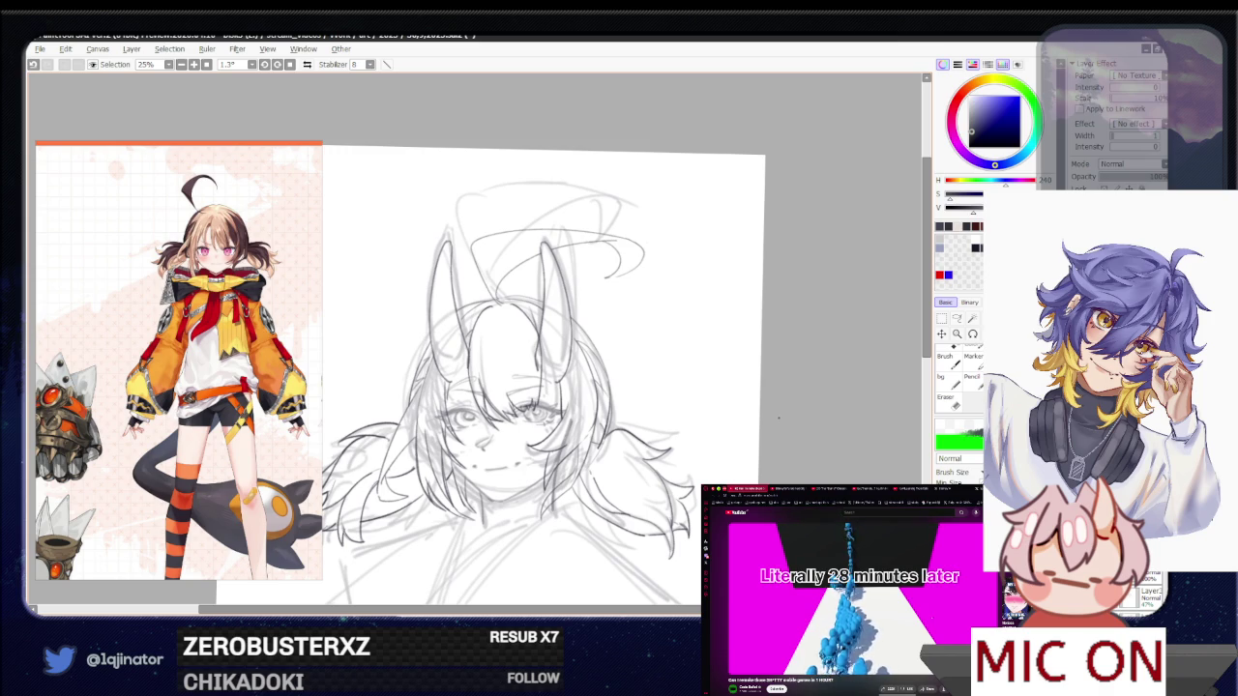
Shift the sketch view upward and toggle between the Eraser and the drawing brush
{"action": "mouse_move", "coordinate": [605, 556]}
{"action": "left_mouse_down"}
{"action": "mouse_move", "coordinate": [635, 469]}
{"action": "mouse_move", "coordinate": [640, 523]}
{"action": "left_mouse_up"}
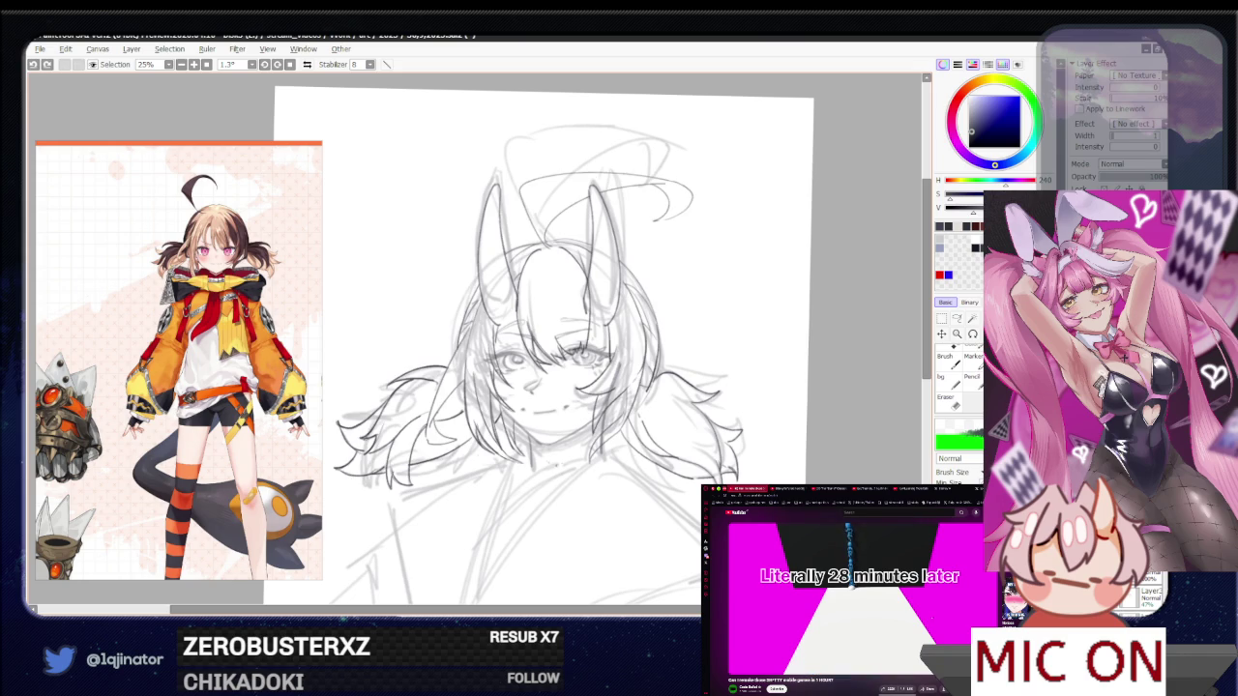
{"action": "key", "text": "e"}
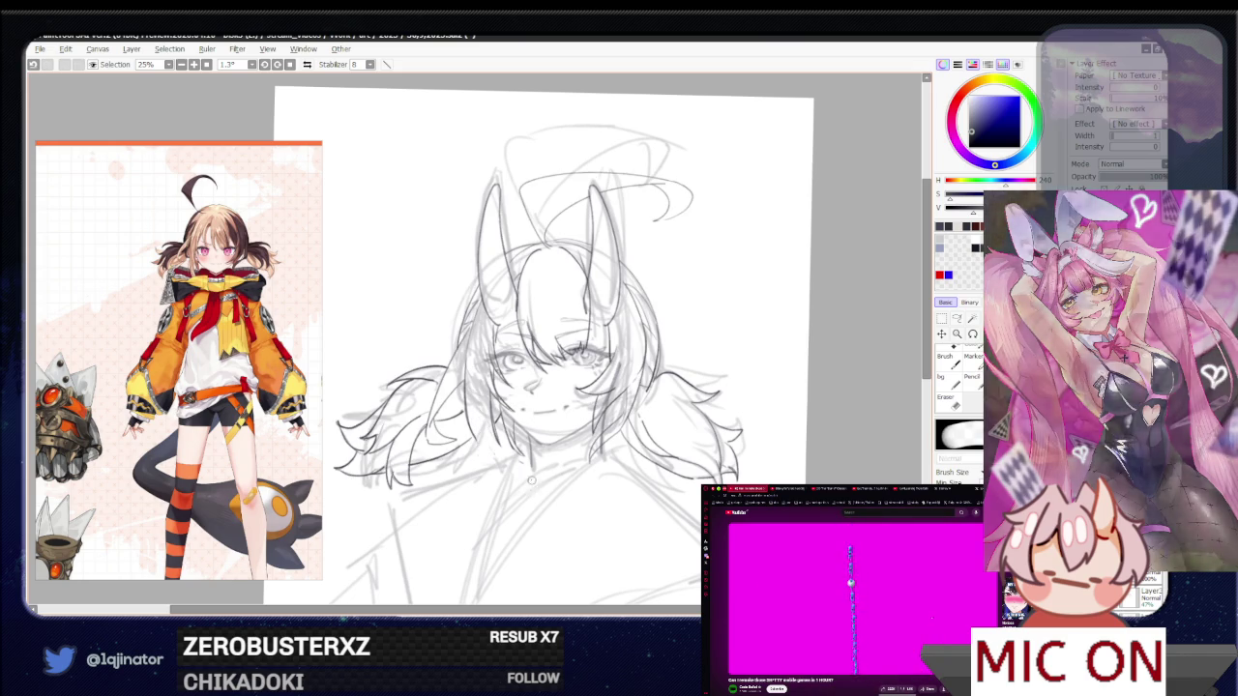
{"action": "key", "text": "e"}
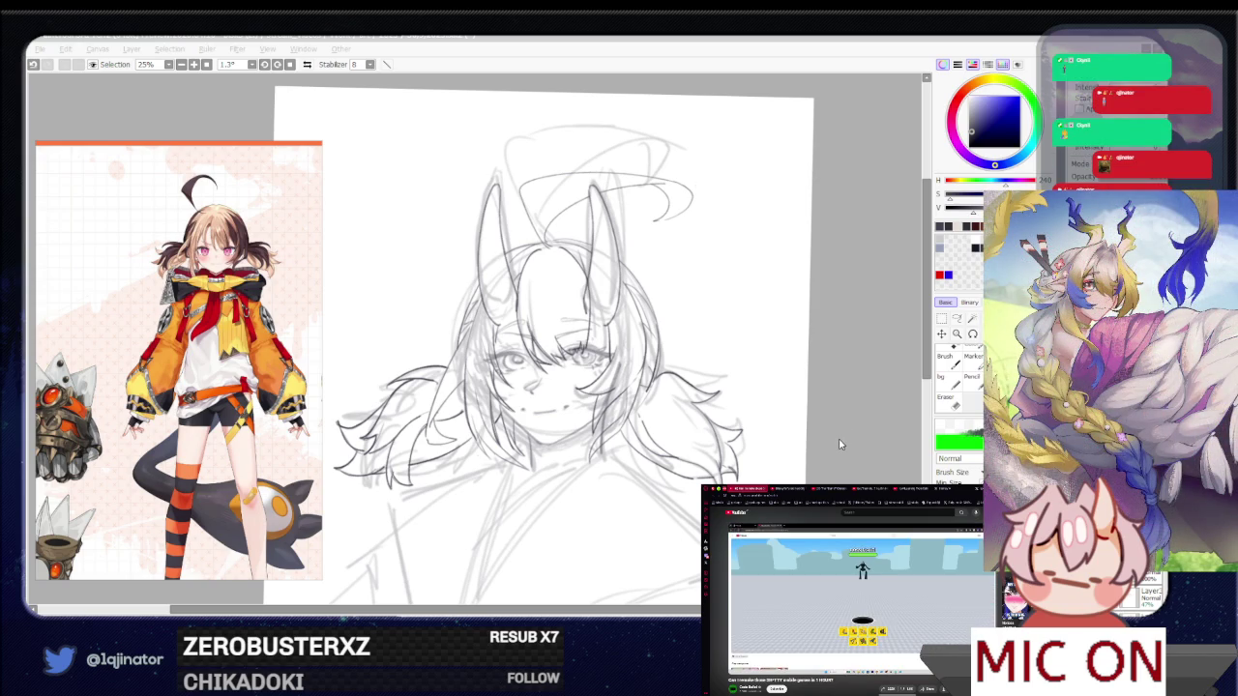
Move the oni girl sketch to the right and flip the view horizontally
{"action": "mouse_move", "coordinate": [599, 531]}
{"action": "left_mouse_down"}
{"action": "mouse_move", "coordinate": [658, 520]}
{"action": "mouse_move", "coordinate": [632, 617]}
{"action": "left_mouse_up"}
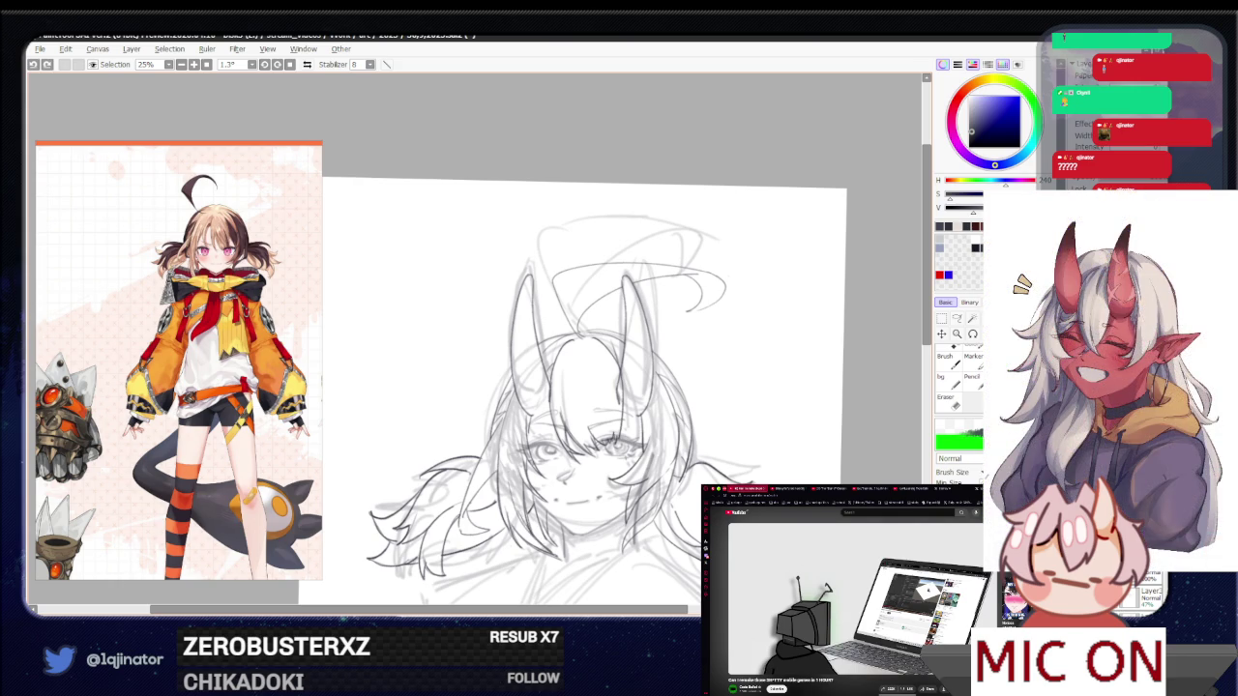
{"action": "scroll", "coordinate": [765, 474], "scroll_direction": "down", "scroll_amount": 2}
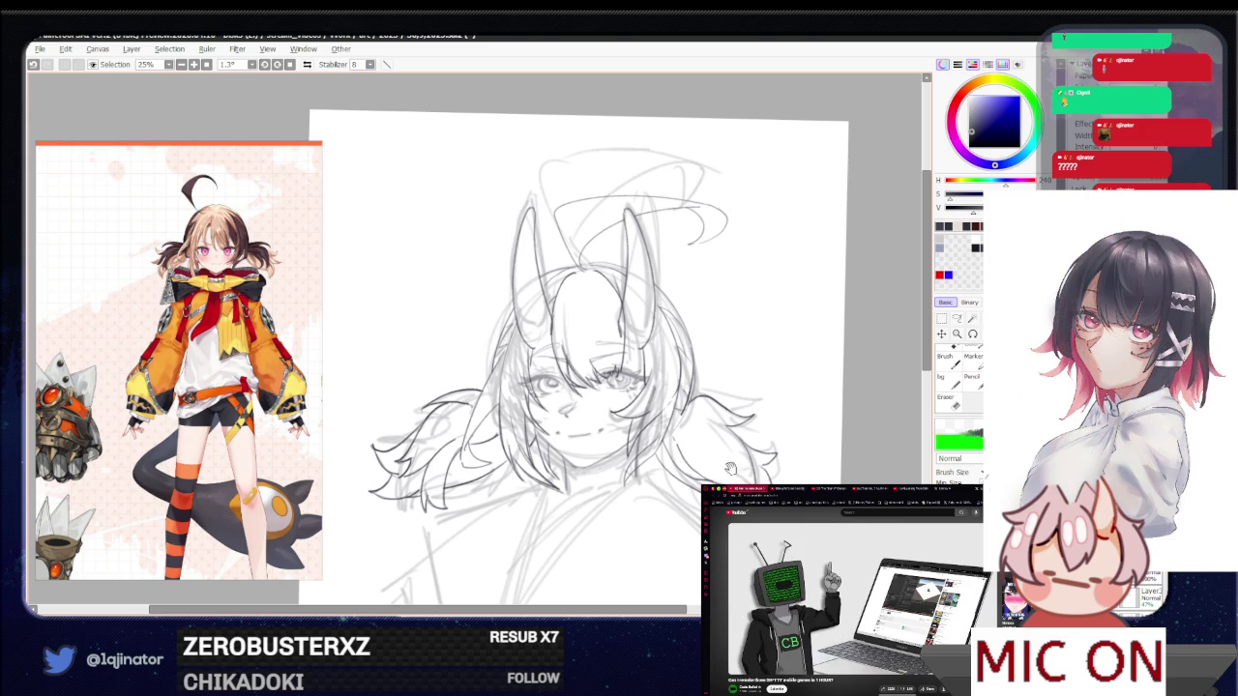
{"action": "scroll", "coordinate": [580, 367], "scroll_direction": "up", "scroll_amount": 2}
{"action": "key", "text": "h"}
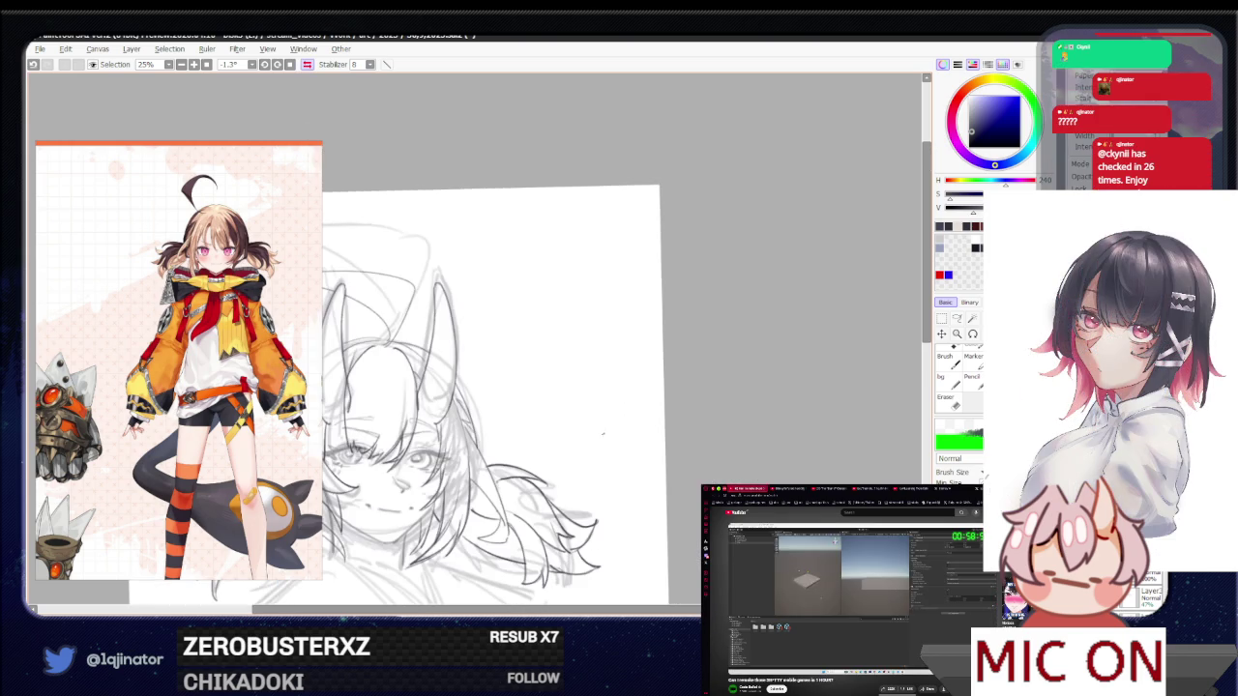
{"action": "left_click_drag", "start_coordinate": [564, 492], "coordinate": [592, 497]}
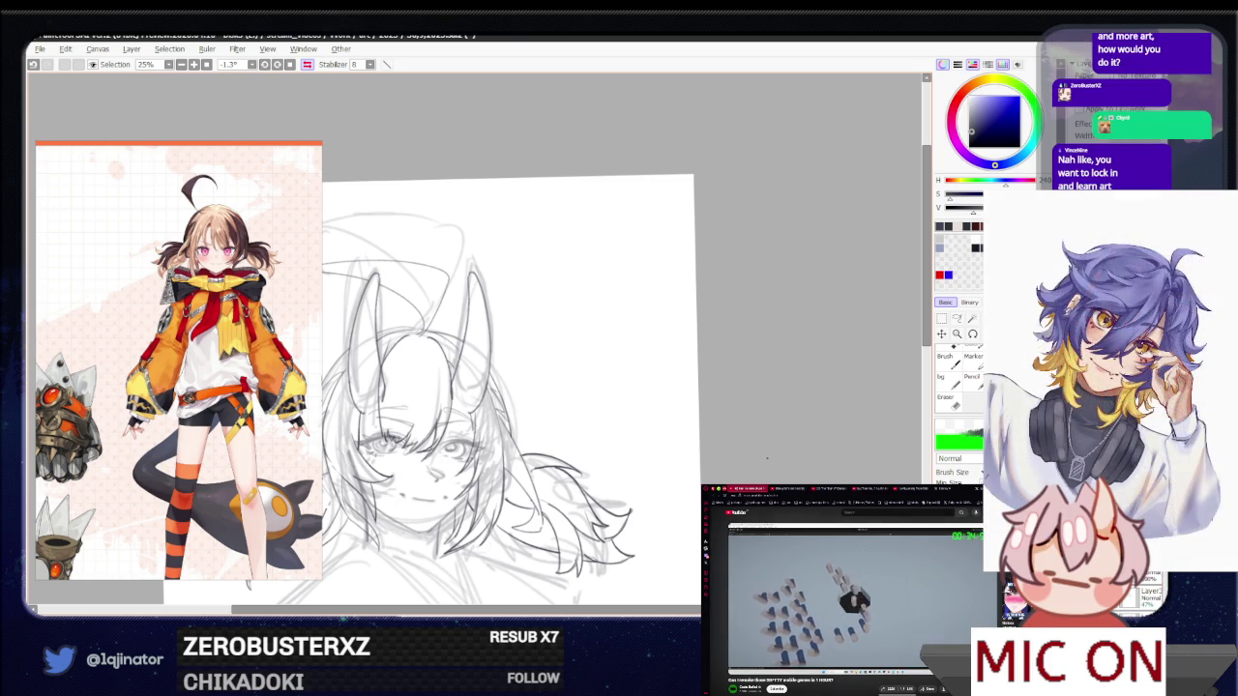
{"action": "mouse_move", "coordinate": [649, 519]}
{"action": "left_mouse_down"}
{"action": "mouse_move", "coordinate": [730, 435]}
{"action": "mouse_move", "coordinate": [816, 503]}
{"action": "left_mouse_up"}
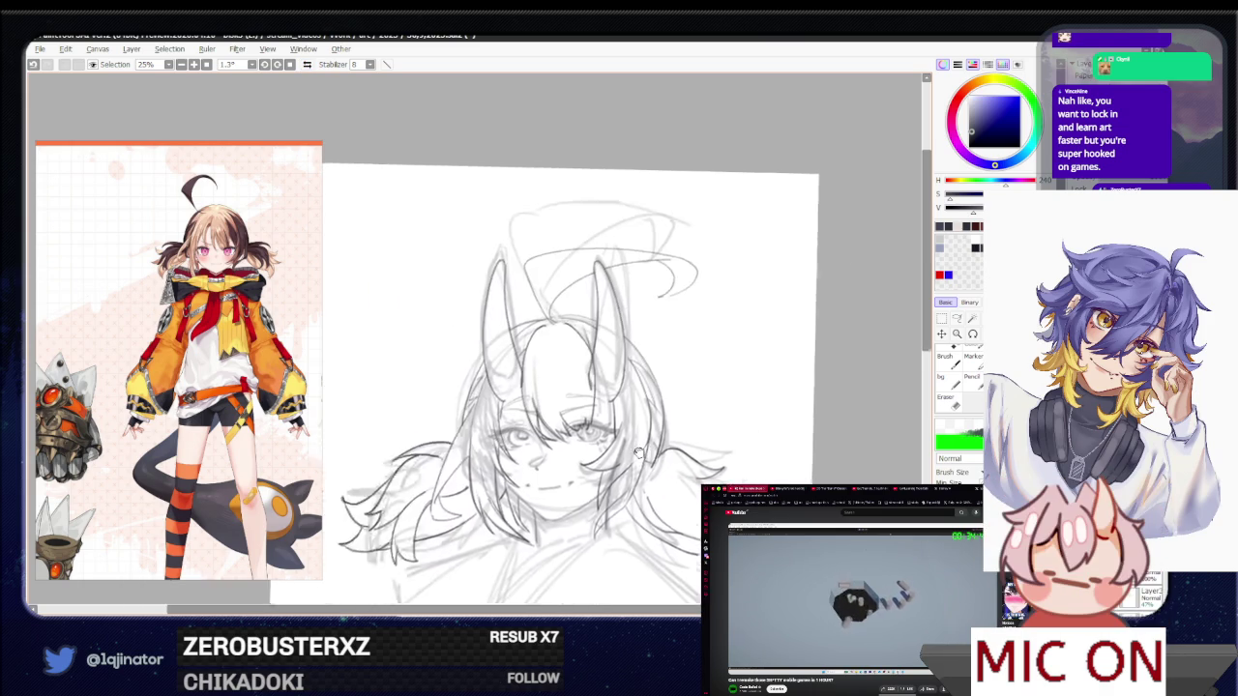
{"action": "scroll", "coordinate": [590, 462], "scroll_direction": "up", "scroll_amount": 2}
{"action": "left_click_drag", "start_coordinate": [590, 462], "coordinate": [599, 409]}
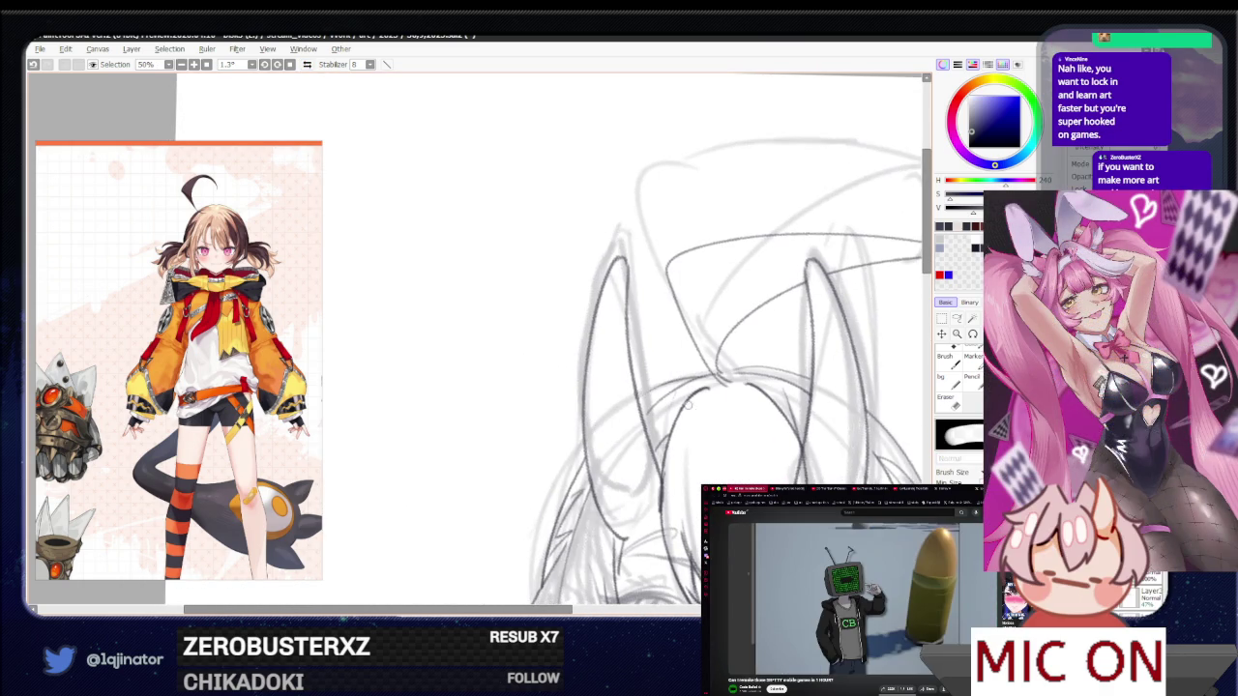
{"action": "scroll", "coordinate": [677, 401], "scroll_direction": "down", "scroll_amount": 3}
{"action": "scroll", "coordinate": [748, 357], "scroll_direction": "up", "scroll_amount": 2}
{"action": "scroll", "coordinate": [749, 357], "scroll_direction": "up", "scroll_amount": 2}
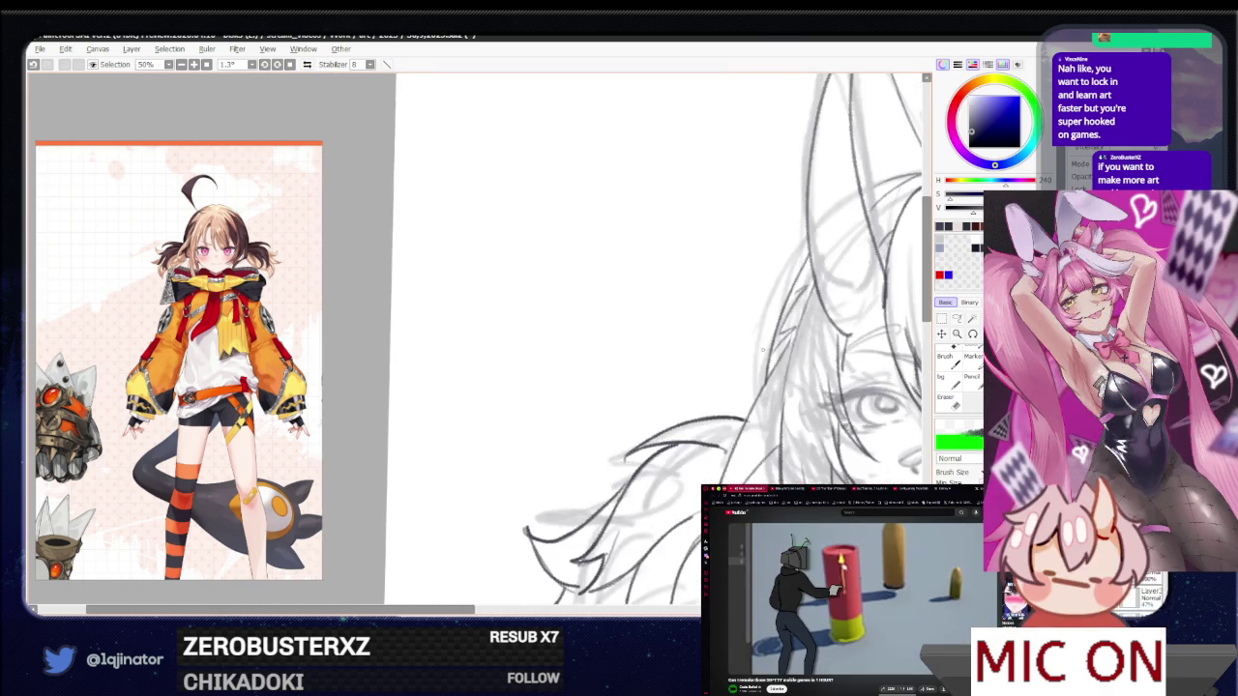
{"action": "left_click_drag", "start_coordinate": [748, 356], "coordinate": [594, 401]}
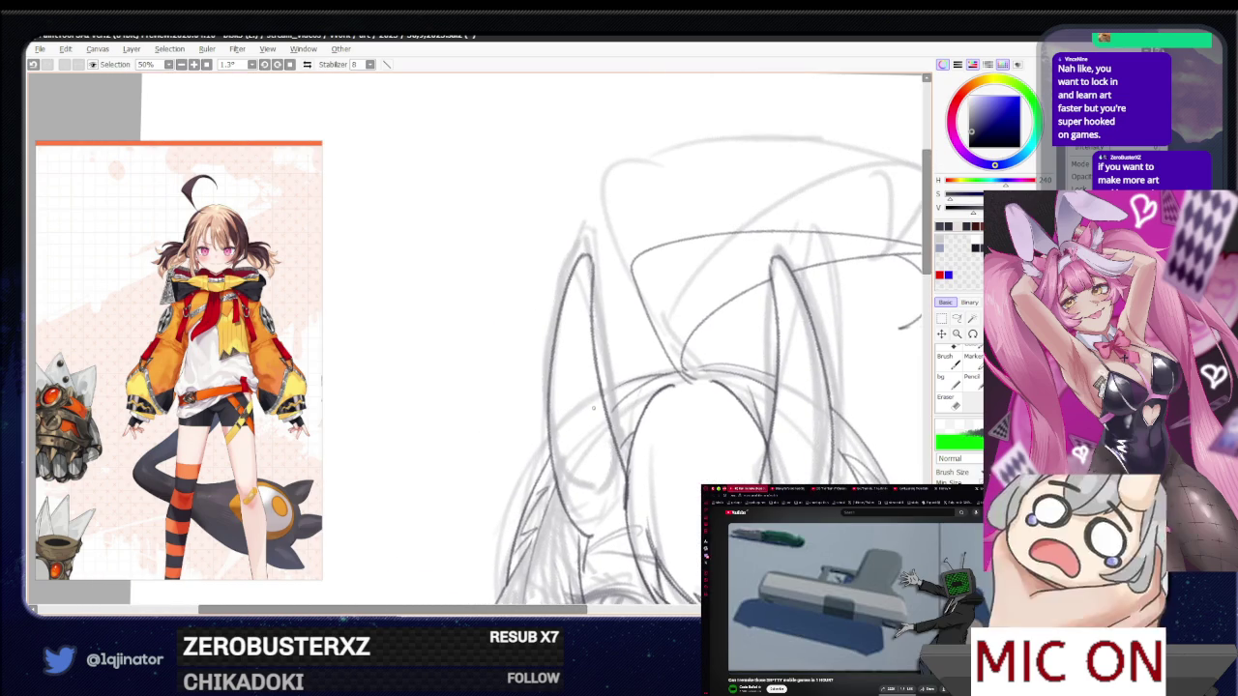
{"action": "key", "text": "e"}
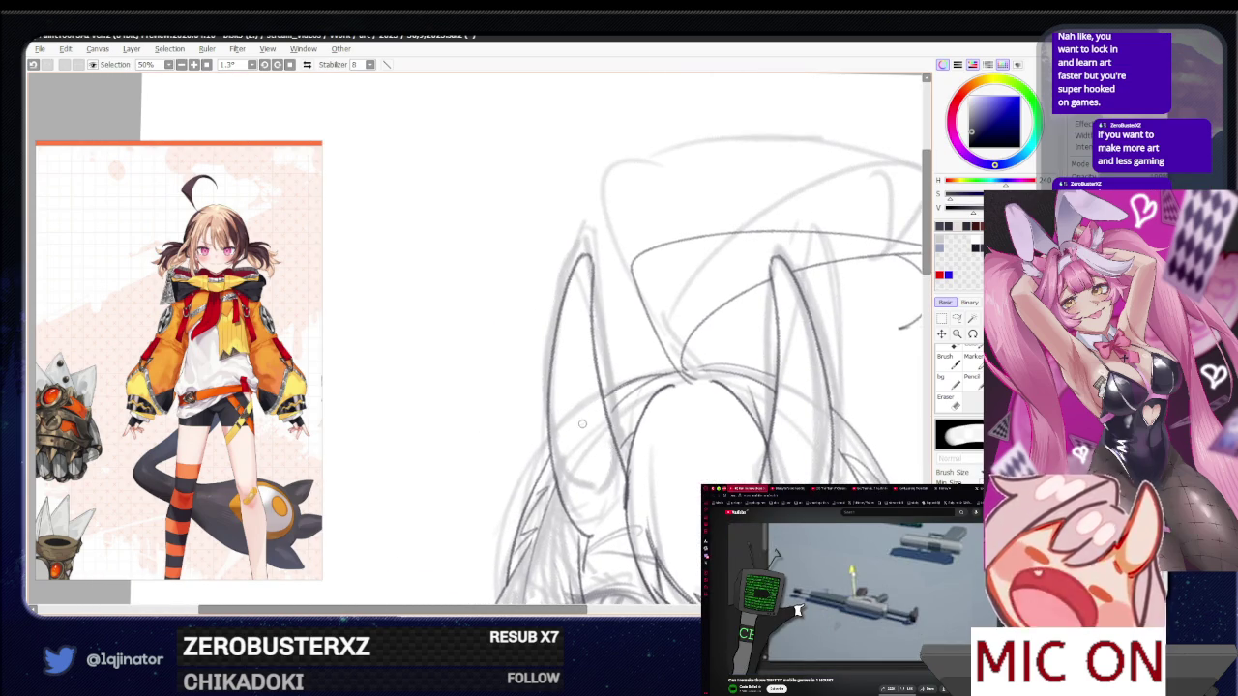
{"action": "key", "text": "e"}
{"action": "scroll", "coordinate": [583, 424], "scroll_direction": "down", "scroll_amount": 3}
{"action": "scroll", "coordinate": [759, 448], "scroll_direction": "up", "scroll_amount": 1}
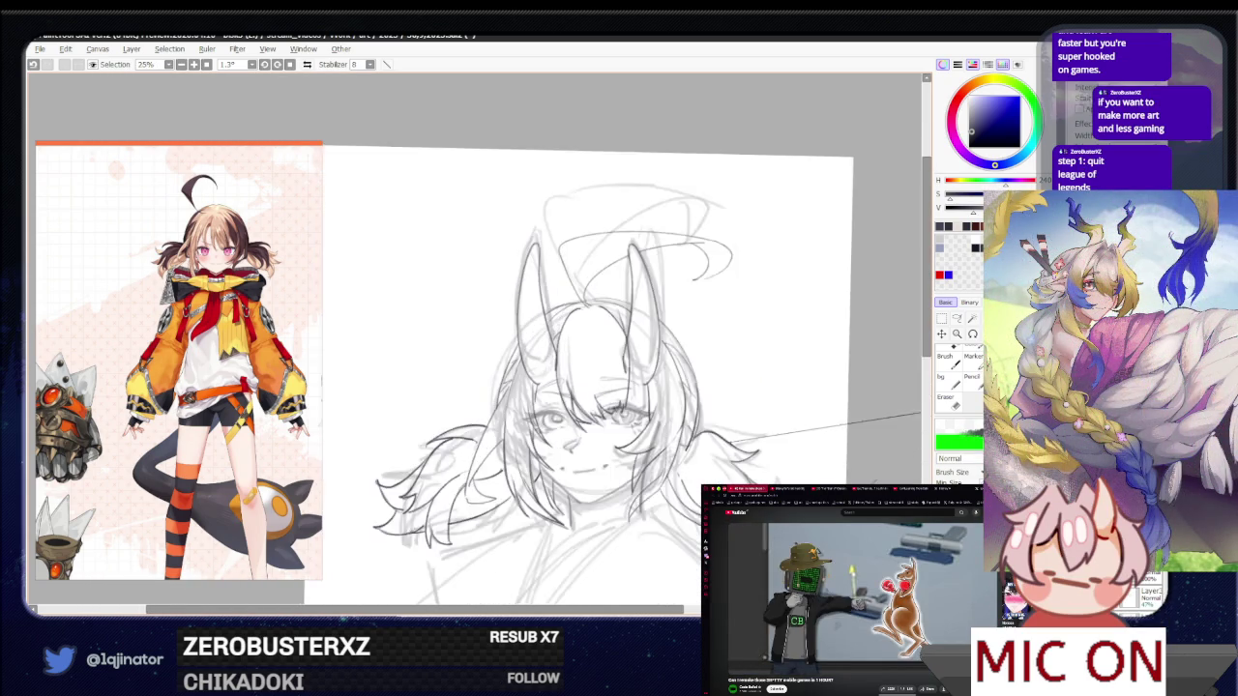
{"action": "left_click_drag", "start_coordinate": [885, 443], "coordinate": [832, 431]}
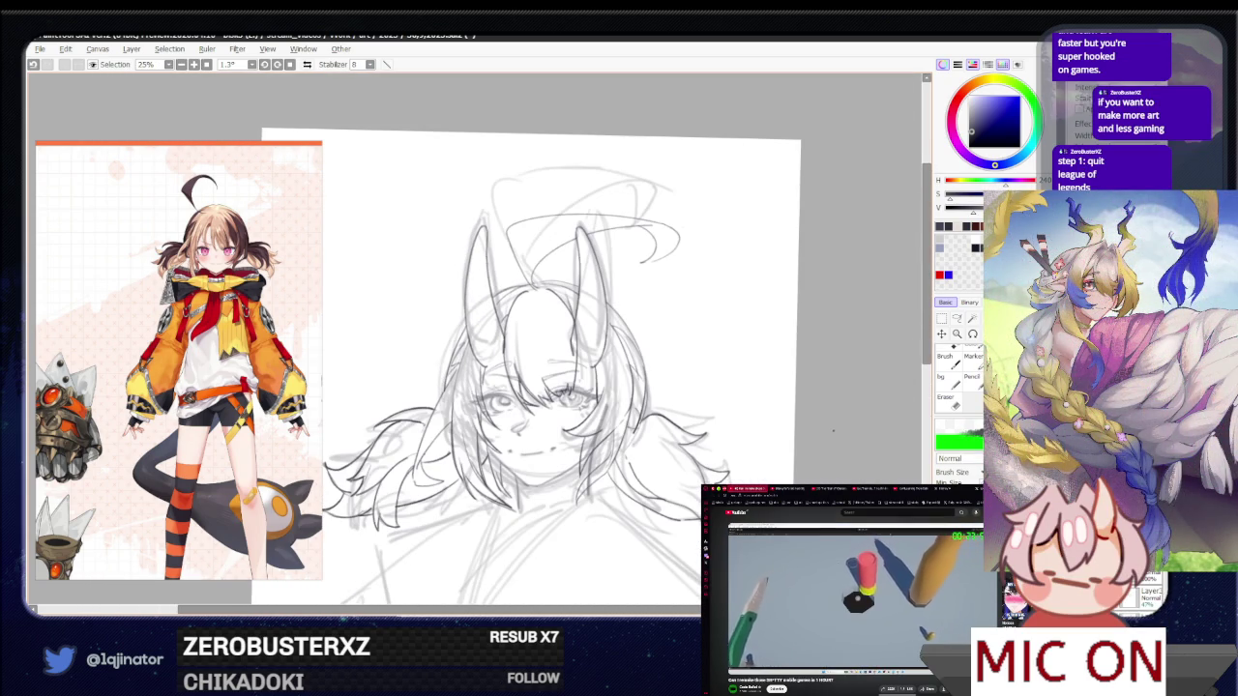
{"action": "scroll", "coordinate": [832, 431], "scroll_direction": "up", "scroll_amount": 1}
{"action": "mouse_move", "coordinate": [609, 425]}
{"action": "left_mouse_down"}
{"action": "mouse_move", "coordinate": [684, 484]}
{"action": "mouse_move", "coordinate": [646, 437]}
{"action": "left_mouse_up"}
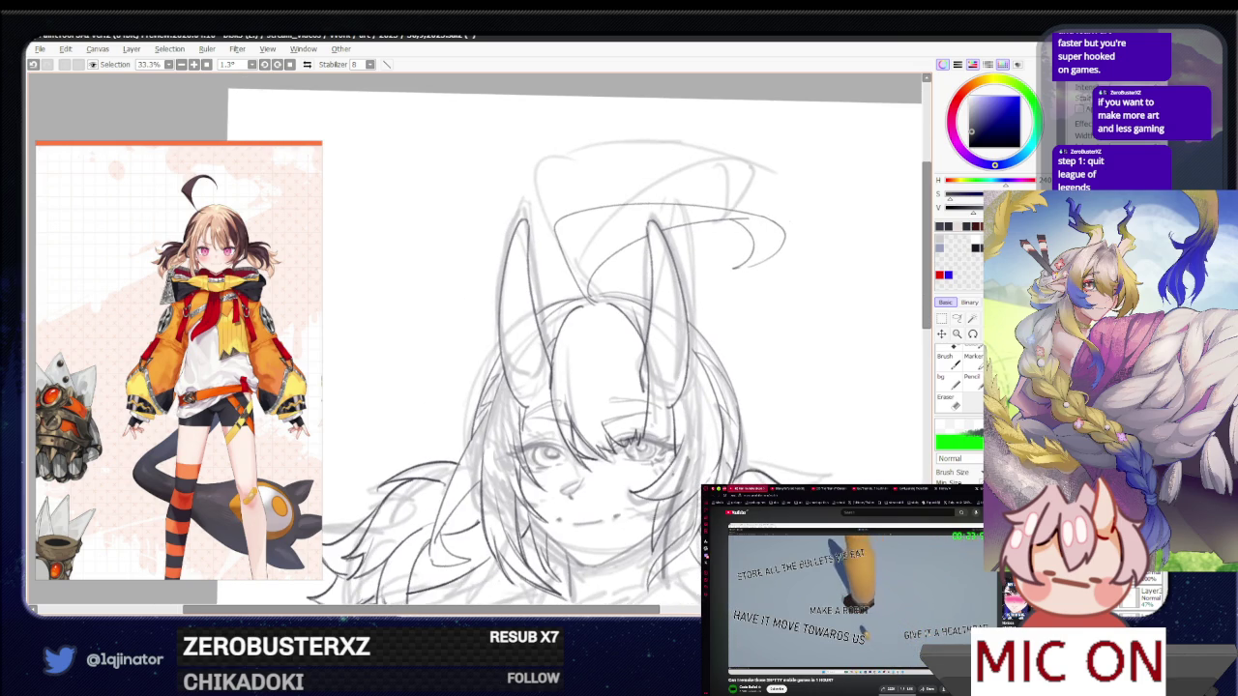
{"action": "scroll", "coordinate": [800, 406], "scroll_direction": "down", "scroll_amount": 1}
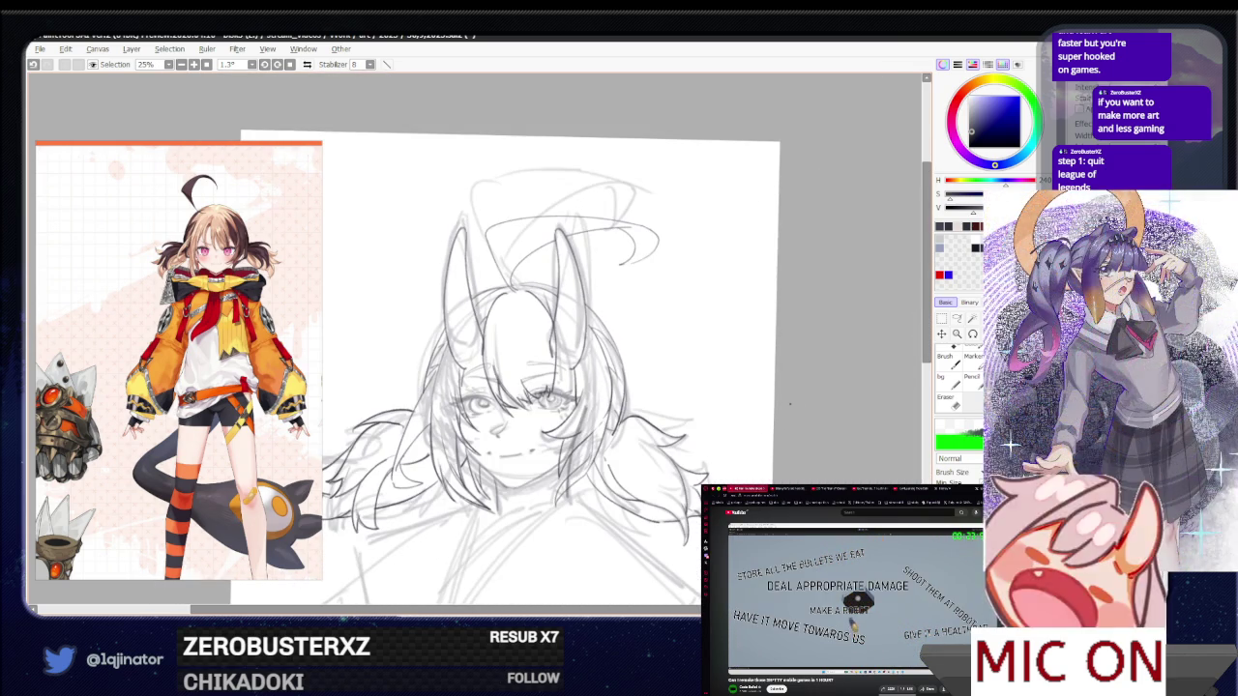
{"action": "left_click_drag", "start_coordinate": [702, 440], "coordinate": [732, 416]}
{"action": "scroll", "coordinate": [731, 416], "scroll_direction": "up", "scroll_amount": 1}
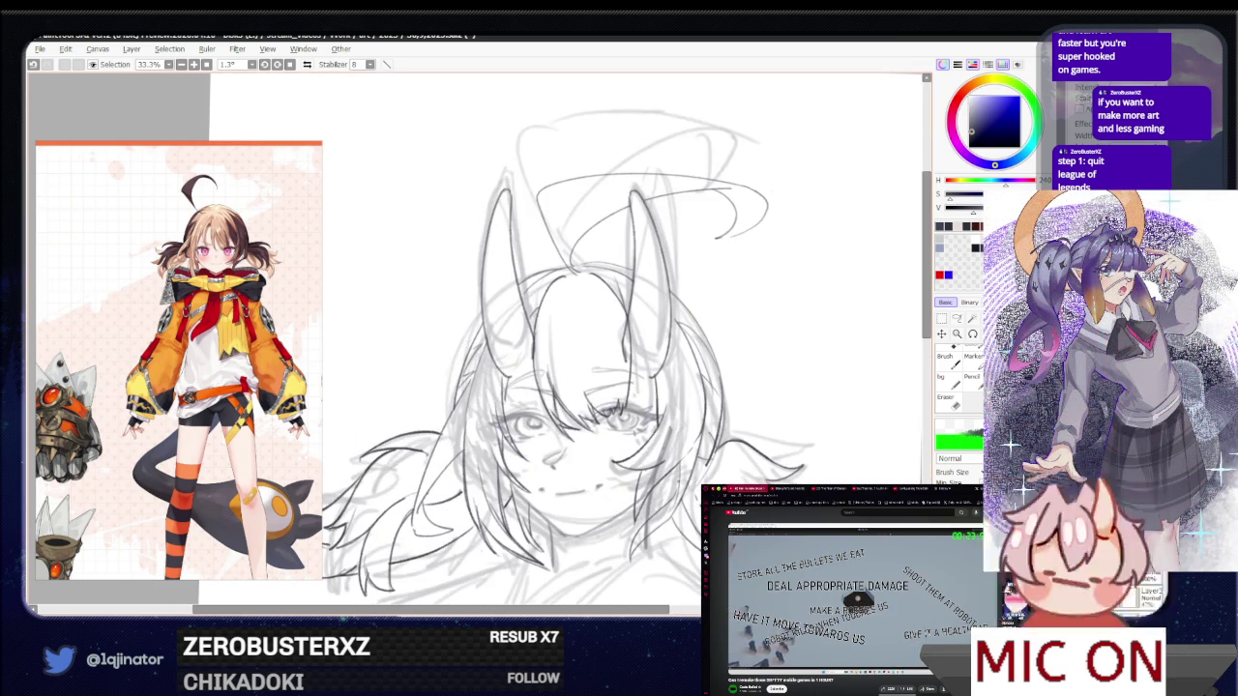
{"action": "scroll", "coordinate": [568, 479], "scroll_direction": "up", "scroll_amount": 1}
{"action": "scroll", "coordinate": [567, 479], "scroll_direction": "down", "scroll_amount": 1}
{"action": "scroll", "coordinate": [568, 478], "scroll_direction": "up", "scroll_amount": 1}
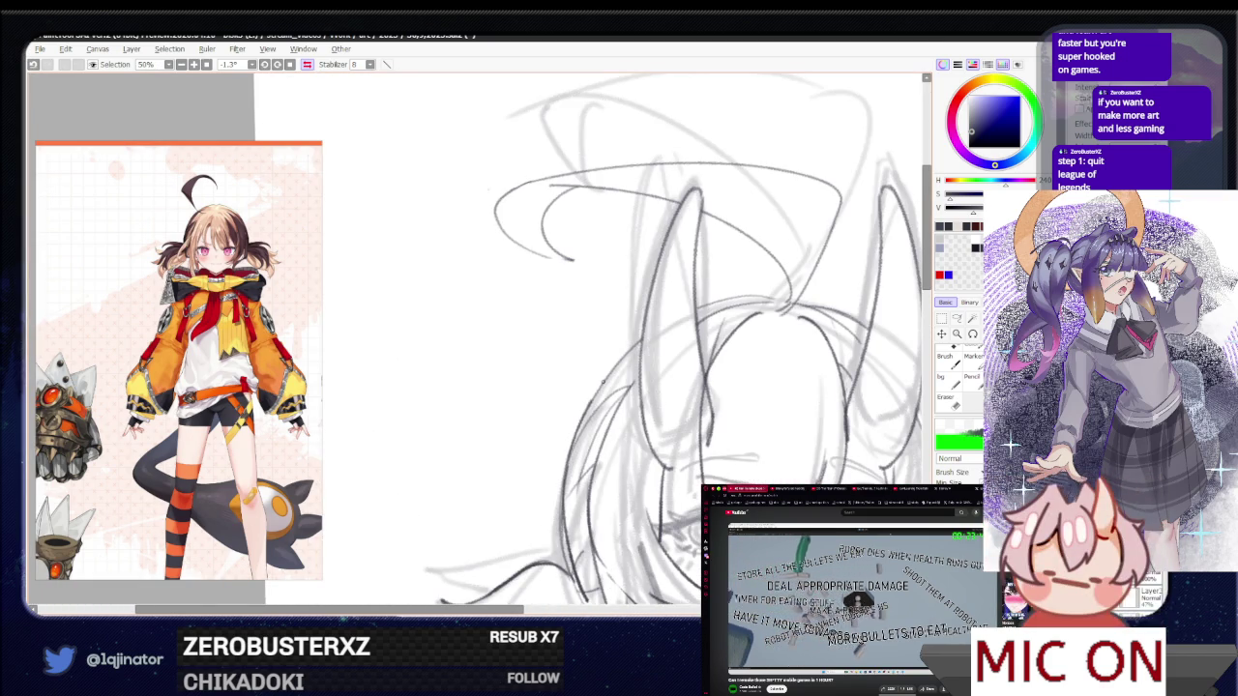
{"action": "scroll", "coordinate": [718, 440], "scroll_direction": "down", "scroll_amount": 1}
{"action": "scroll", "coordinate": [718, 441], "scroll_direction": "down", "scroll_amount": 1}
{"action": "scroll", "coordinate": [718, 440], "scroll_direction": "up", "scroll_amount": 1}
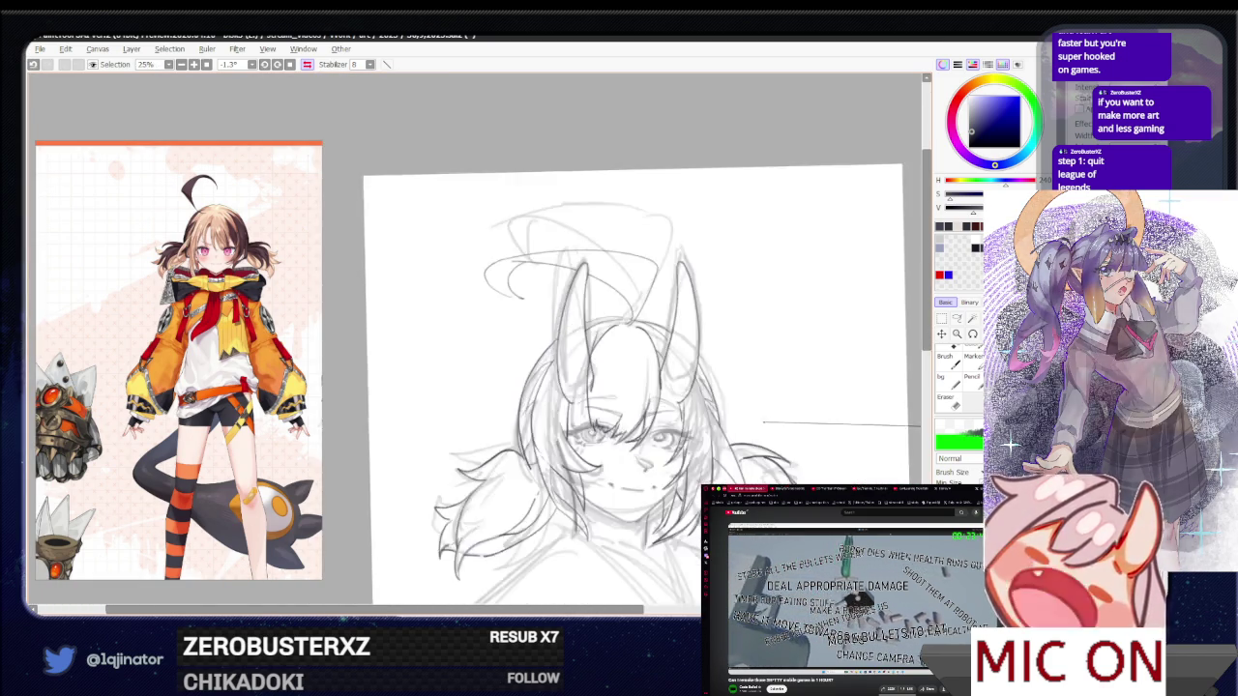
{"action": "scroll", "coordinate": [717, 440], "scroll_direction": "up", "scroll_amount": 1}
{"action": "scroll", "coordinate": [718, 440], "scroll_direction": "down", "scroll_amount": 1}
{"action": "scroll", "coordinate": [718, 440], "scroll_direction": "down", "scroll_amount": 1}
{"action": "scroll", "coordinate": [718, 440], "scroll_direction": "down", "scroll_amount": 1}
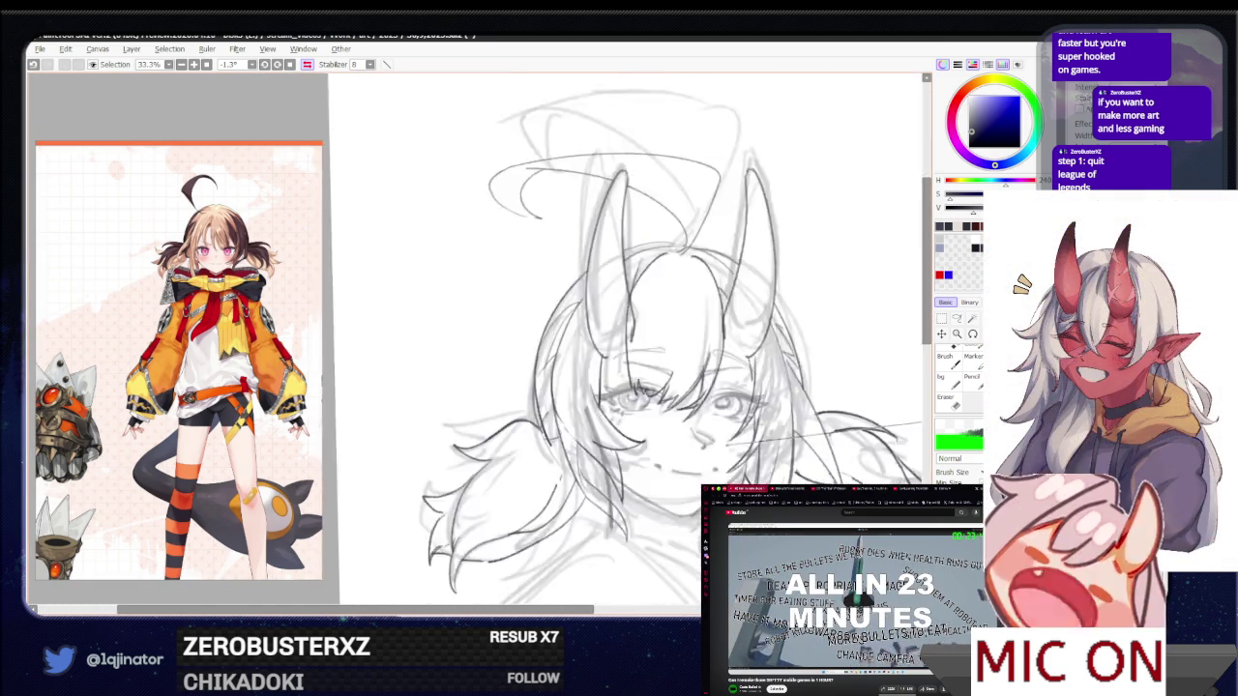
{"action": "scroll", "coordinate": [718, 440], "scroll_direction": "down", "scroll_amount": 1}
{"action": "scroll", "coordinate": [780, 423], "scroll_direction": "down", "scroll_amount": 1}
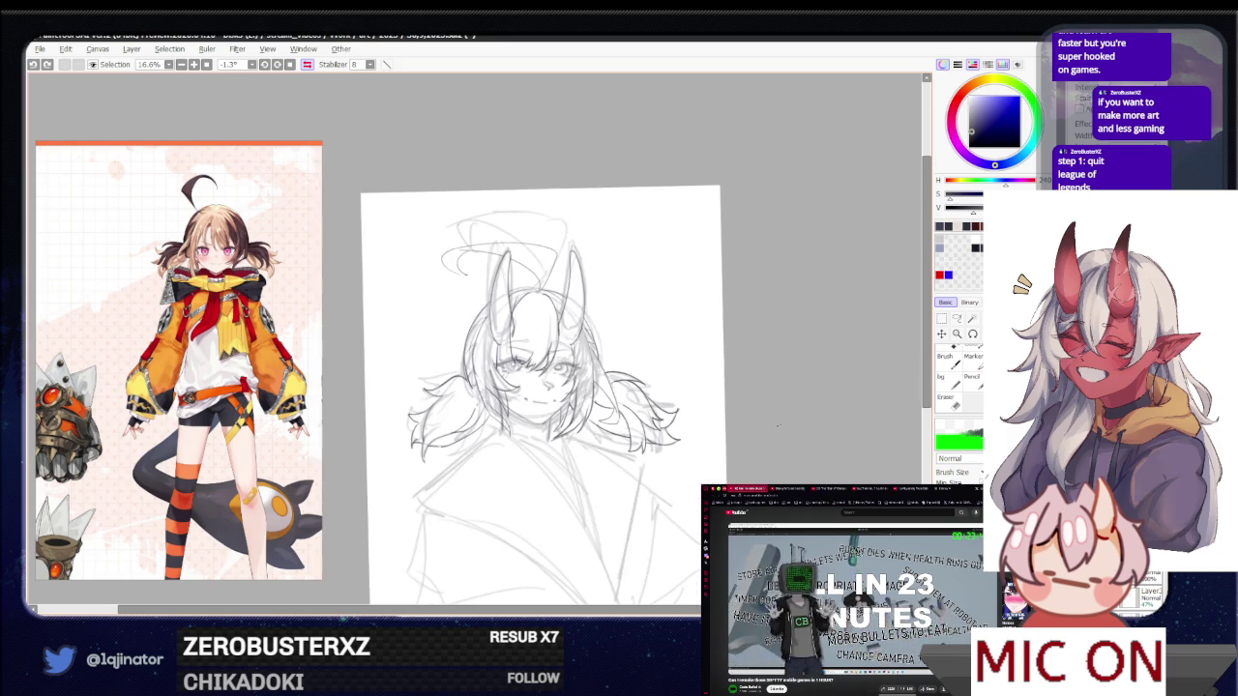
{"action": "scroll", "coordinate": [824, 414], "scroll_direction": "up", "scroll_amount": 2}
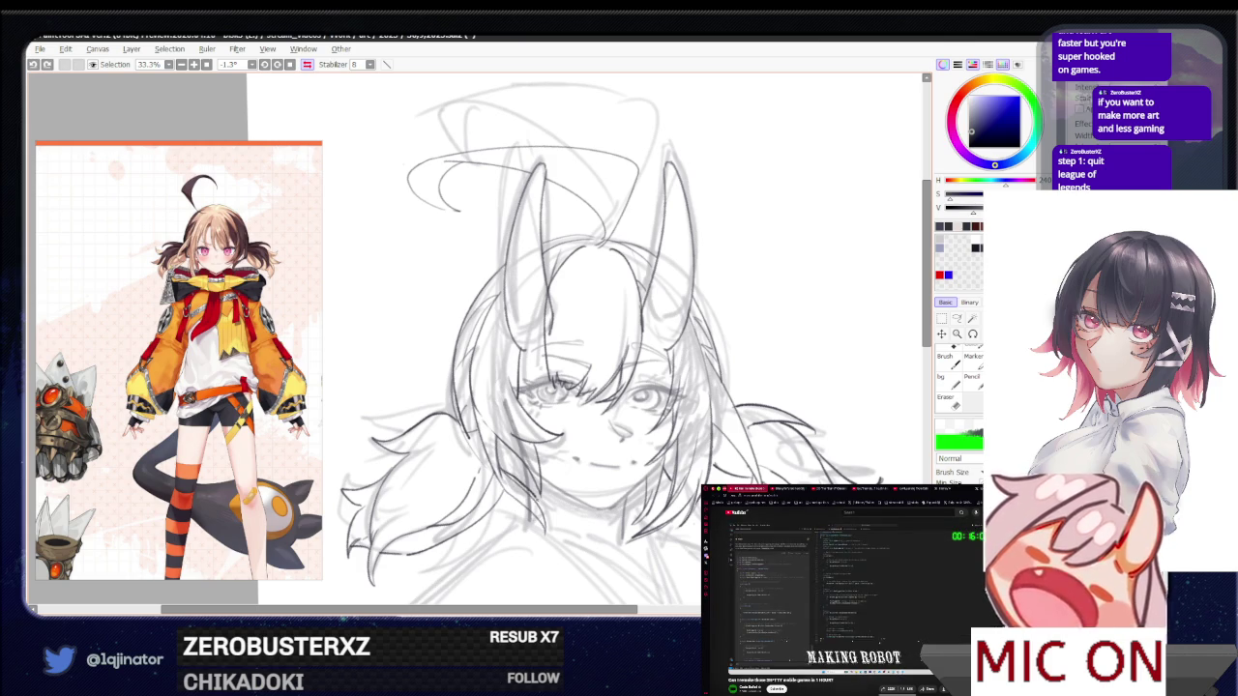
{"action": "scroll", "coordinate": [474, 347], "scroll_direction": "down", "scroll_amount": 1}
{"action": "scroll", "coordinate": [477, 341], "scroll_direction": "down", "scroll_amount": 1}
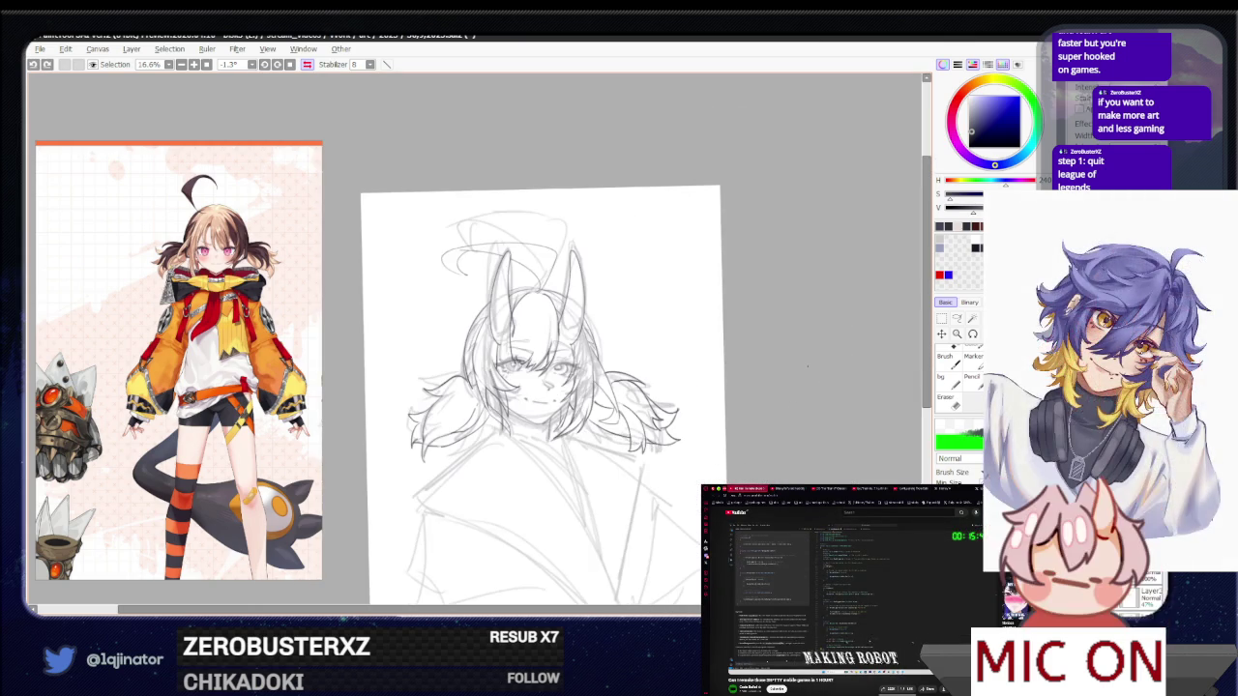
{"action": "scroll", "coordinate": [694, 480], "scroll_direction": "up", "scroll_amount": 1}
{"action": "scroll", "coordinate": [694, 480], "scroll_direction": "up", "scroll_amount": 1}
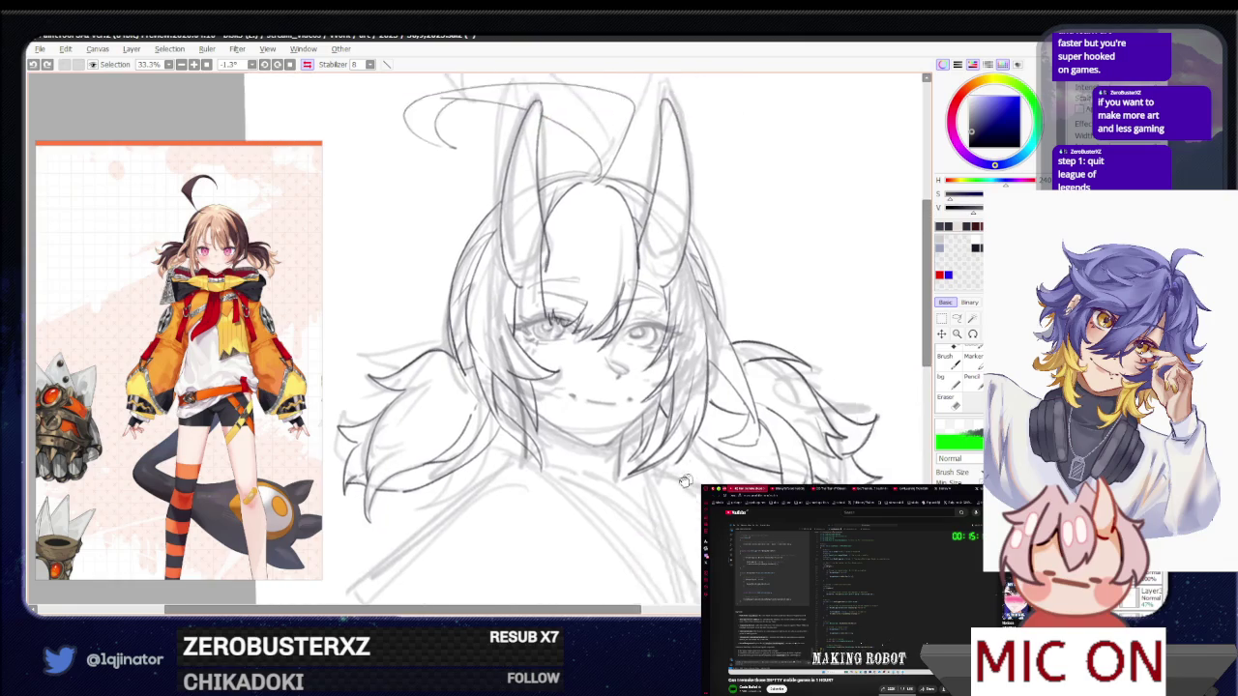
{"action": "scroll", "coordinate": [685, 470], "scroll_direction": "down", "scroll_amount": 2}
{"action": "scroll", "coordinate": [685, 471], "scroll_direction": "up", "scroll_amount": 1}
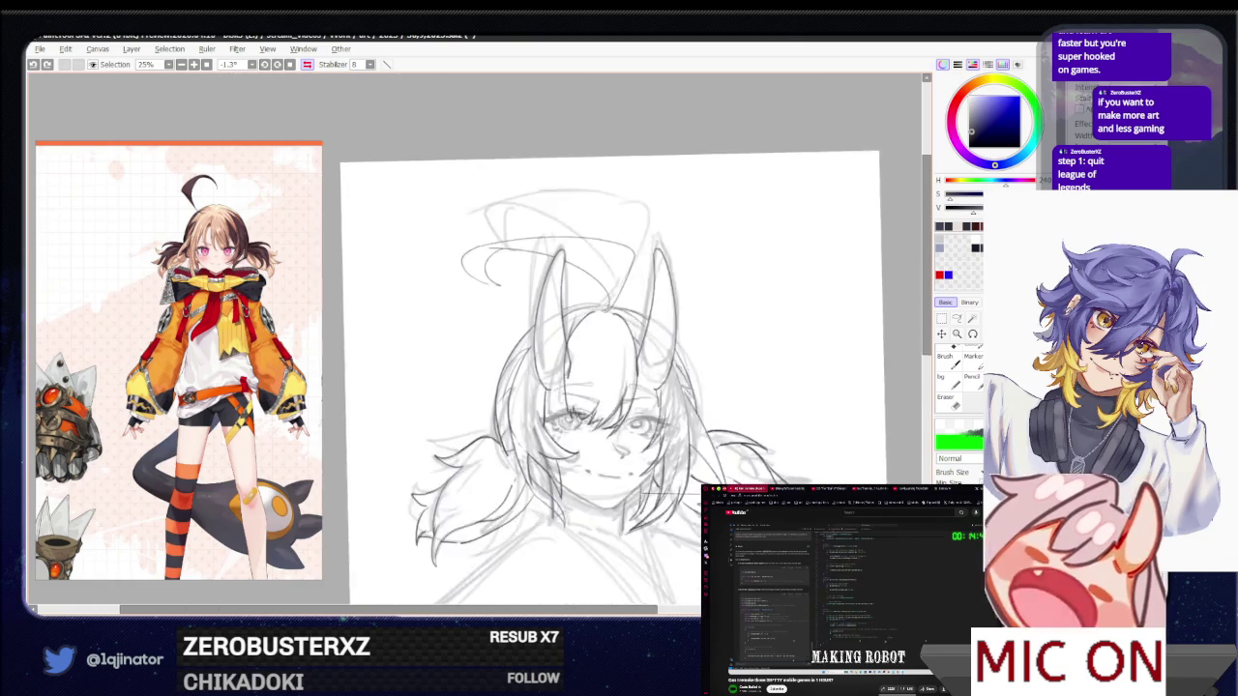
{"action": "scroll", "coordinate": [685, 470], "scroll_direction": "up", "scroll_amount": 1}
{"action": "left_click_drag", "start_coordinate": [580, 412], "coordinate": [566, 439]}
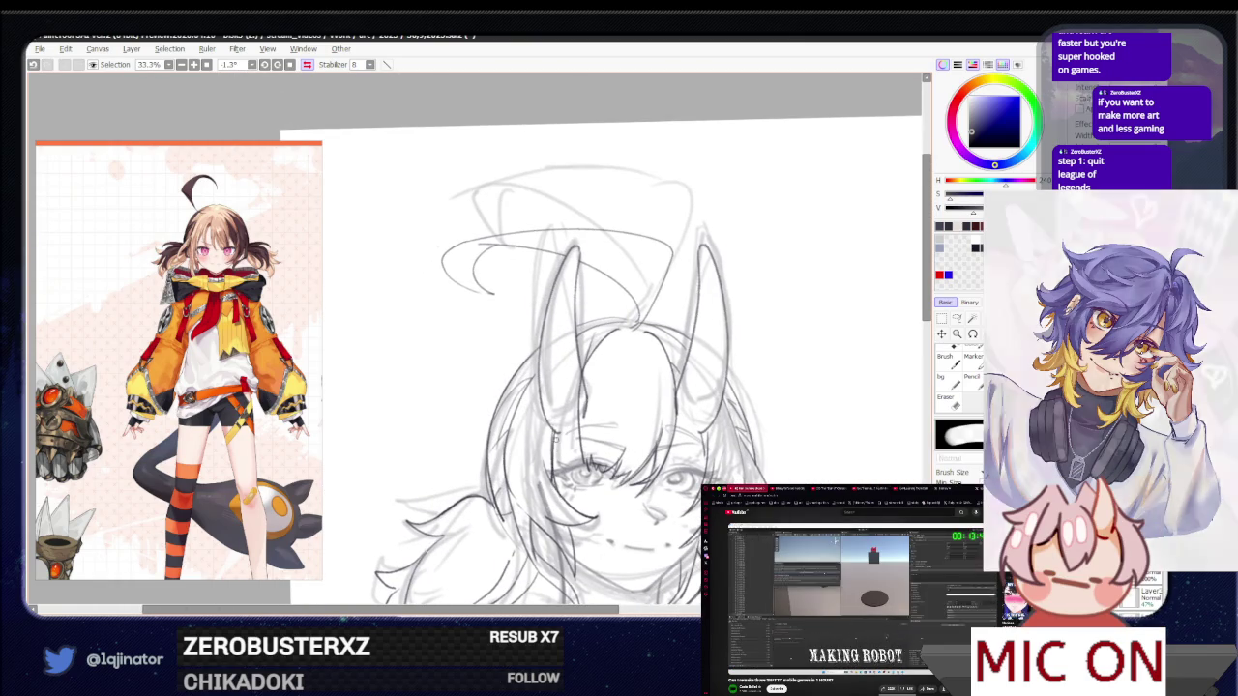
{"action": "scroll", "coordinate": [807, 381], "scroll_direction": "down", "scroll_amount": 1}
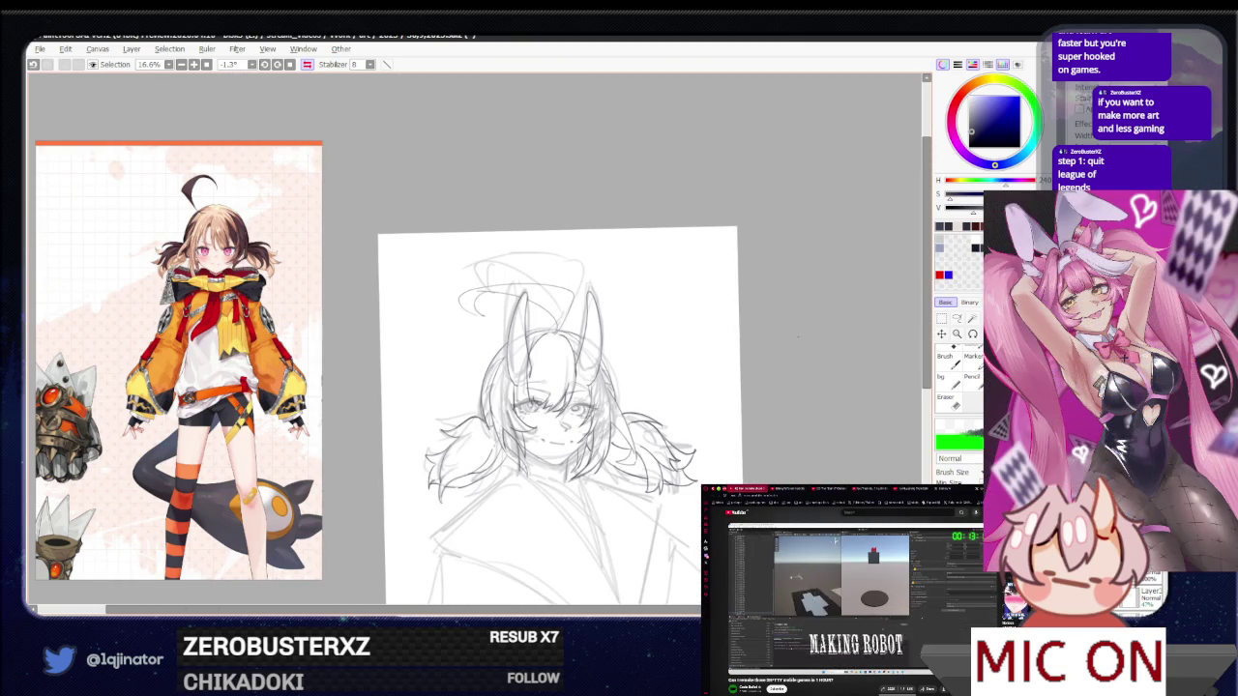
{"action": "left_click_drag", "start_coordinate": [557, 416], "coordinate": [519, 411]}
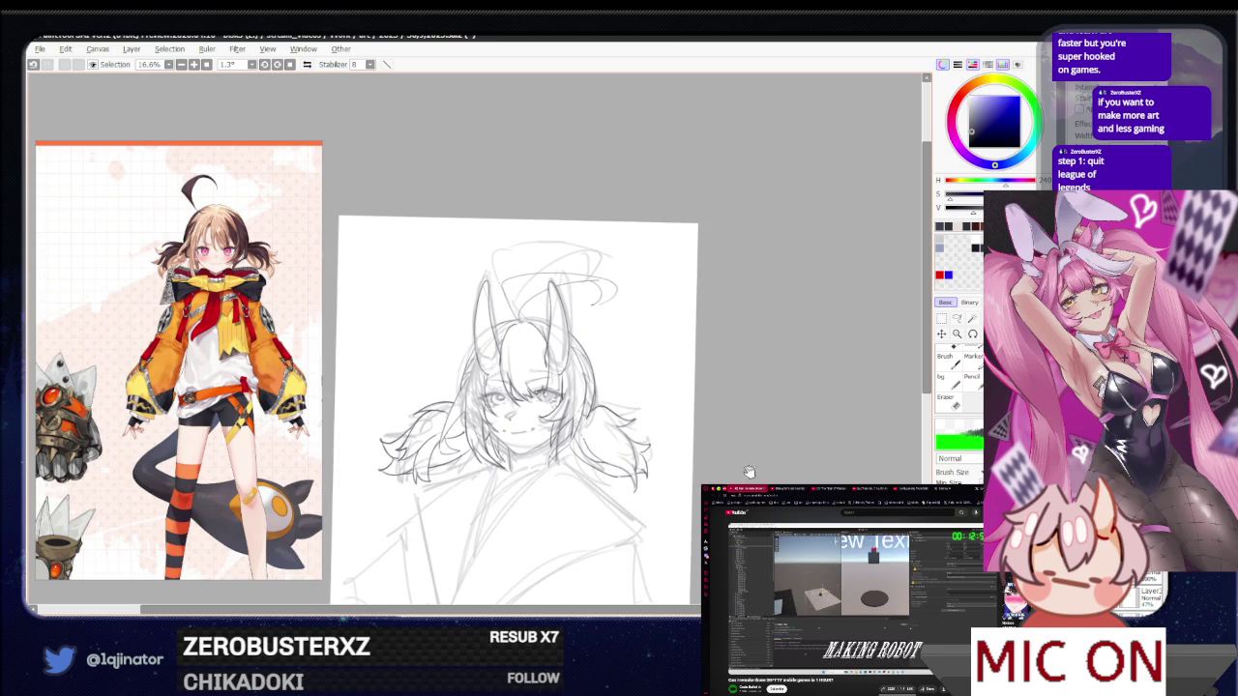
{"action": "scroll", "coordinate": [755, 469], "scroll_direction": "up", "scroll_amount": 2}
{"action": "scroll", "coordinate": [754, 470], "scroll_direction": "up", "scroll_amount": 1}
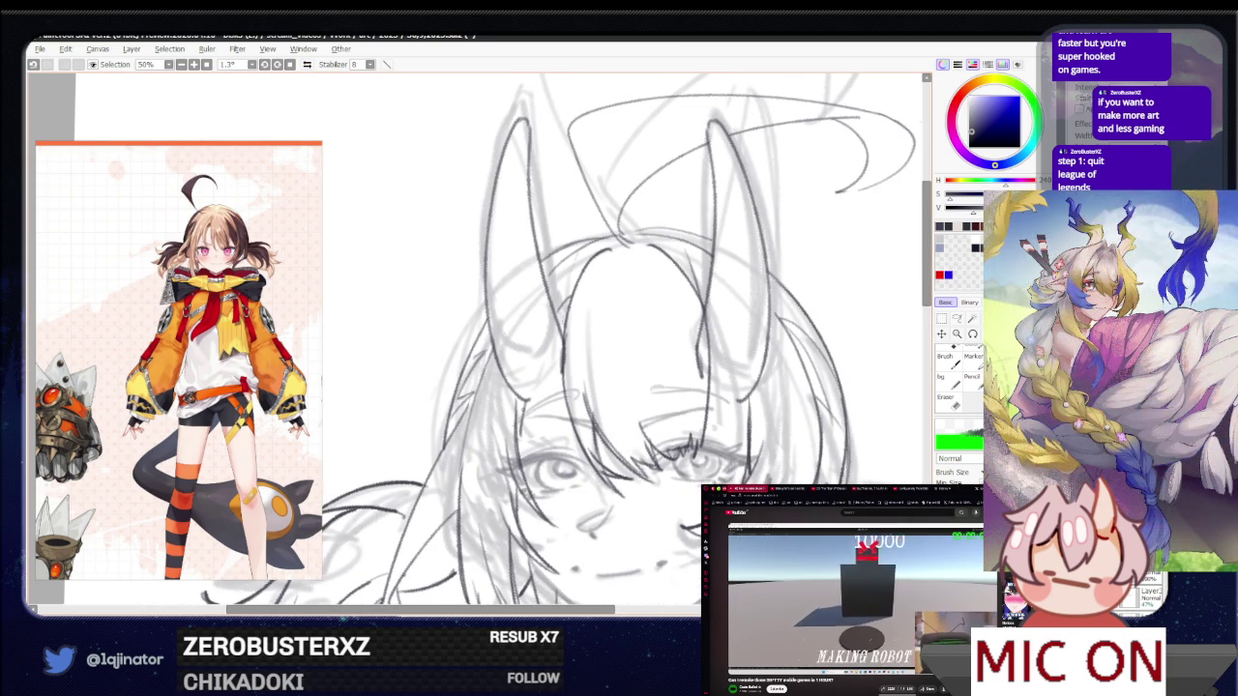
Reframe the view and zoom in so the girl's head fills the screen
{"action": "key", "text": "ctrl+minus"}
{"action": "key", "text": "ctrl+minus"}
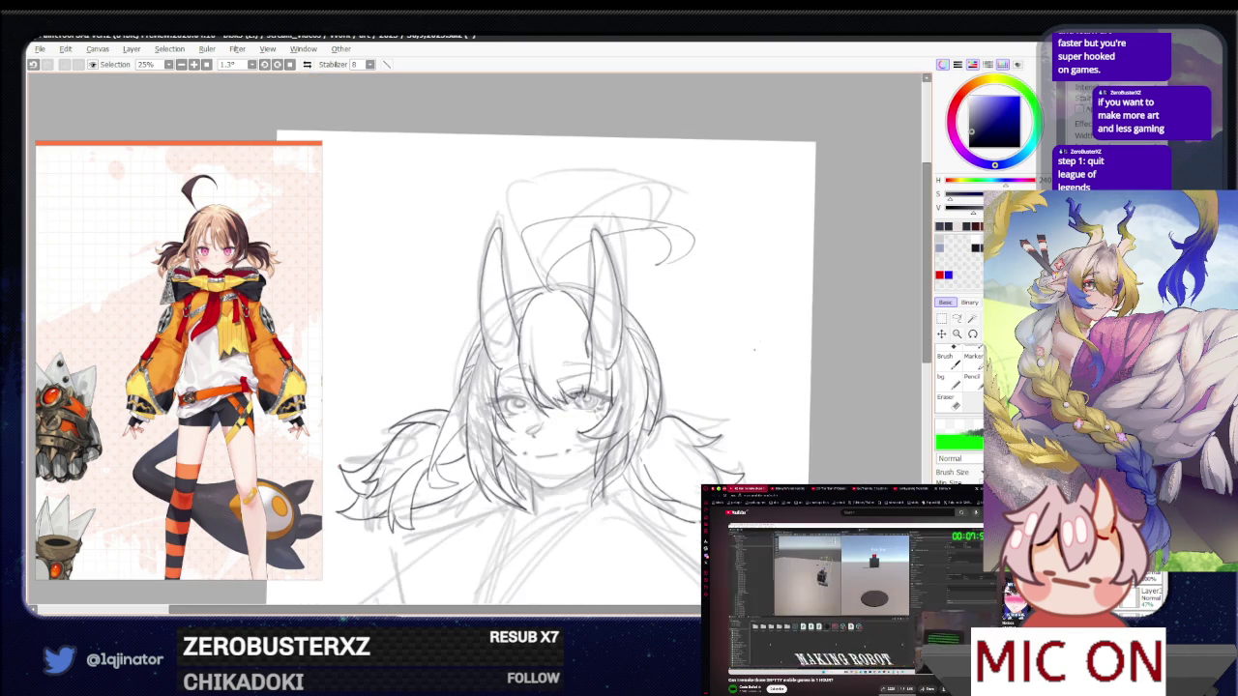
{"action": "mouse_move", "coordinate": [819, 423]}
{"action": "left_mouse_down"}
{"action": "mouse_move", "coordinate": [803, 394]}
{"action": "mouse_move", "coordinate": [860, 442]}
{"action": "left_mouse_up"}
{"action": "key", "text": "ctrl+plus"}
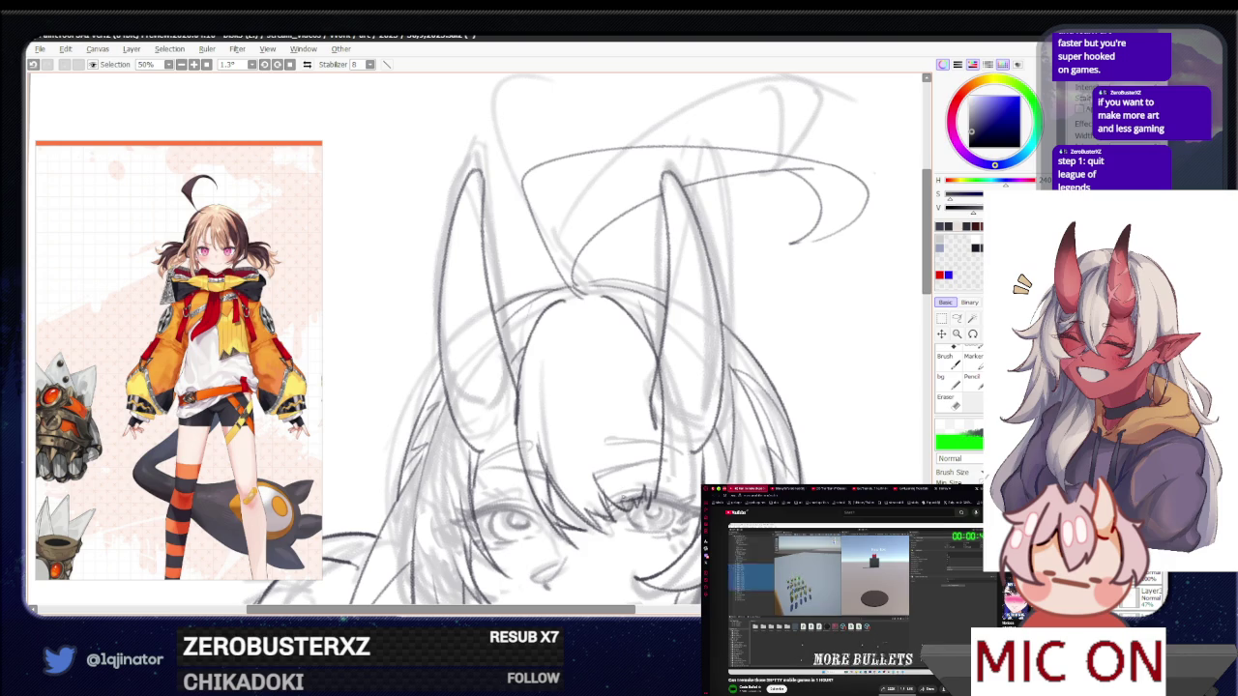
Draw short vertical lines and extra eyelashes beside the eye, redoing one stray stroke
{"action": "mouse_move", "coordinate": [622, 497]}
{"action": "left_mouse_down"}
{"action": "mouse_move", "coordinate": [615, 407]}
{"action": "mouse_move", "coordinate": [624, 447]}
{"action": "mouse_move", "coordinate": [620, 435]}
{"action": "left_mouse_up"}
{"action": "key", "text": "ctrl+z"}
{"action": "left_click_drag", "start_coordinate": [627, 489], "coordinate": [640, 498]}
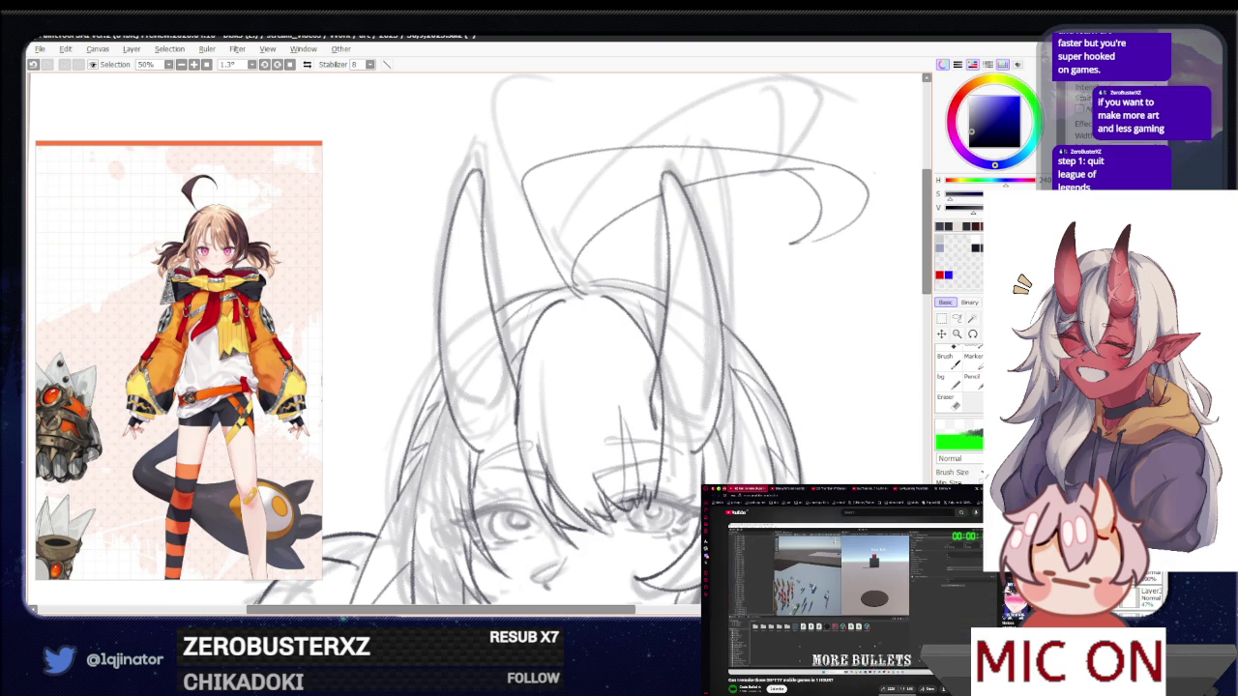
{"action": "left_click_drag", "start_coordinate": [625, 437], "coordinate": [621, 494]}
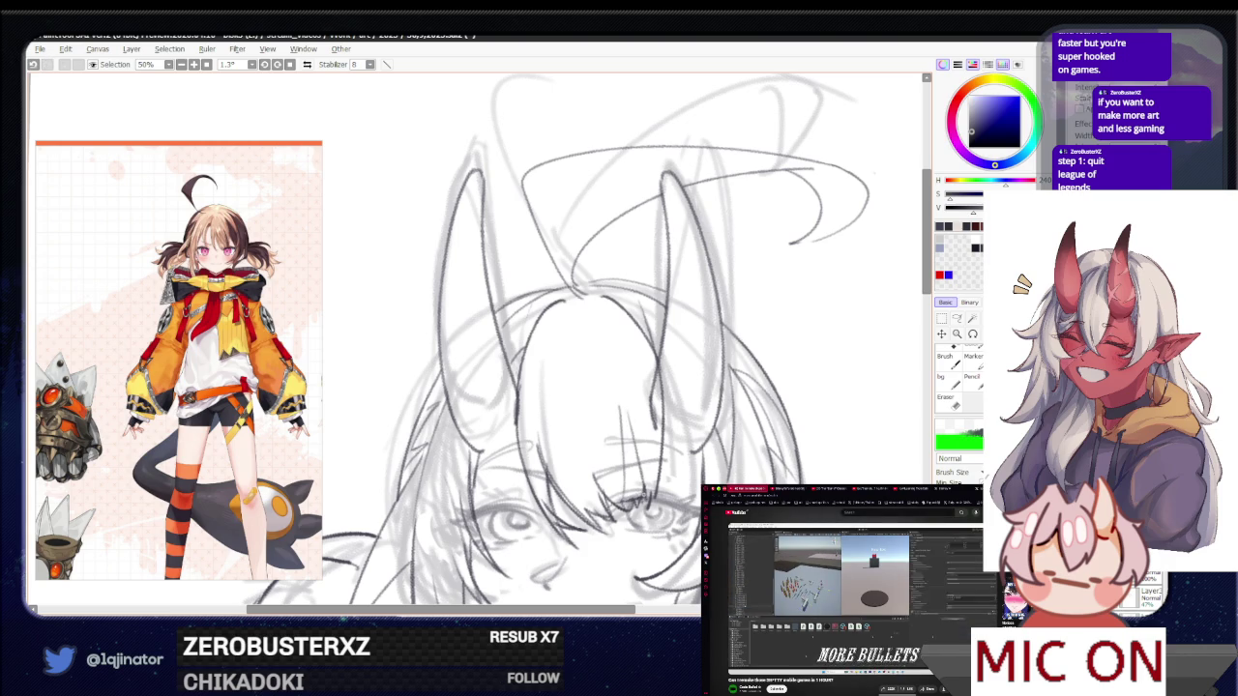
{"action": "key", "text": "ctrl+minus"}
{"action": "key", "text": "ctrl+minus"}
{"action": "key", "text": "ctrl+minus"}
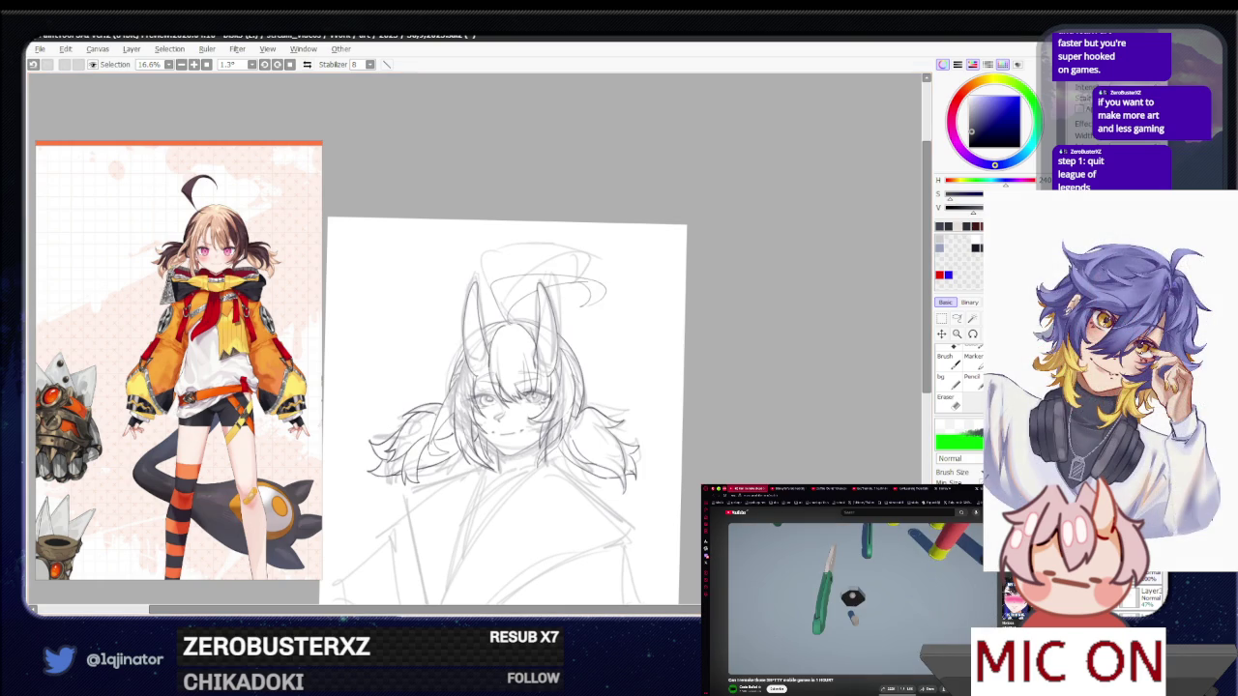
{"action": "scroll", "coordinate": [475, 310], "scroll_direction": "up", "scroll_amount": 1}
{"action": "scroll", "coordinate": [476, 310], "scroll_direction": "up", "scroll_amount": 1}
{"action": "scroll", "coordinate": [476, 309], "scroll_direction": "up", "scroll_amount": 1}
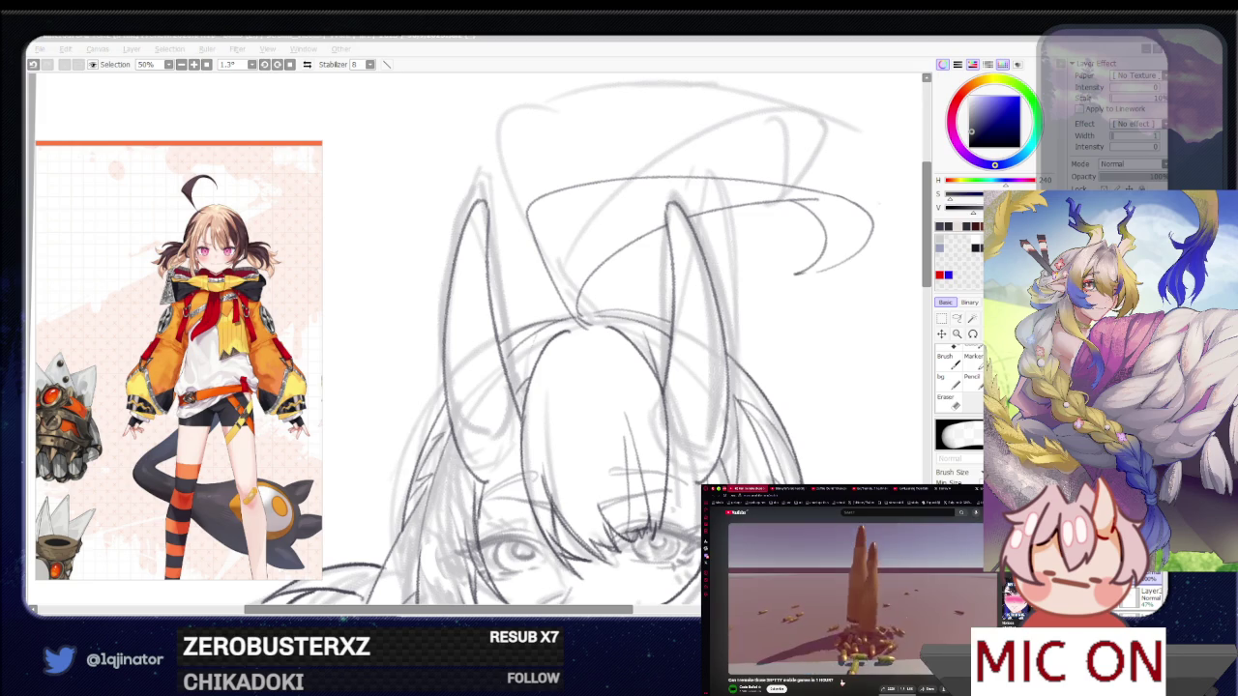
Raise the sketch layer's opacity to 100%
{"action": "mouse_move", "coordinate": [675, 602]}
{"action": "left_mouse_down"}
{"action": "mouse_move", "coordinate": [707, 446]}
{"action": "mouse_move", "coordinate": [691, 388]}
{"action": "left_mouse_up"}
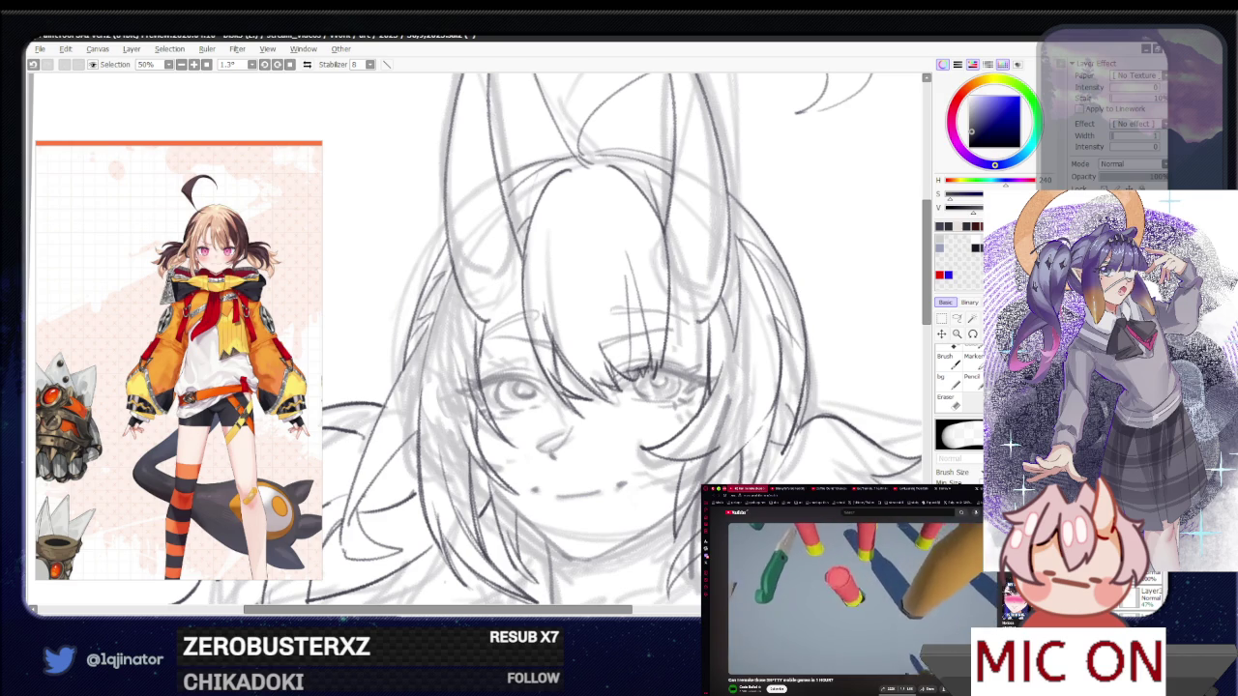
{"action": "key", "text": "minus"}
{"action": "key", "text": "minus"}
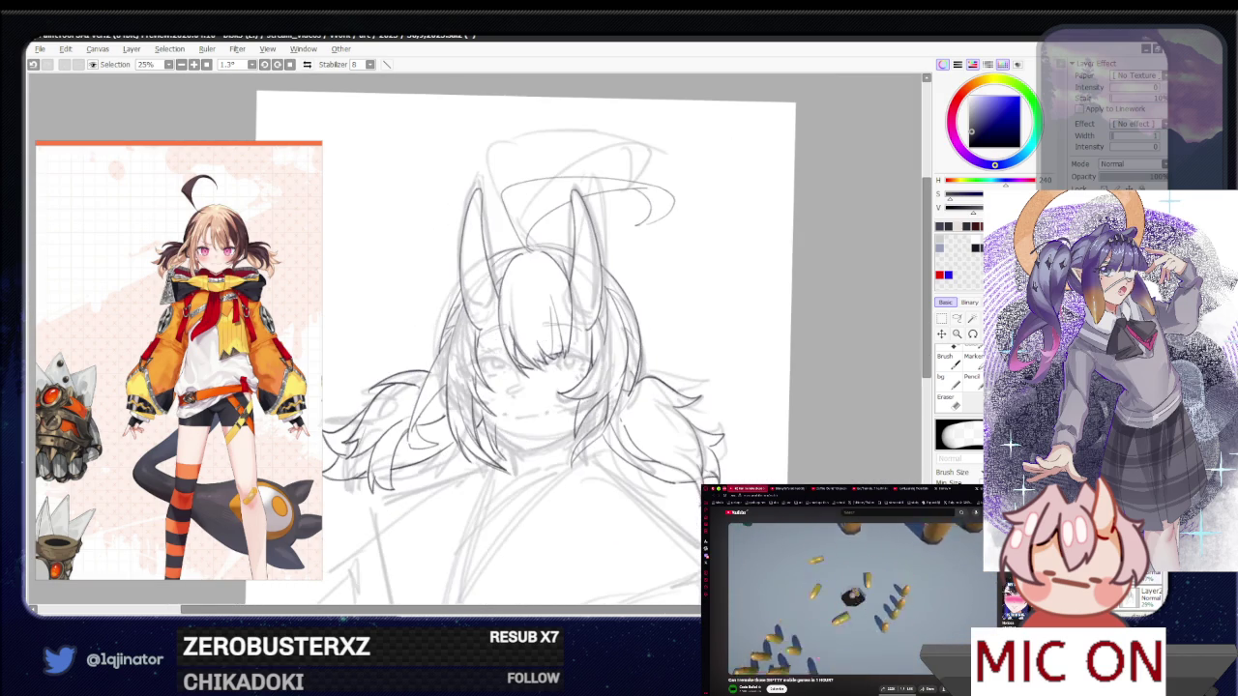
{"action": "left_click_drag", "start_coordinate": [1121, 176], "coordinate": [1161, 176]}
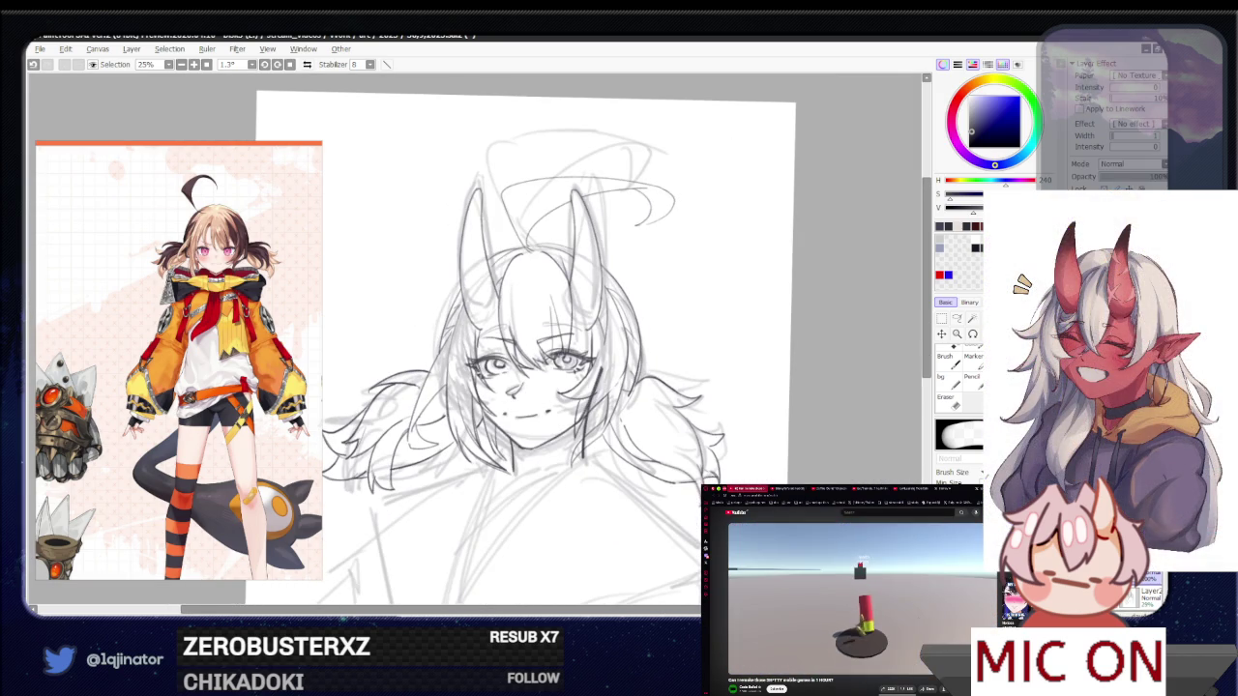
Zoom in on the face and refine the lines of the eyes and bangs
{"action": "key", "text": "plus"}
{"action": "key", "text": "plus"}
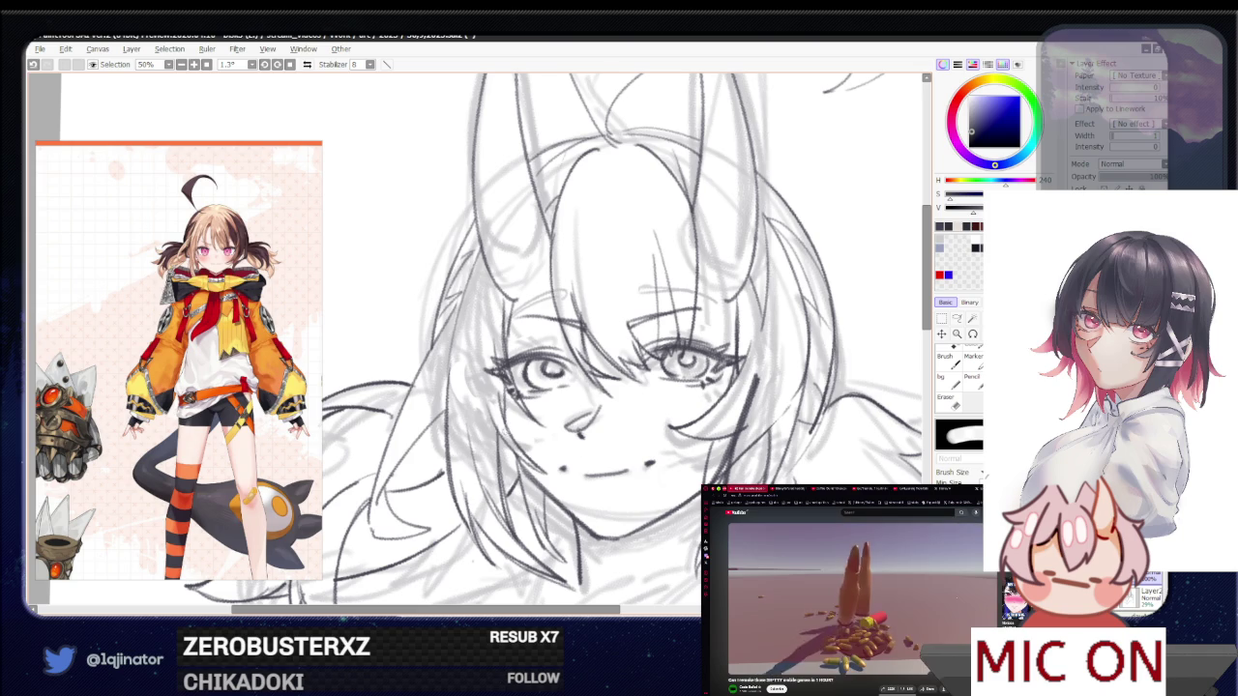
{"action": "left_click_drag", "start_coordinate": [749, 383], "coordinate": [697, 396]}
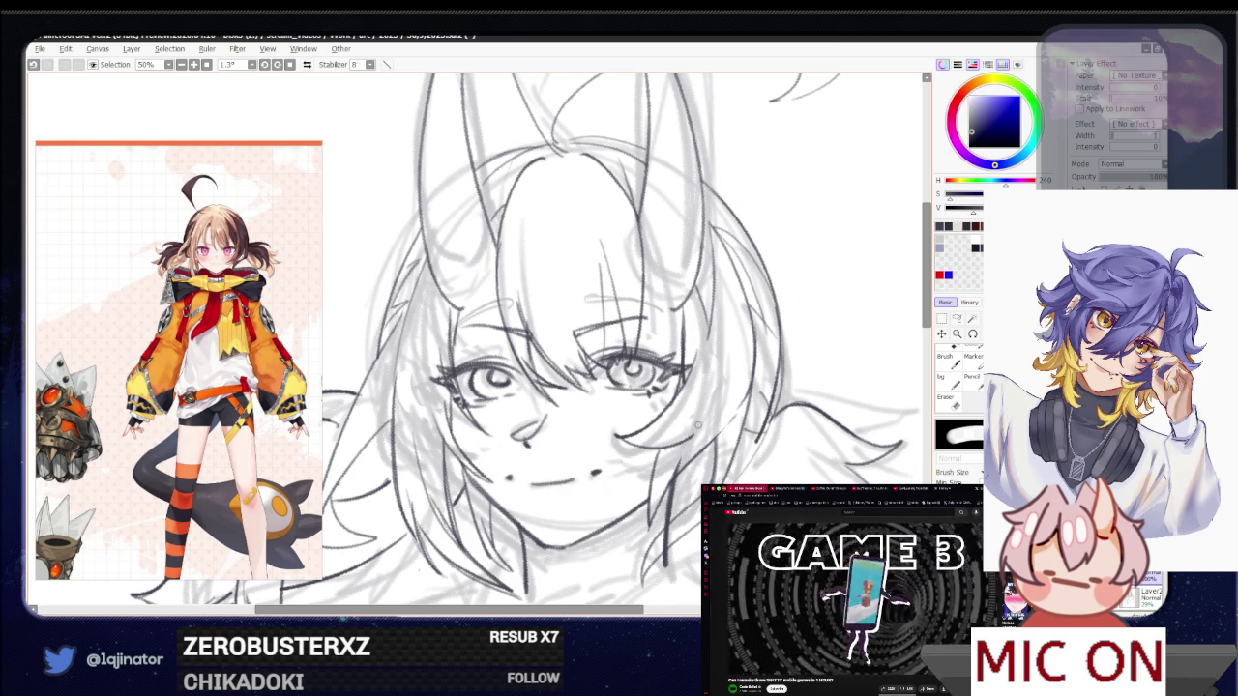
{"action": "left_click_drag", "start_coordinate": [709, 428], "coordinate": [712, 448]}
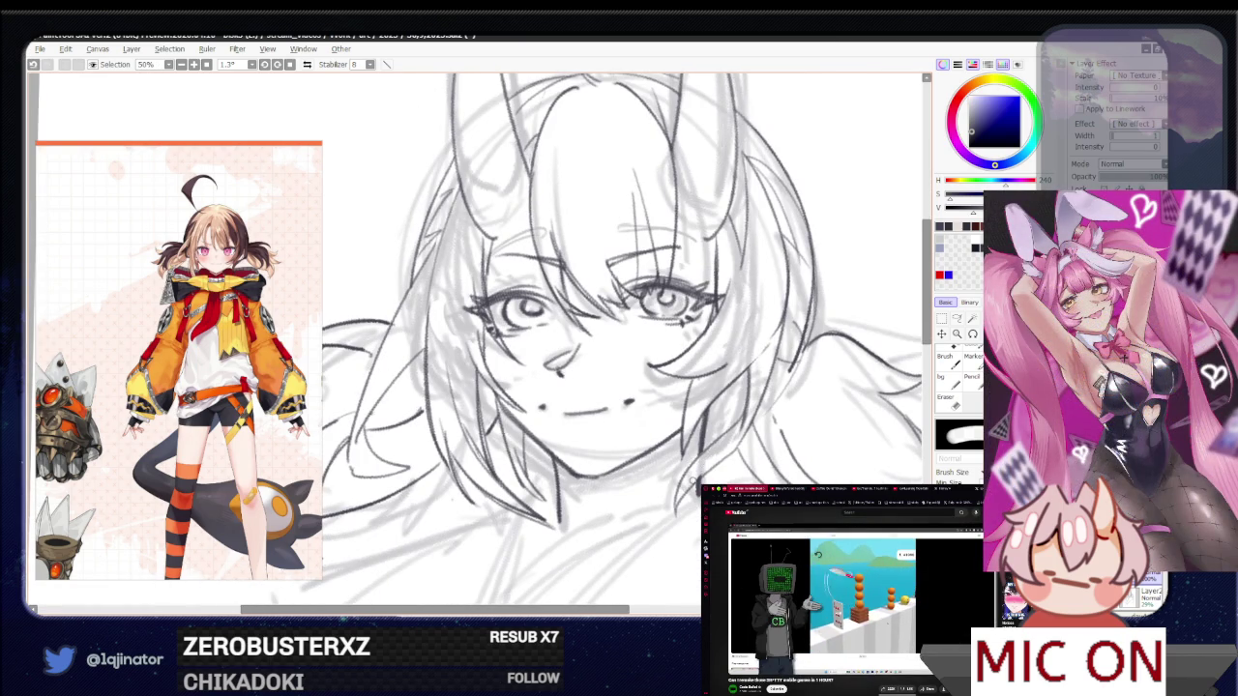
{"action": "scroll", "coordinate": [731, 447], "scroll_direction": "down", "scroll_amount": 2}
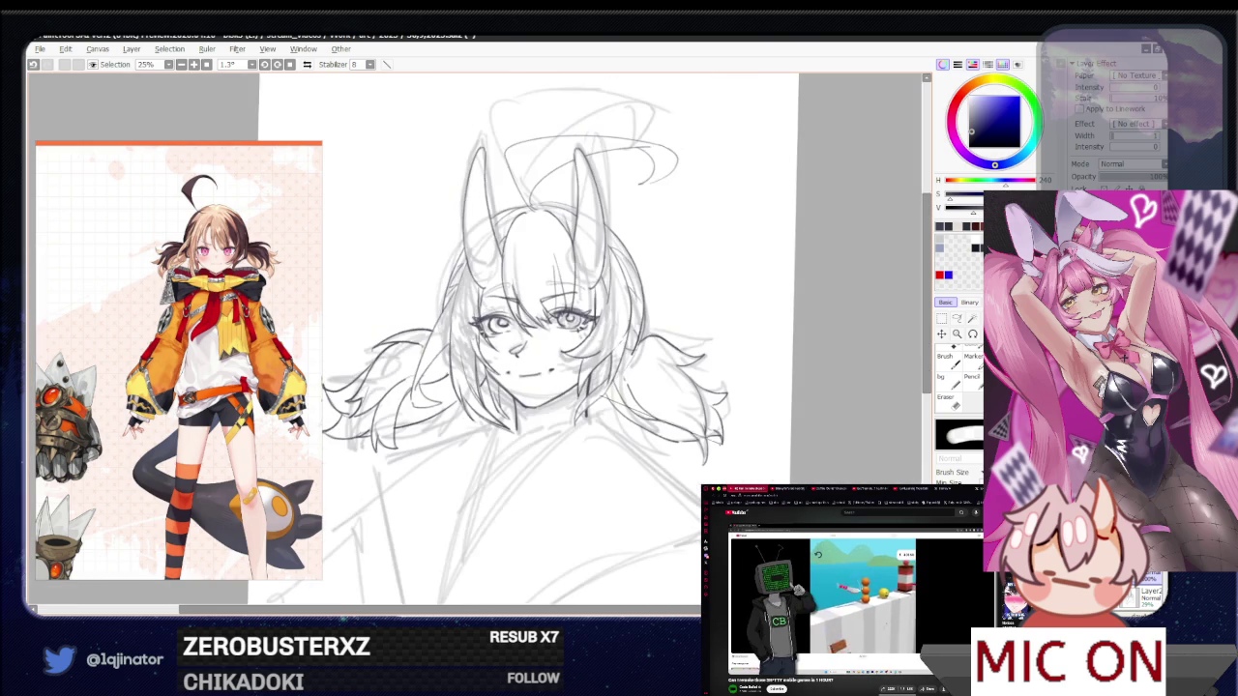
Set the lower layer to 23% opacity, hiding and restoring the dark lines to compare
{"action": "scroll", "coordinate": [526, 342], "scroll_direction": "down", "scroll_amount": 2}
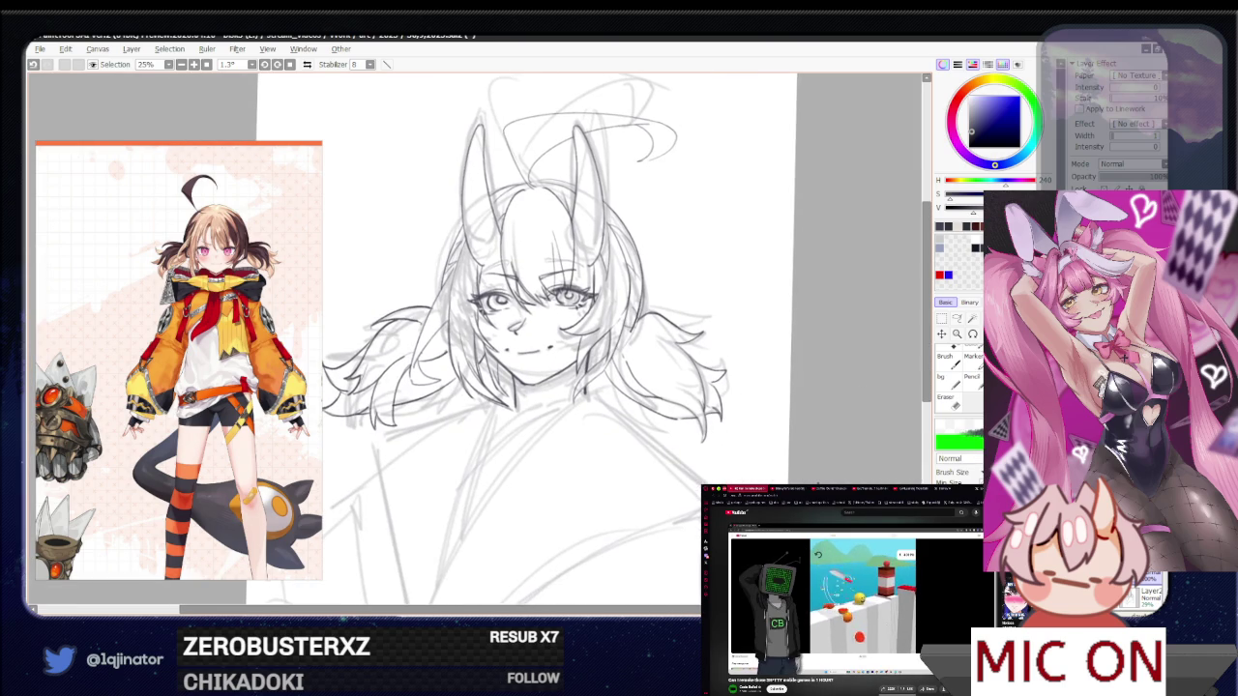
{"action": "left_click", "coordinate": [1116, 182]}
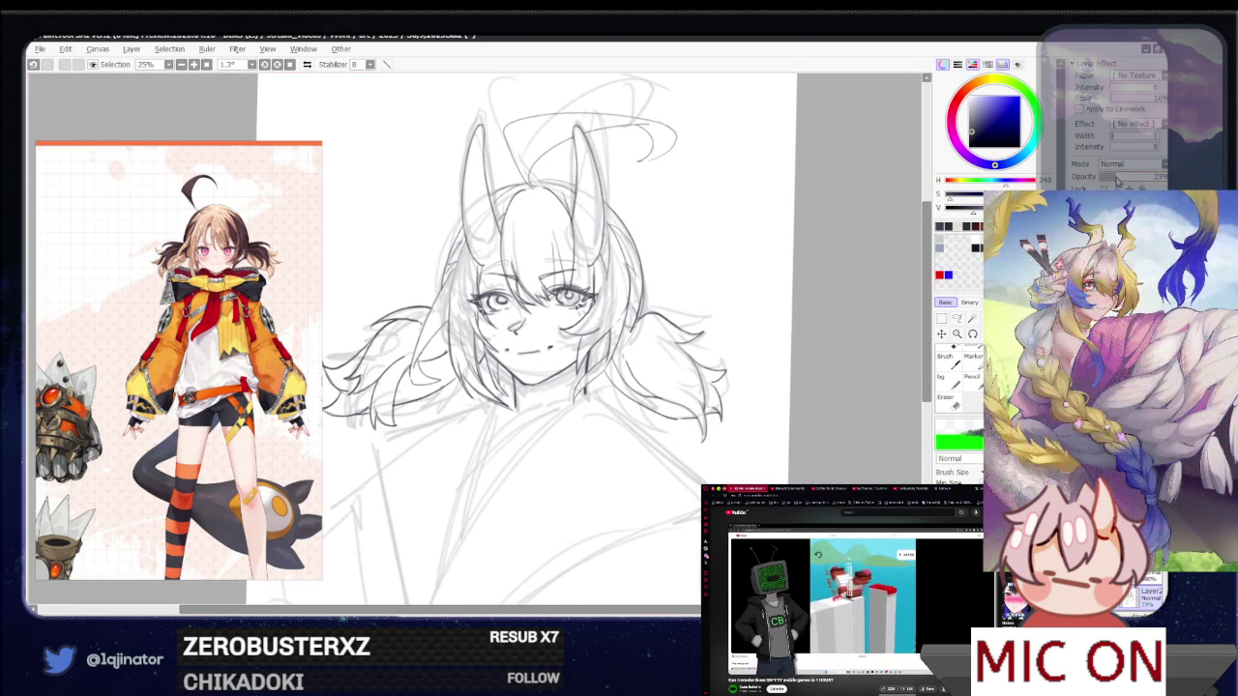
{"action": "scroll", "coordinate": [531, 339], "scroll_direction": "down", "scroll_amount": 2}
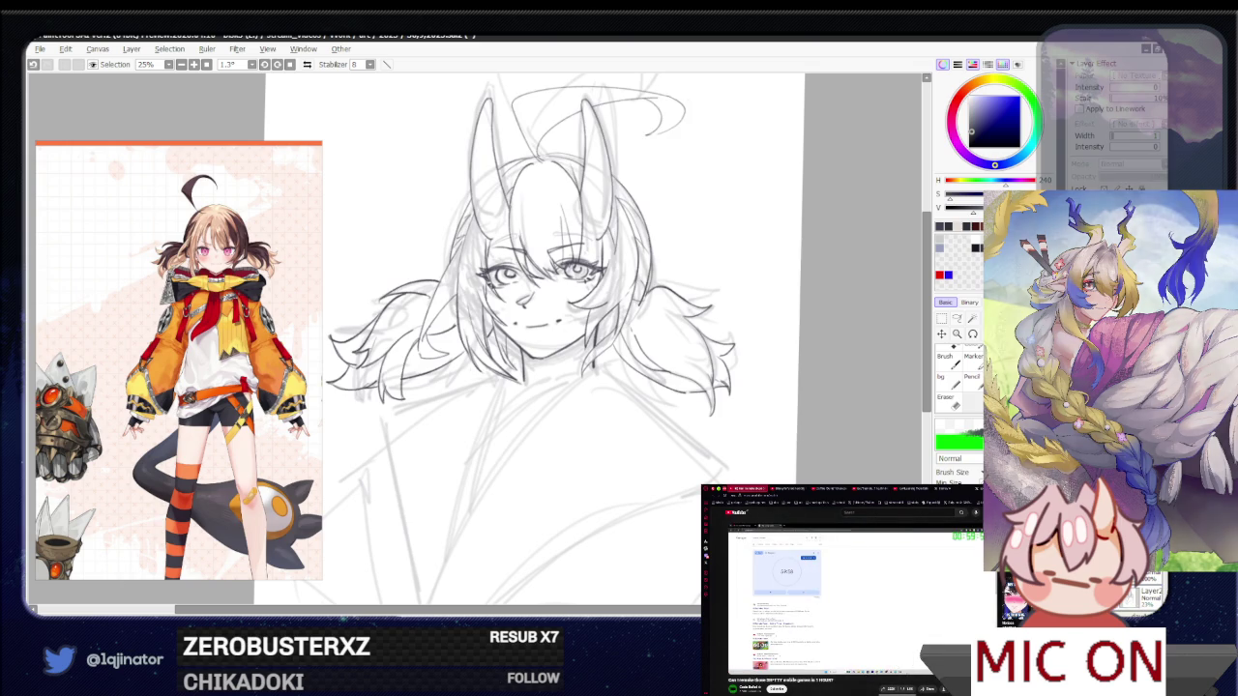
{"action": "key", "text": "Delete"}
{"action": "key", "text": "ctrl+z"}
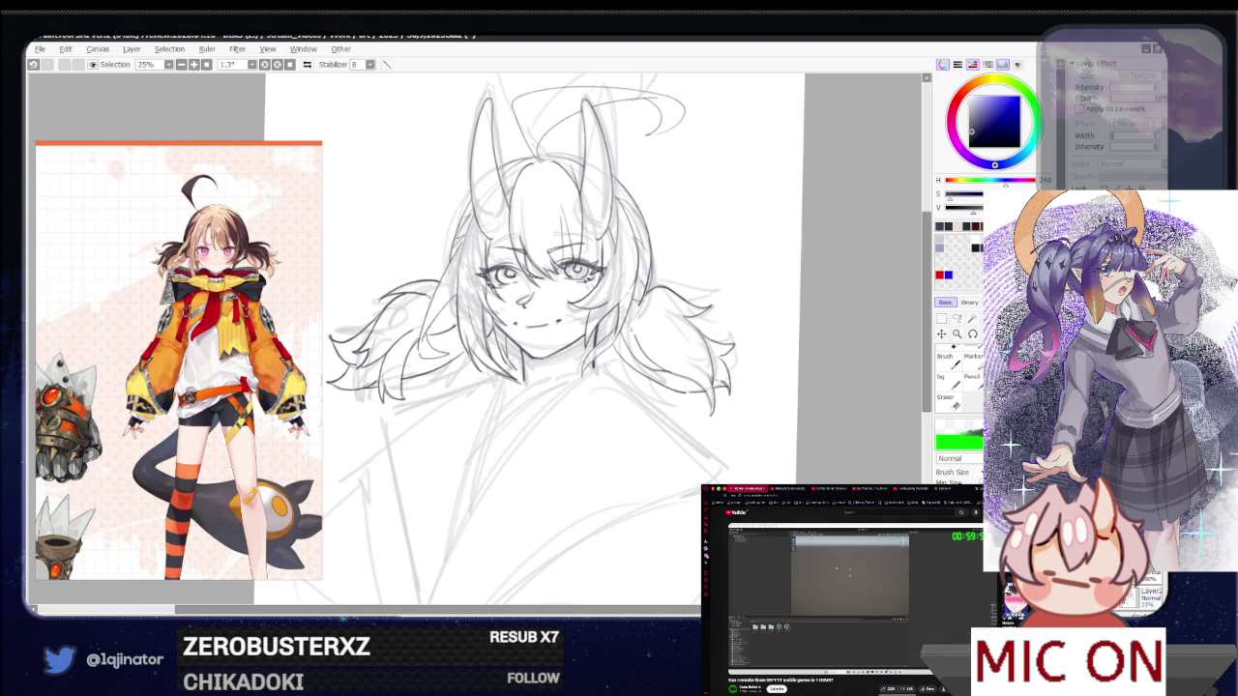
{"action": "key", "text": "Delete"}
{"action": "key", "text": "ctrl+z"}
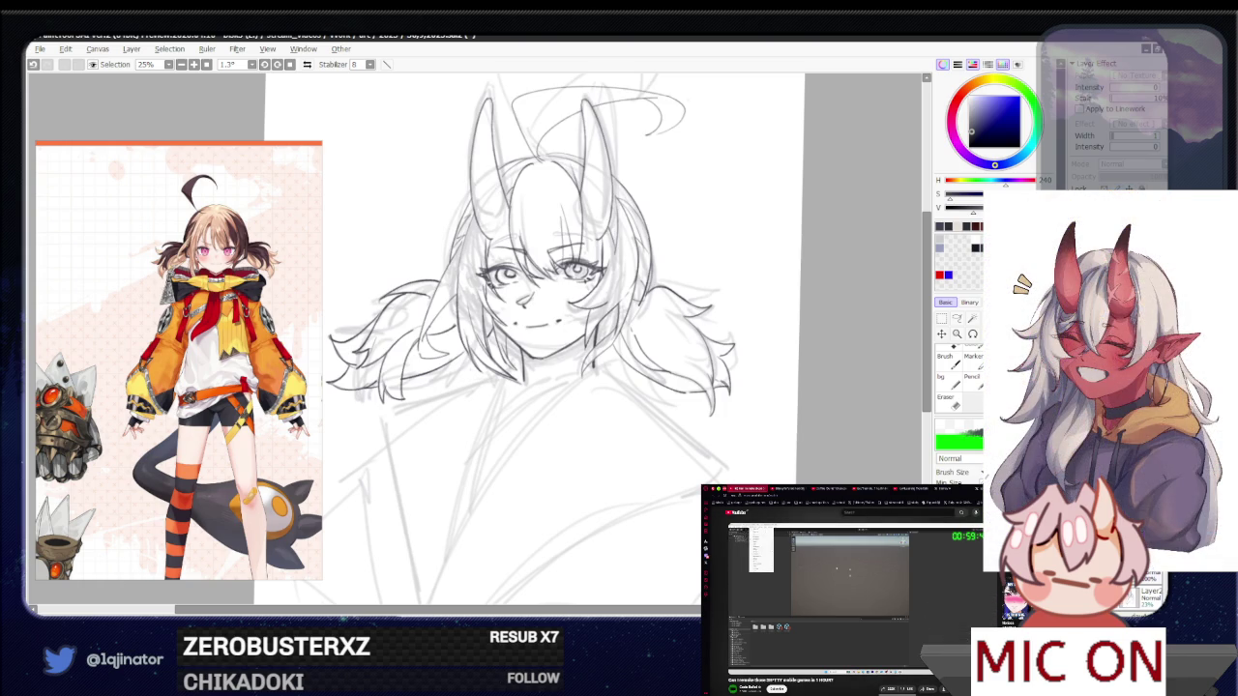
{"action": "left_click_drag", "start_coordinate": [639, 467], "coordinate": [655, 551]}
{"action": "key", "text": "ctrl+z"}
{"action": "key", "text": "ctrl+y"}
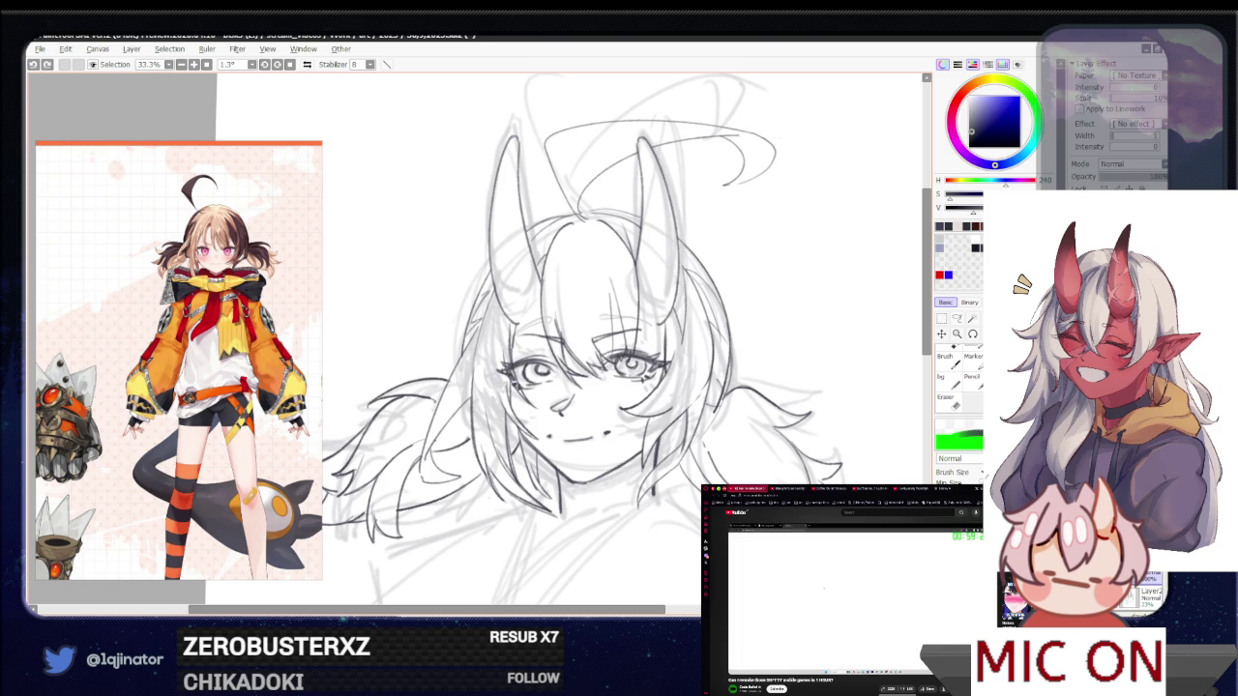
{"action": "key", "text": "ctrl+z"}
{"action": "key", "text": "ctrl+y"}
{"action": "key", "text": "ctrl+z"}
{"action": "key", "text": "ctrl+y"}
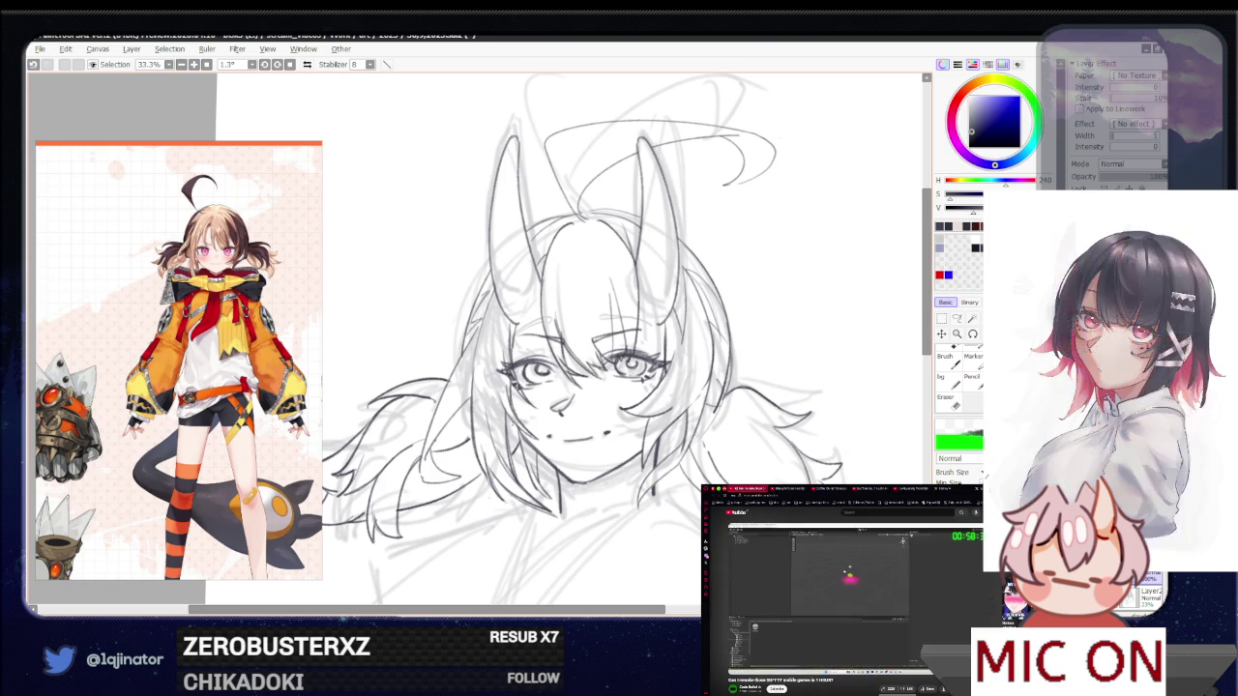
{"action": "key", "text": "e"}
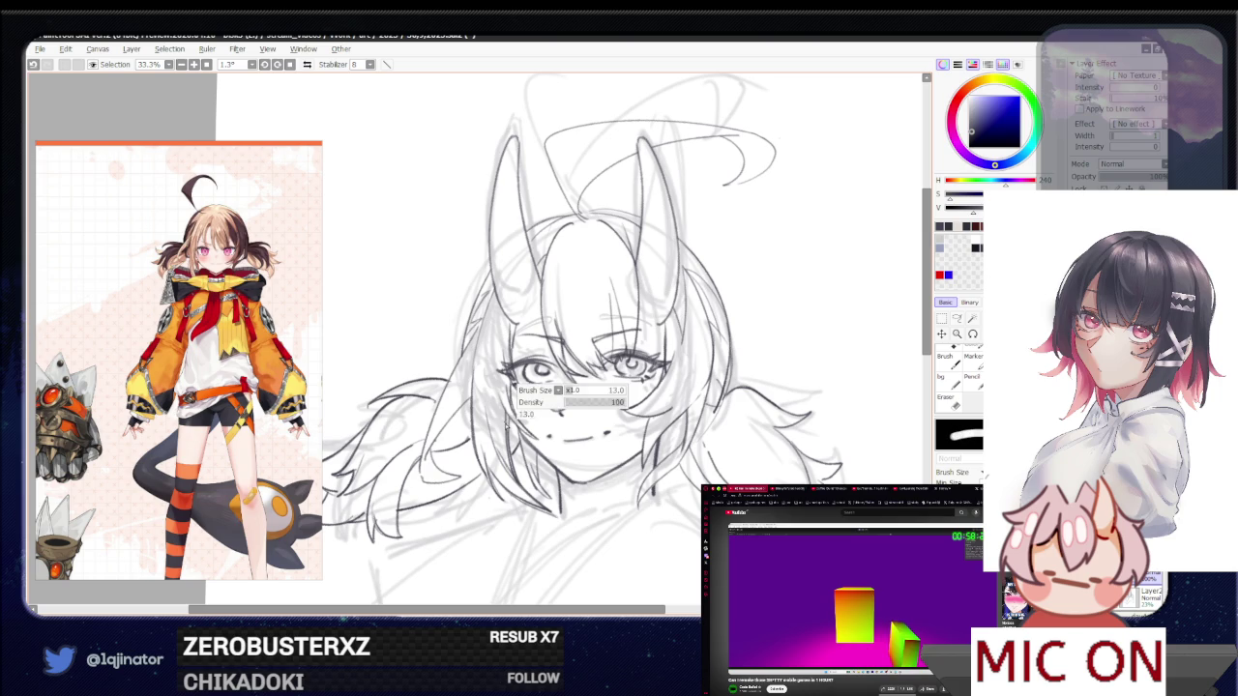
{"action": "left_click_drag", "start_coordinate": [516, 394], "coordinate": [631, 395]}
{"action": "key", "text": "ctrl+z"}
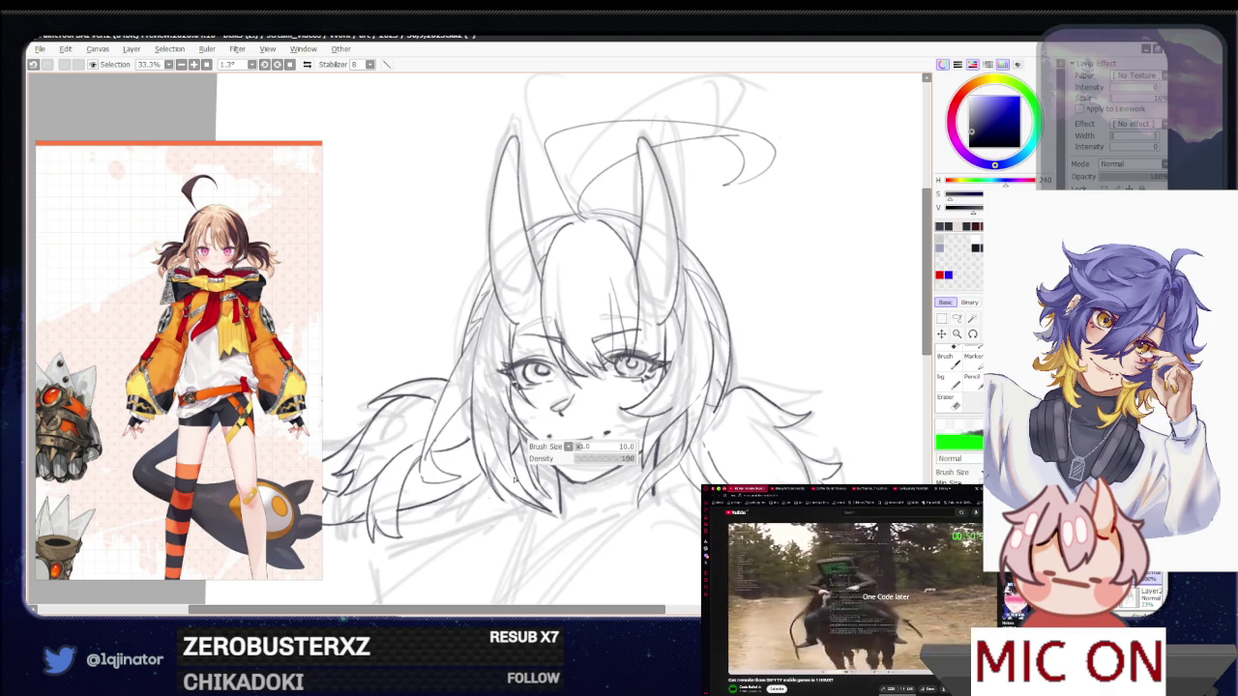
{"action": "key", "text": "ctrl+minus"}
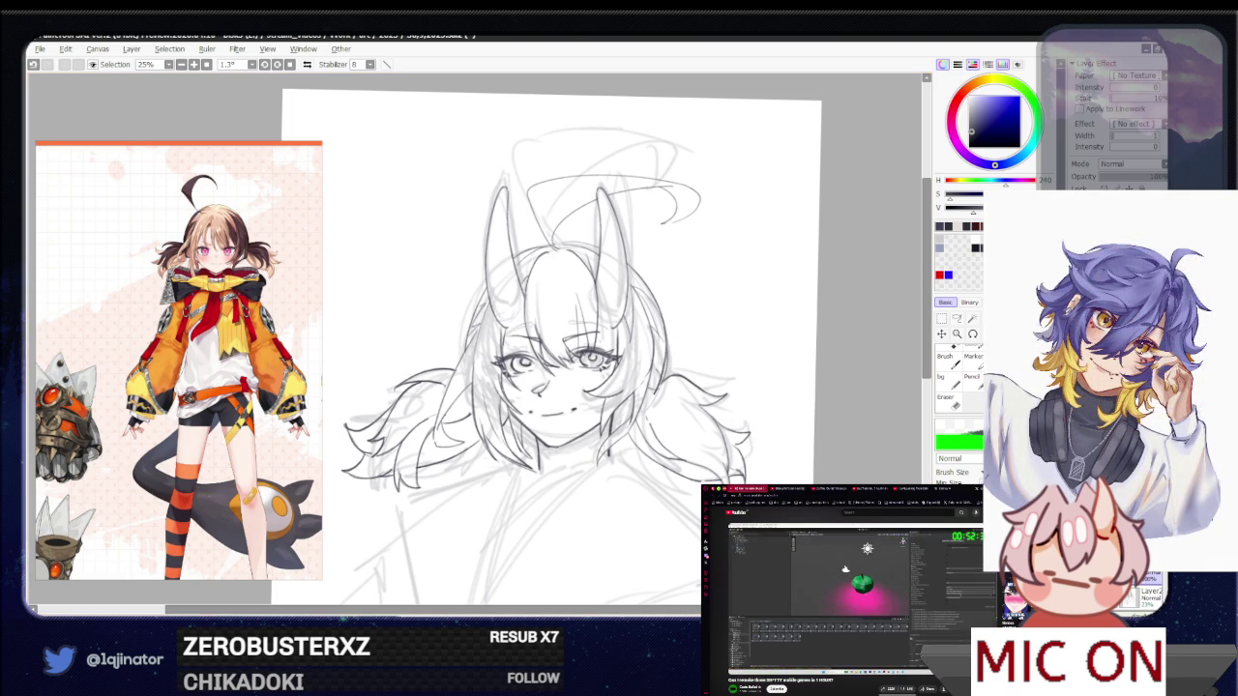
{"action": "left_click_drag", "start_coordinate": [766, 541], "coordinate": [747, 456]}
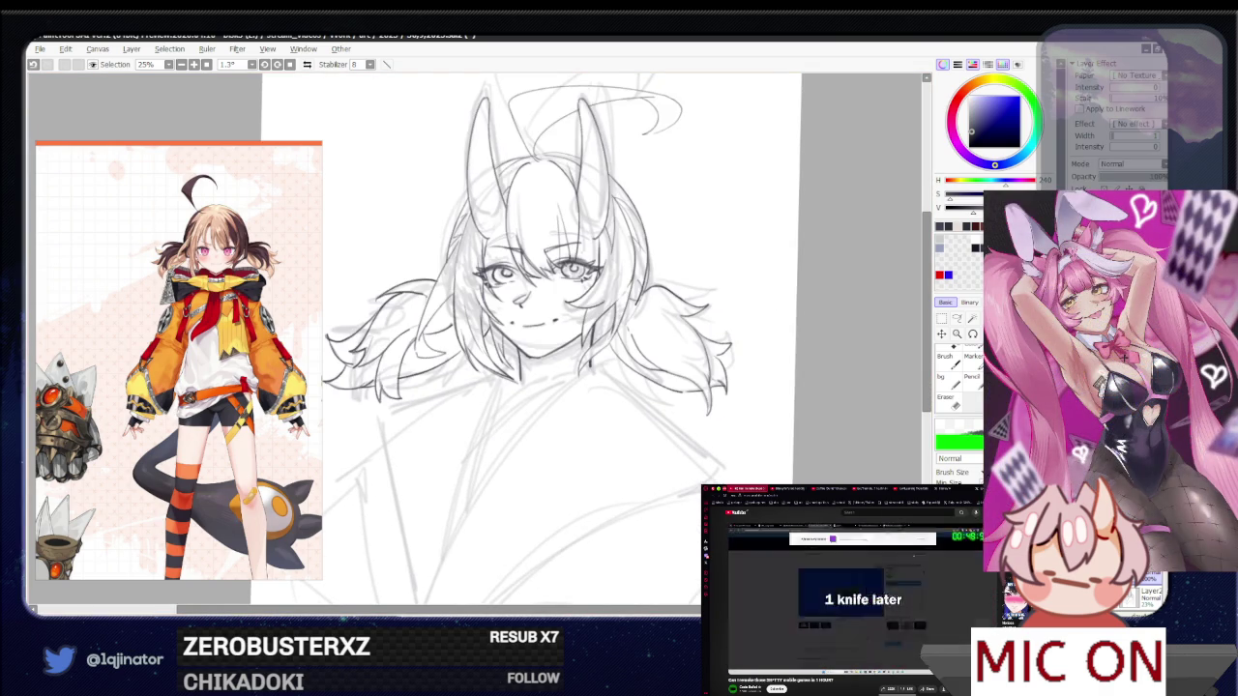
{"action": "mouse_move", "coordinate": [731, 418]}
{"action": "left_mouse_down"}
{"action": "mouse_move", "coordinate": [678, 599]}
{"action": "mouse_move", "coordinate": [643, 385]}
{"action": "left_mouse_up"}
Zoom in, adjust the brush size and redraw a darker line along the horn
{"action": "scroll", "coordinate": [643, 385], "scroll_direction": "up", "scroll_amount": 1}
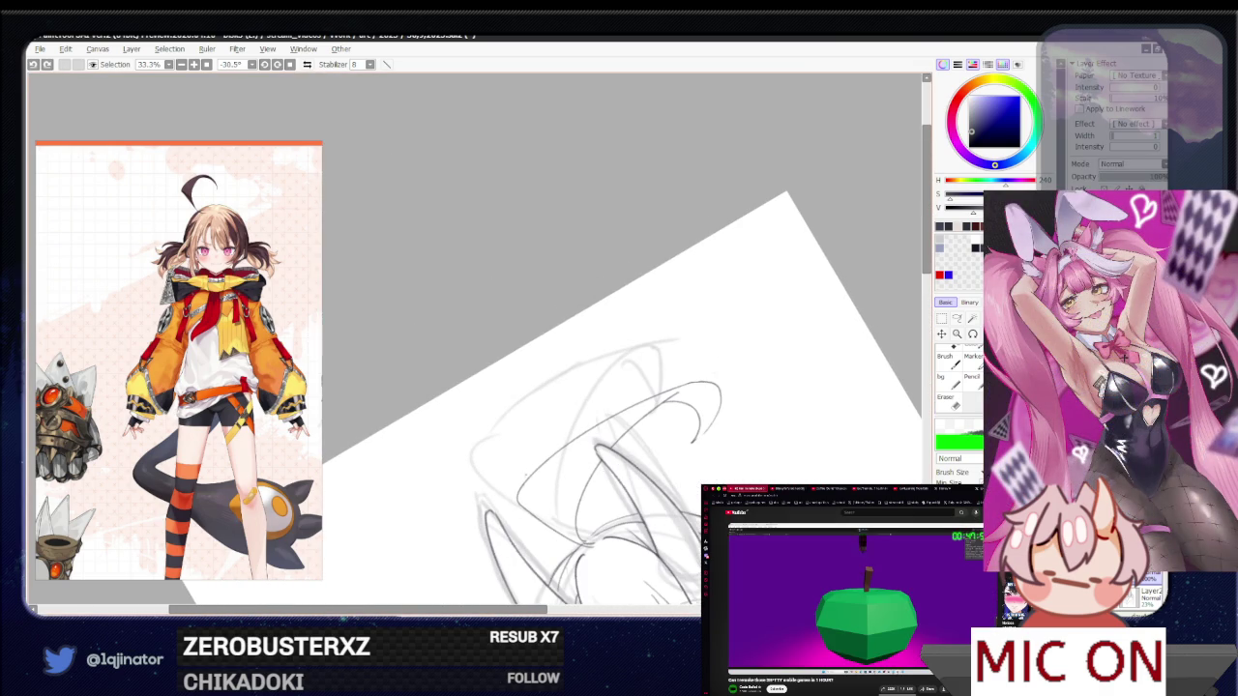
{"action": "key", "text": "ctrl+alt"}
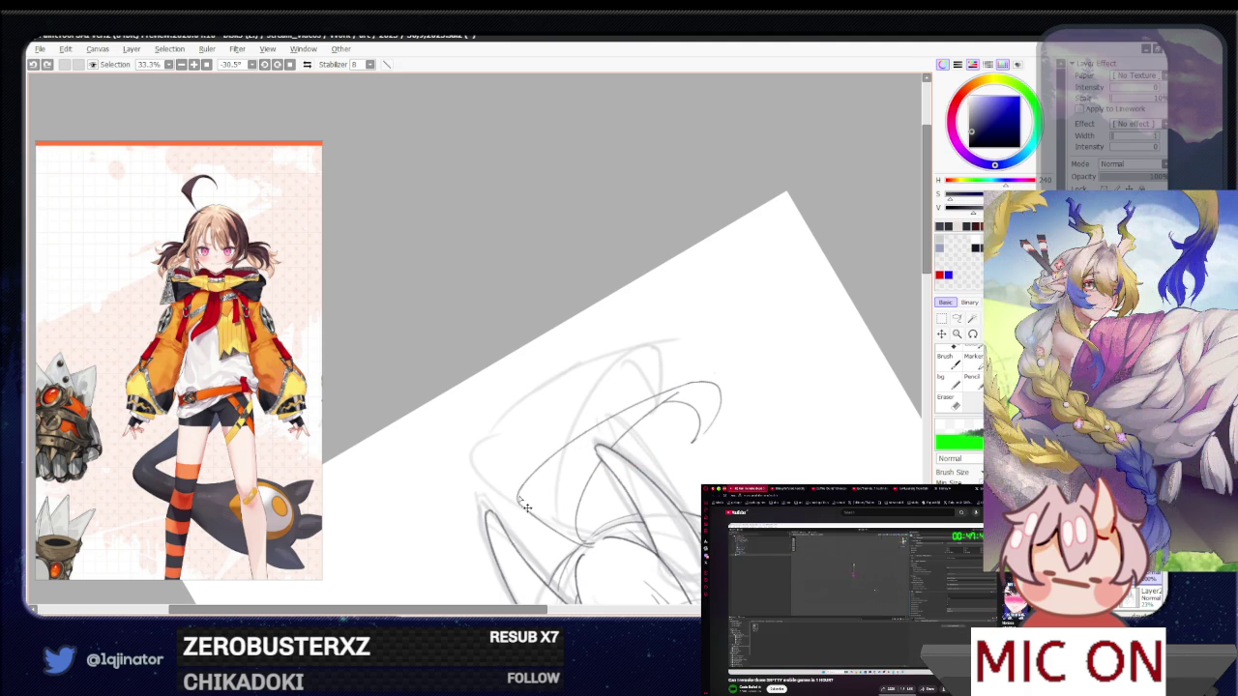
{"action": "left_click_drag", "start_coordinate": [534, 472], "coordinate": [677, 381]}
{"action": "key", "text": "ctrl+z"}
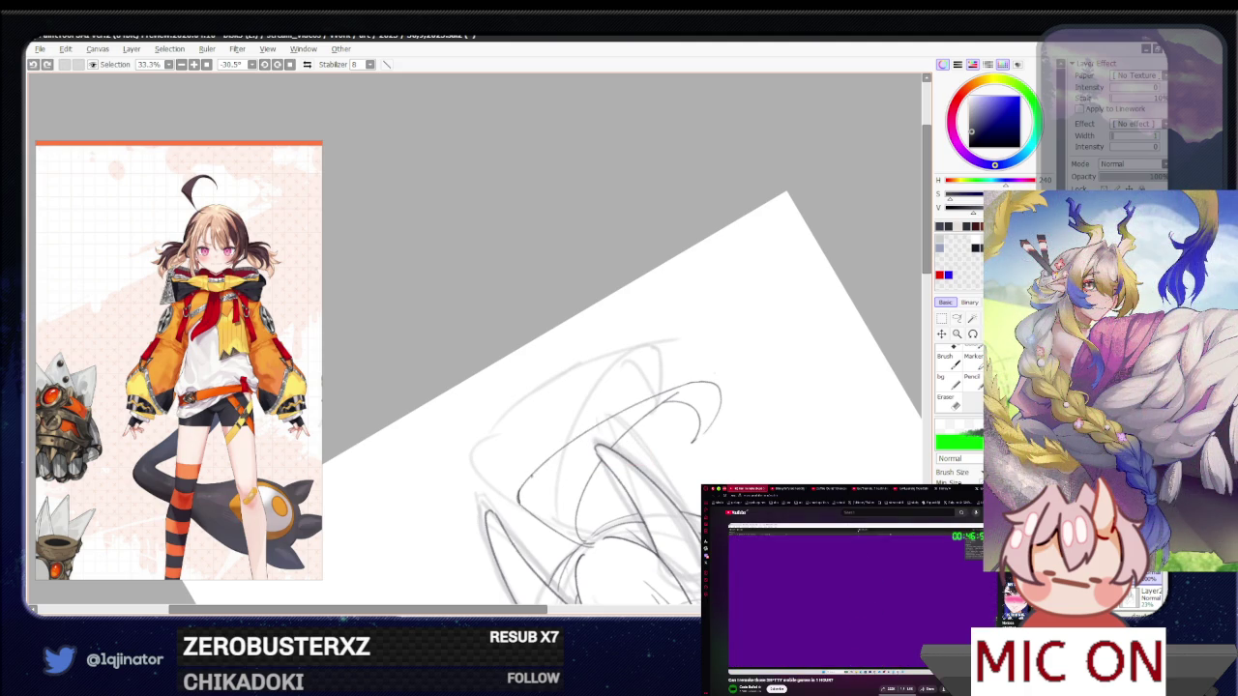
{"action": "left_click_drag", "start_coordinate": [525, 486], "coordinate": [656, 394]}
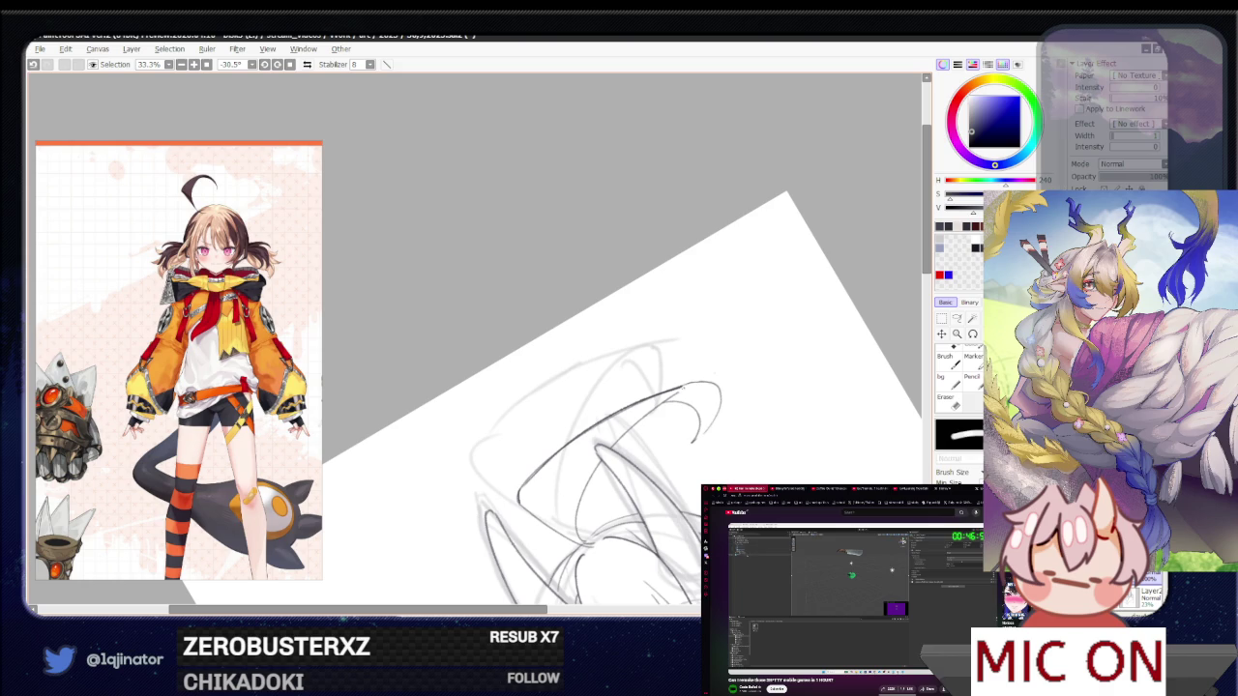
Rotate the canvas to -38.7°, undo a stroke and extend the horn line downward
{"action": "left_click_drag", "start_coordinate": [677, 290], "coordinate": [696, 348]}
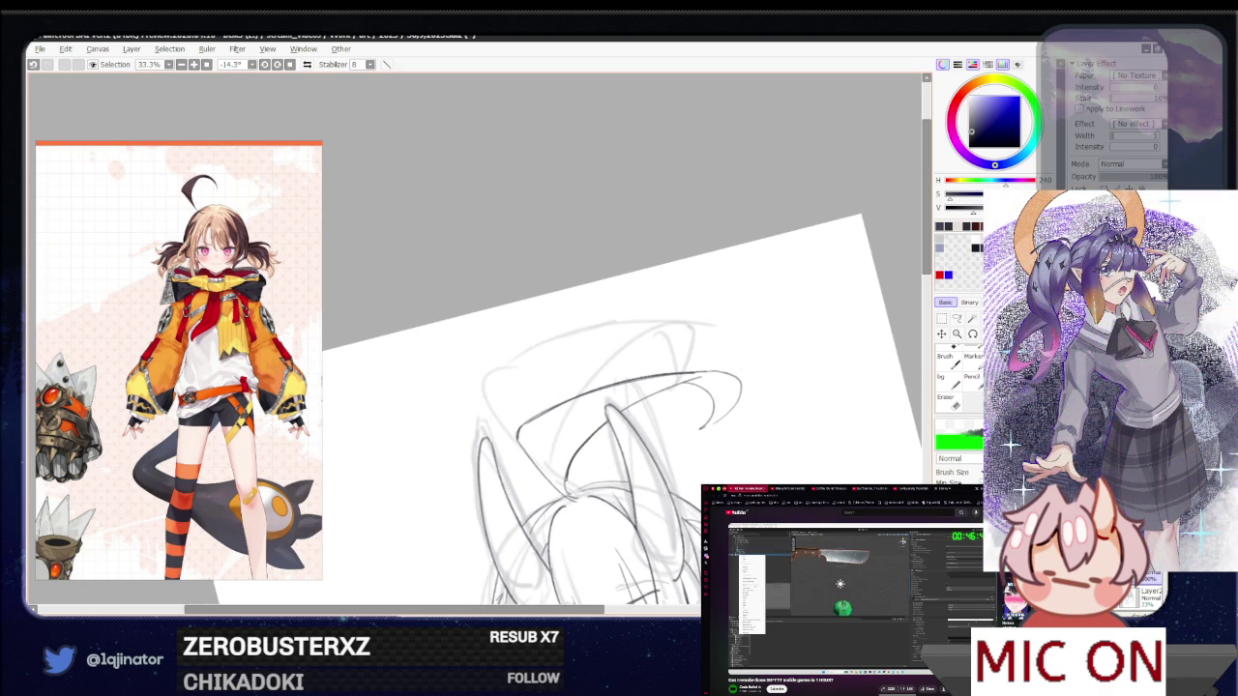
{"action": "mouse_move", "coordinate": [580, 416]}
{"action": "left_mouse_down"}
{"action": "mouse_move", "coordinate": [505, 504]}
{"action": "mouse_move", "coordinate": [517, 543]}
{"action": "left_mouse_up"}
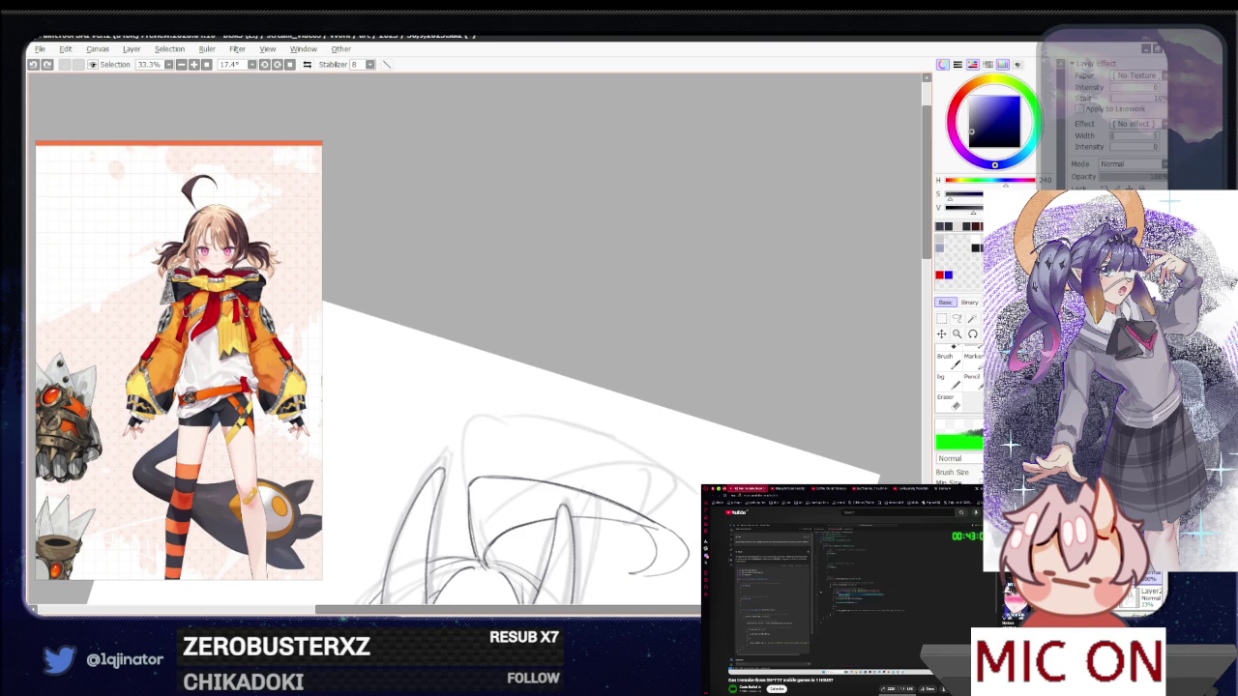
{"action": "left_click_drag", "start_coordinate": [577, 439], "coordinate": [580, 515]}
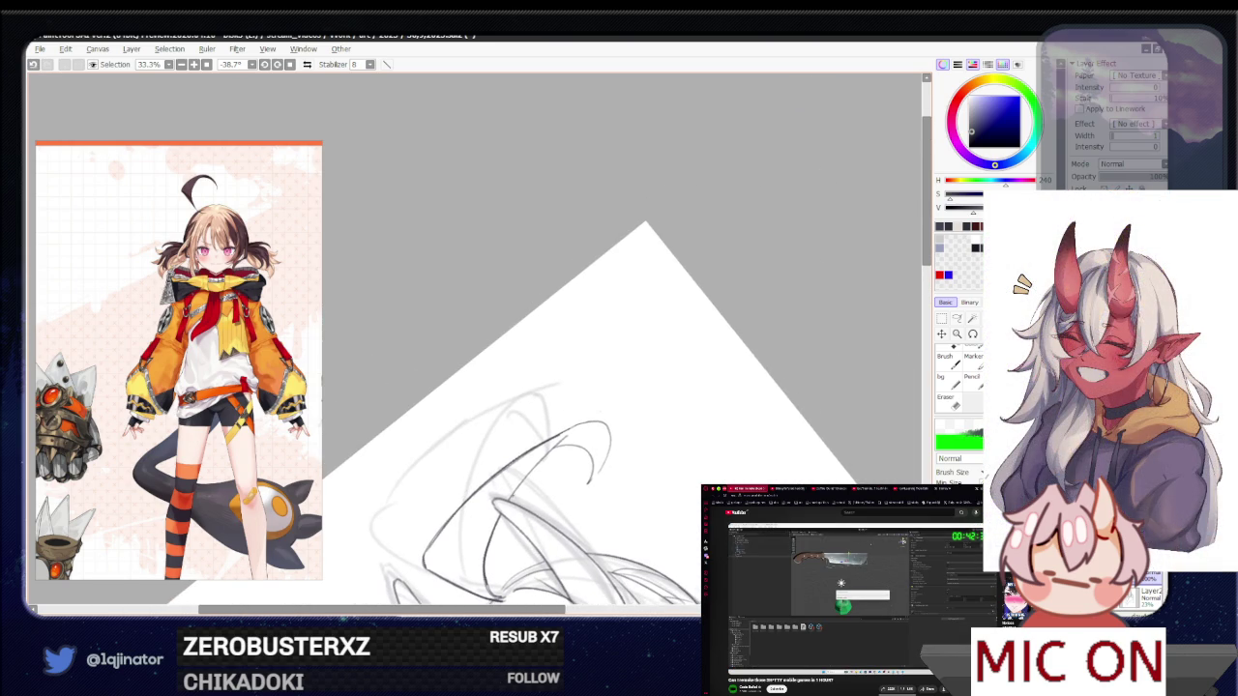
{"action": "key", "text": "ctrl+z"}
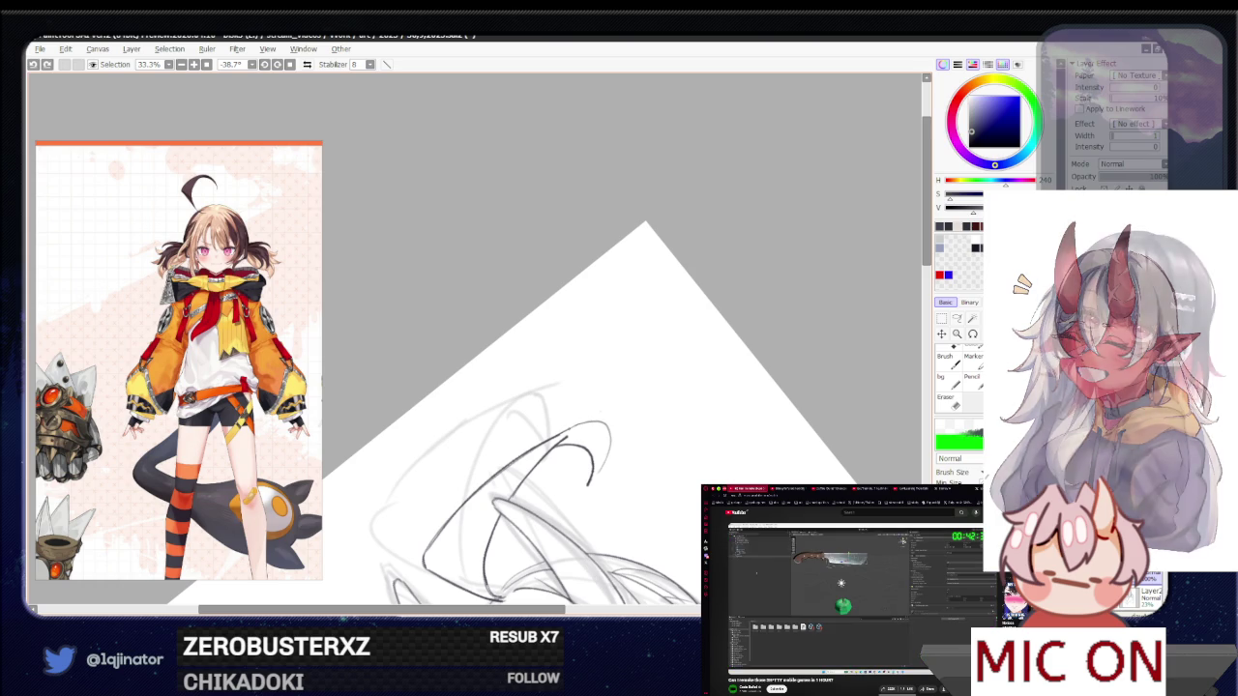
{"action": "left_click_drag", "start_coordinate": [609, 446], "coordinate": [602, 465]}
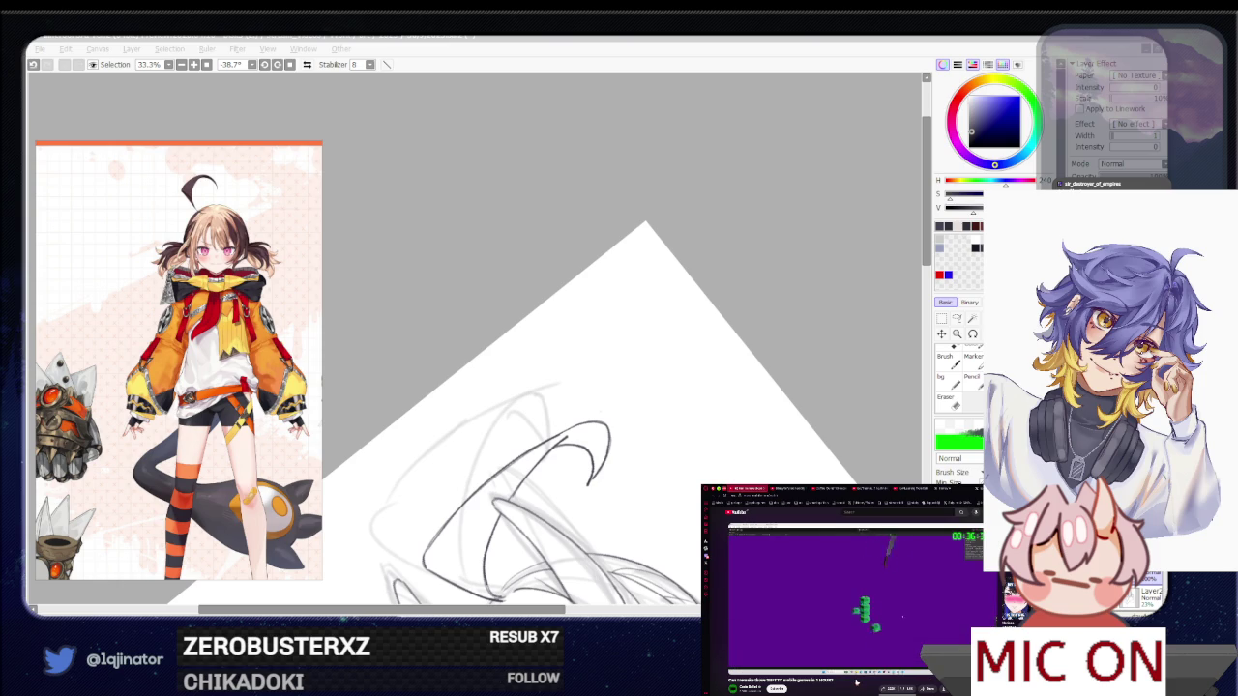
Add a short stroke extending the horn line, switch to the Eraser, and zoom out
{"action": "left_click_drag", "start_coordinate": [566, 440], "coordinate": [636, 398]}
{"action": "key", "text": "e"}
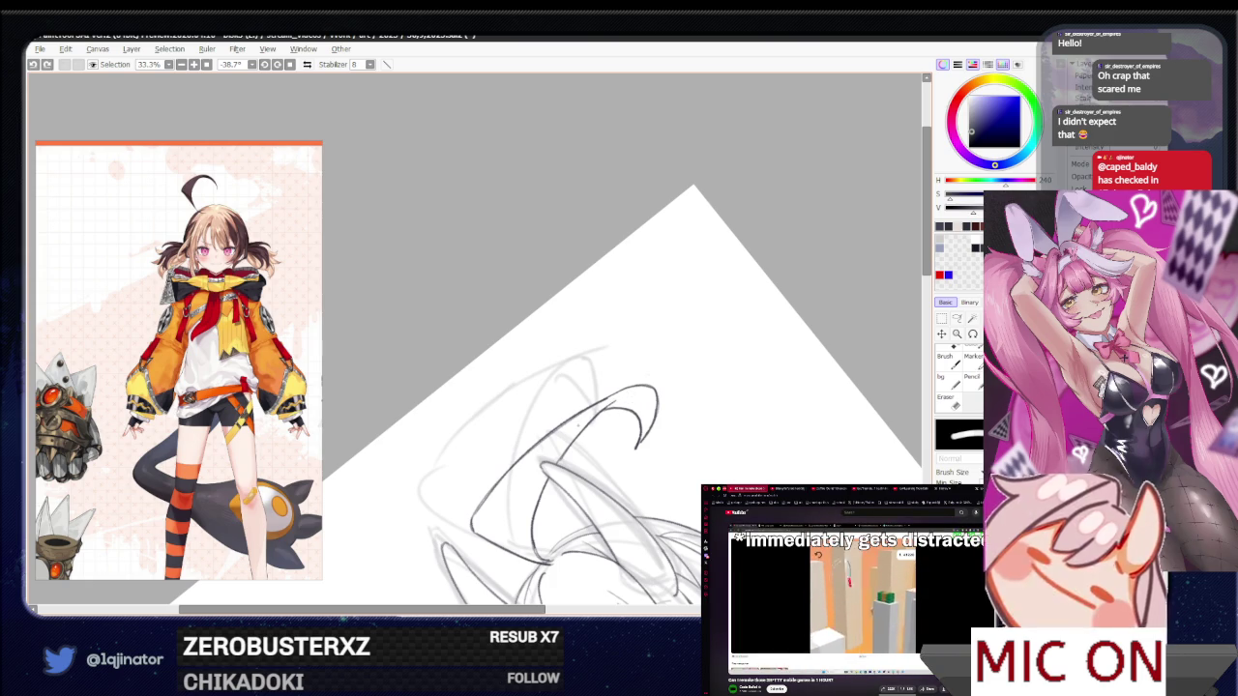
{"action": "key", "text": "minus"}
Turn the canvas upright, zoom from 16.6% to 25% and centre the oni girl's head
{"action": "key", "text": "End"}
{"action": "key", "text": "End"}
{"action": "key", "text": "End"}
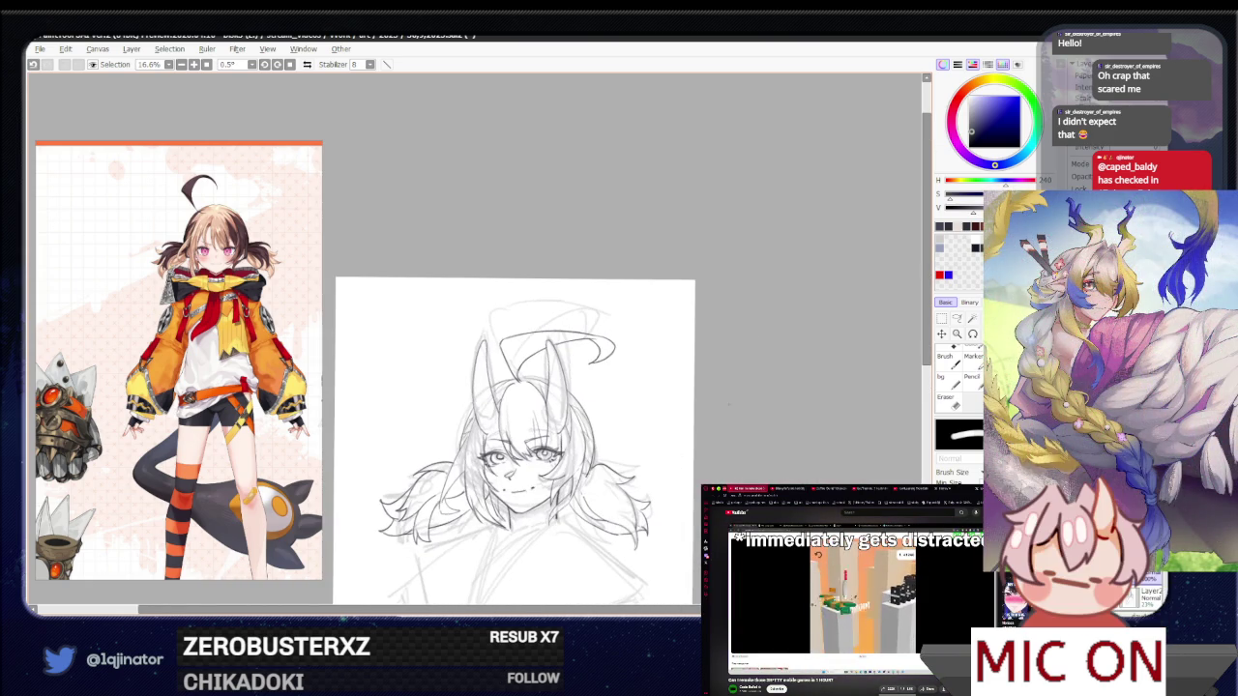
{"action": "left_click_drag", "start_coordinate": [719, 530], "coordinate": [746, 416]}
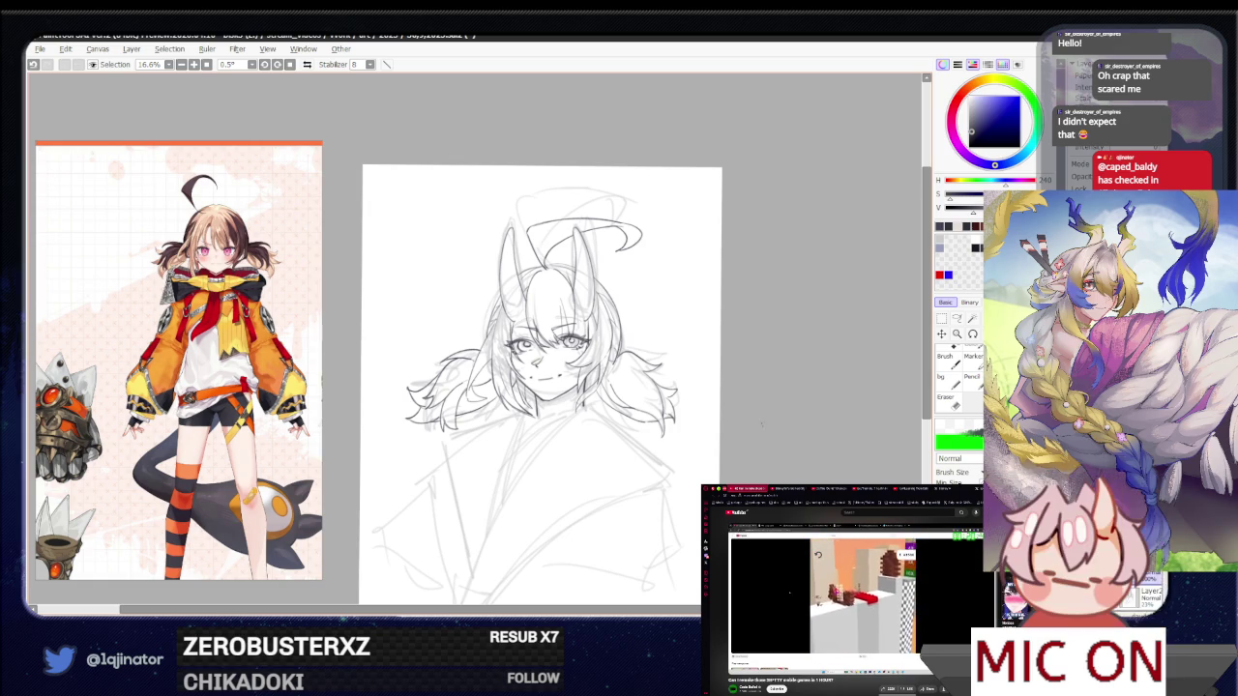
{"action": "left_click_drag", "start_coordinate": [708, 389], "coordinate": [694, 364]}
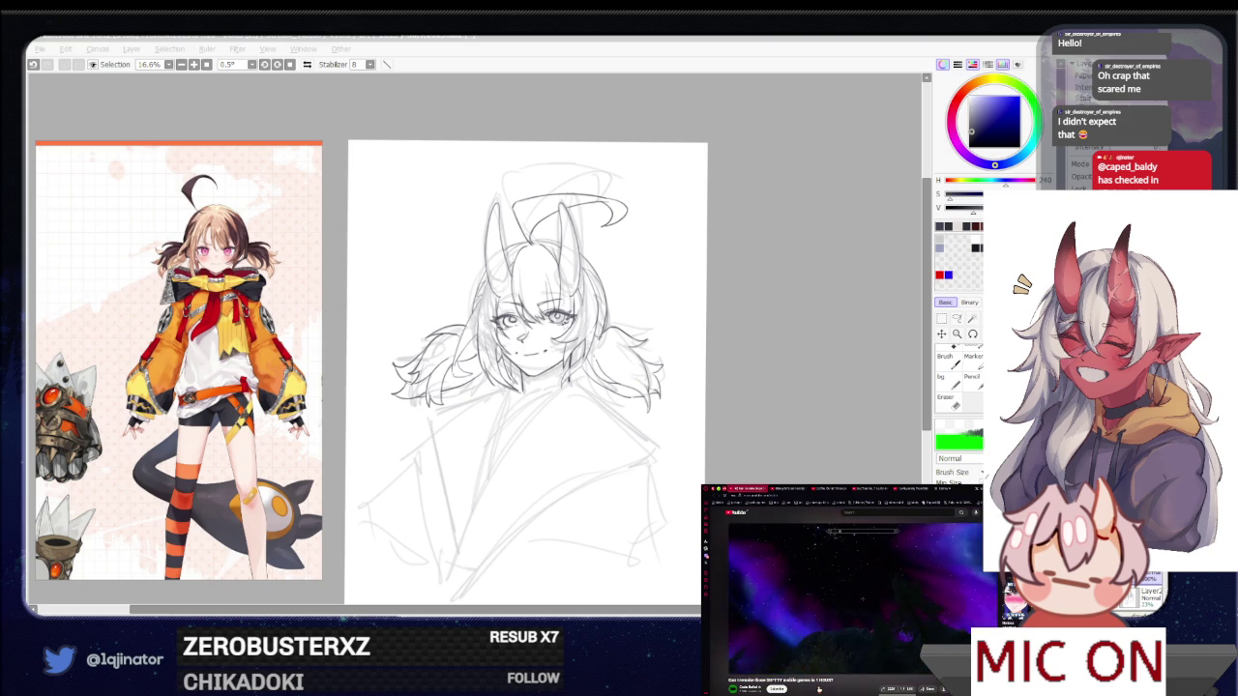
{"action": "left_click", "coordinate": [760, 462]}
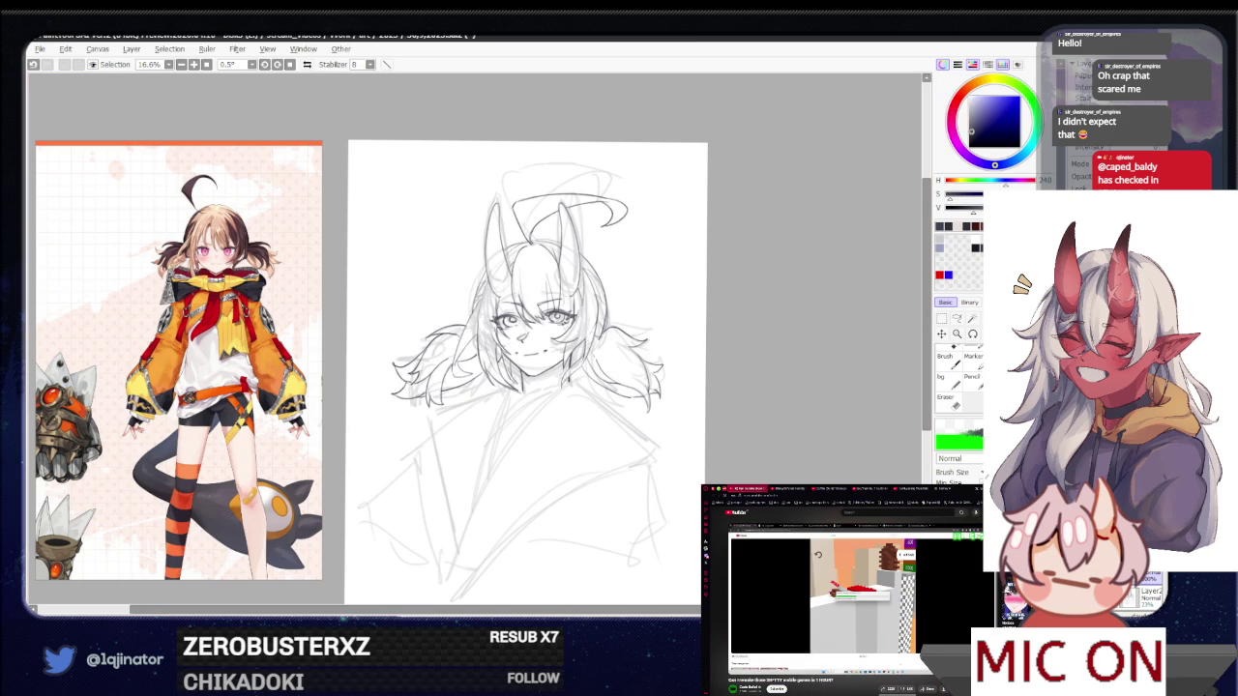
{"action": "scroll", "coordinate": [550, 228], "scroll_direction": "up", "scroll_amount": 2}
{"action": "left_click_drag", "start_coordinate": [522, 387], "coordinate": [551, 334]}
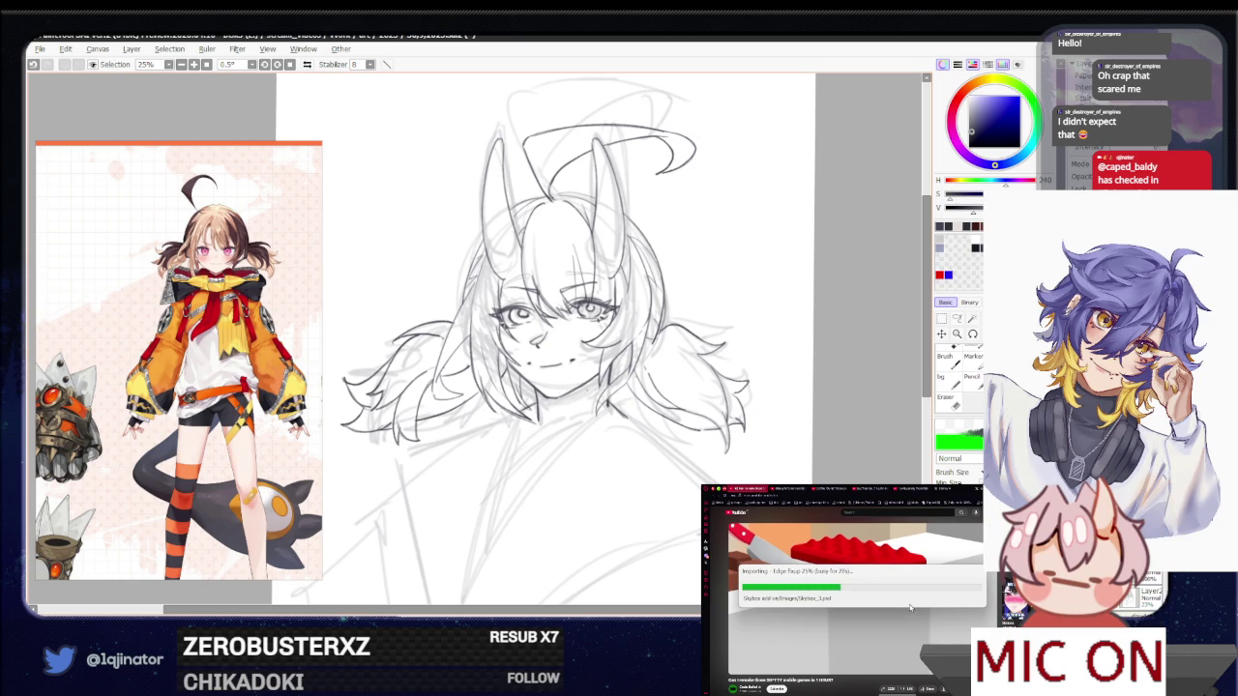
{"action": "scroll", "coordinate": [599, 339], "scroll_direction": "down", "scroll_amount": 1}
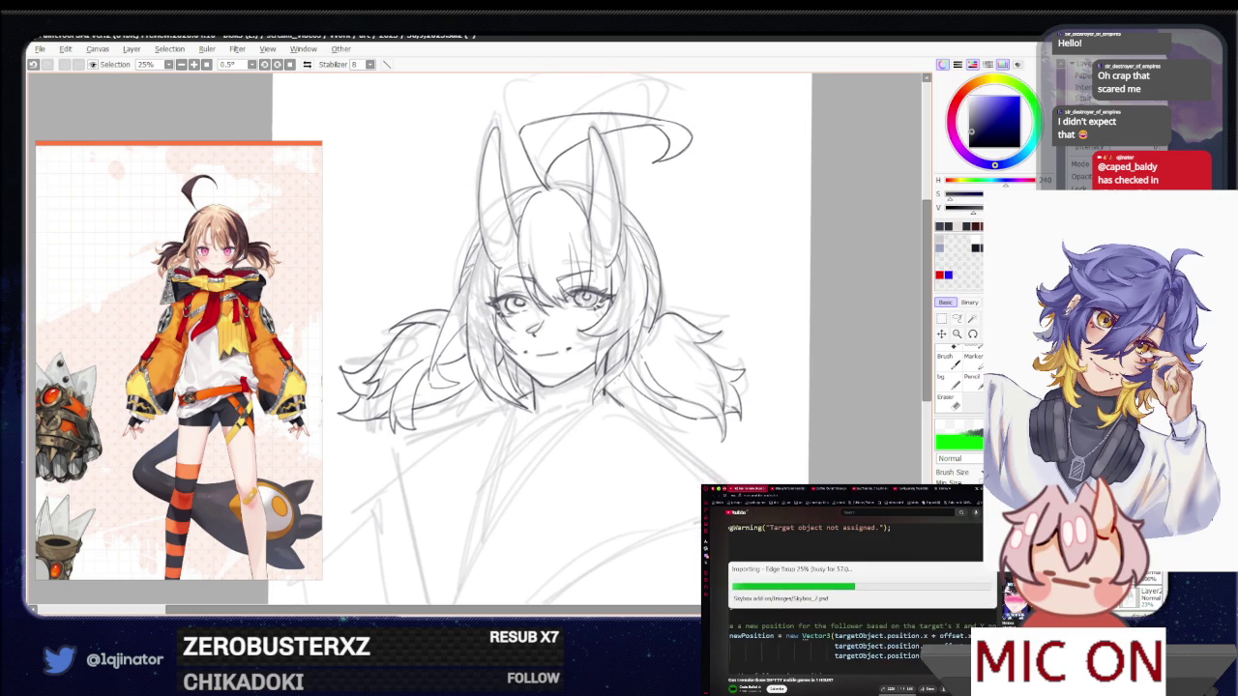
{"action": "key", "text": "e"}
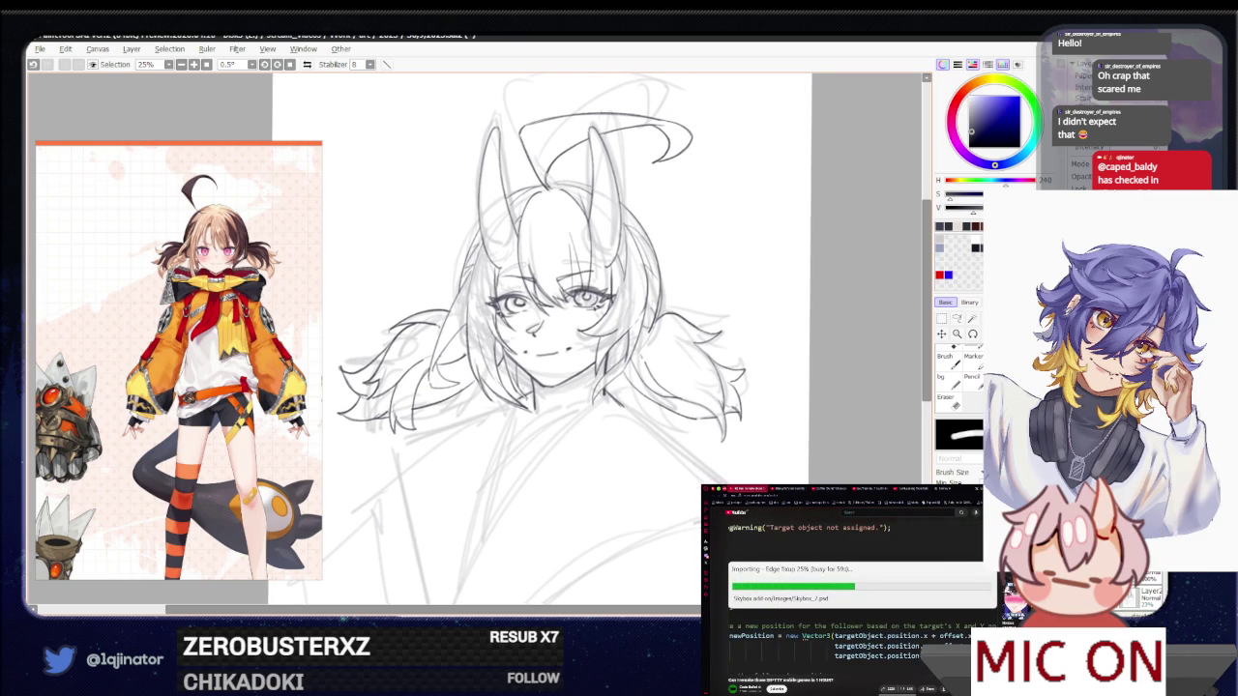
{"action": "key", "text": "e"}
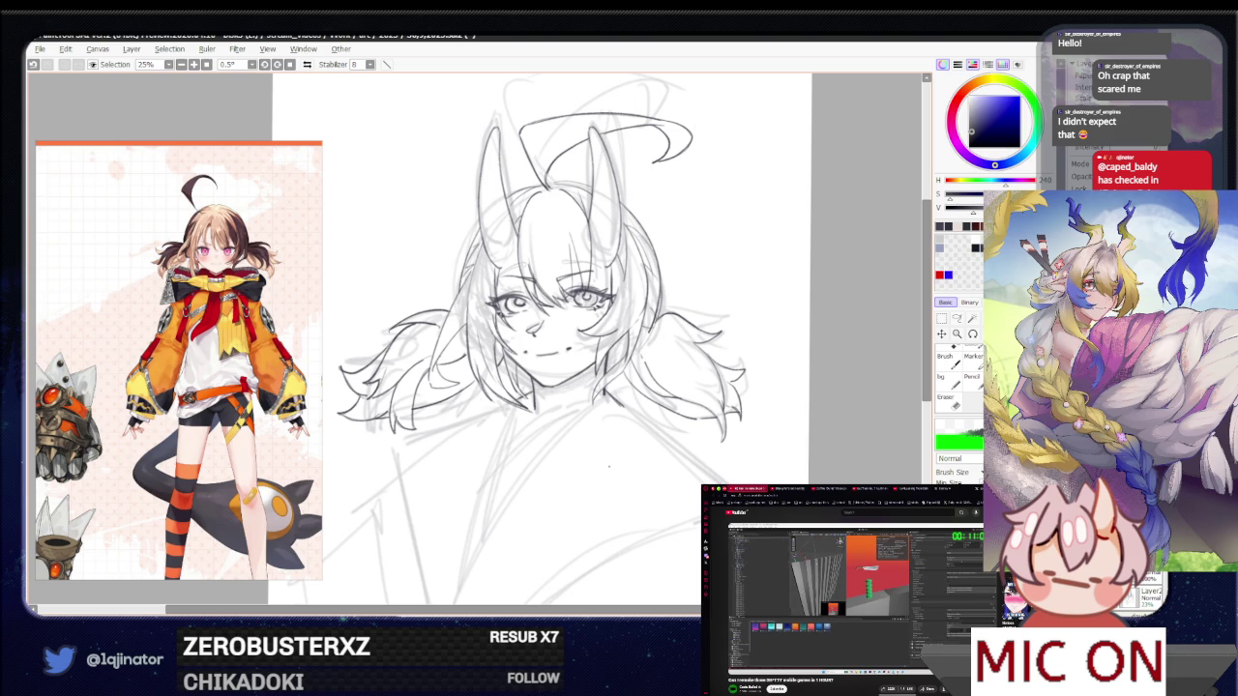
{"action": "left_click_drag", "start_coordinate": [640, 418], "coordinate": [636, 384]}
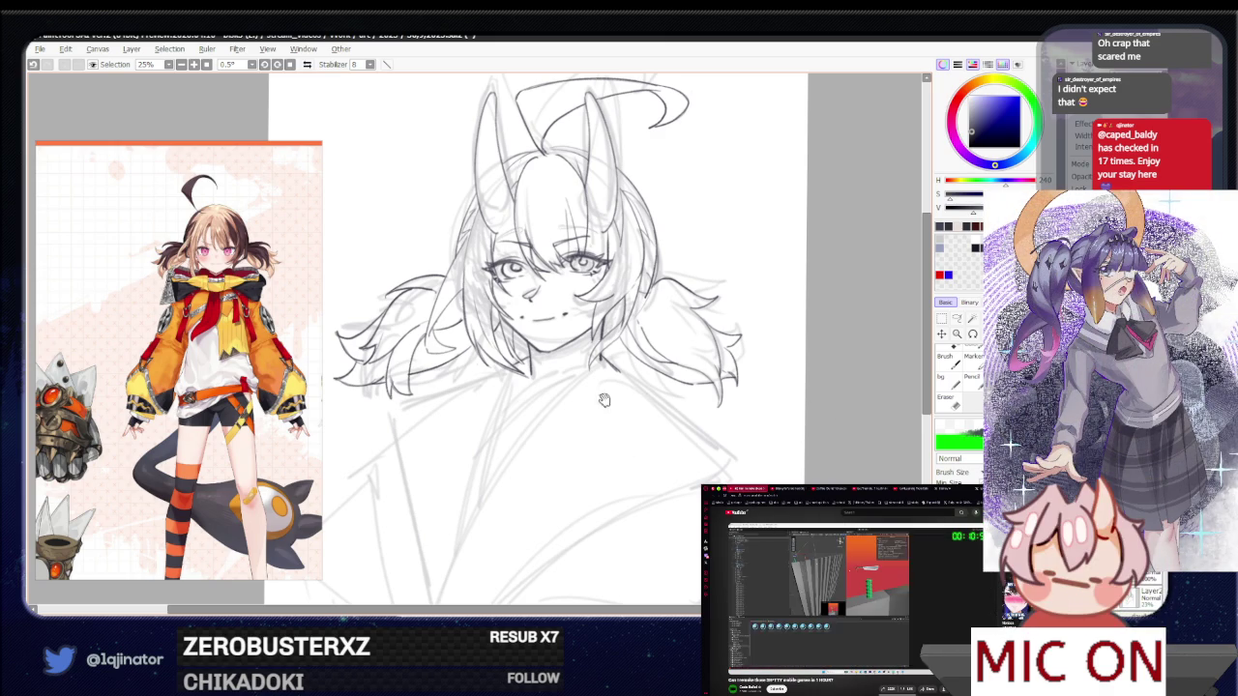
{"action": "left_click_drag", "start_coordinate": [604, 400], "coordinate": [647, 341]}
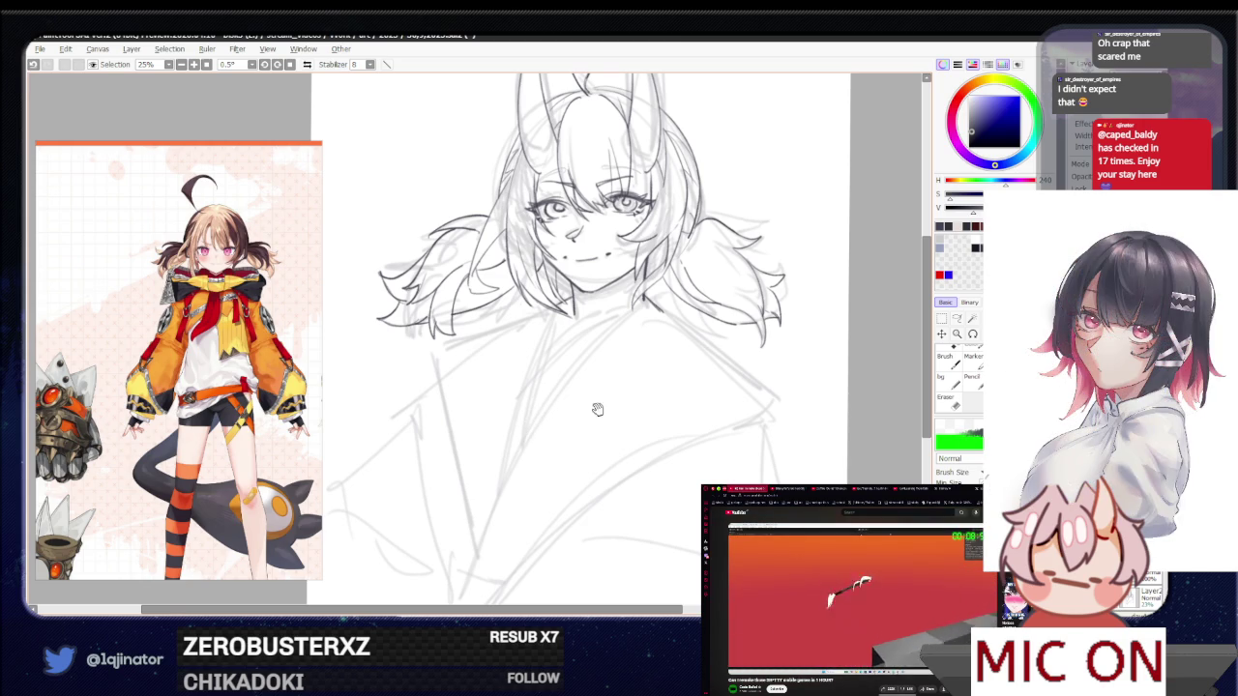
{"action": "left_click_drag", "start_coordinate": [594, 414], "coordinate": [588, 501]}
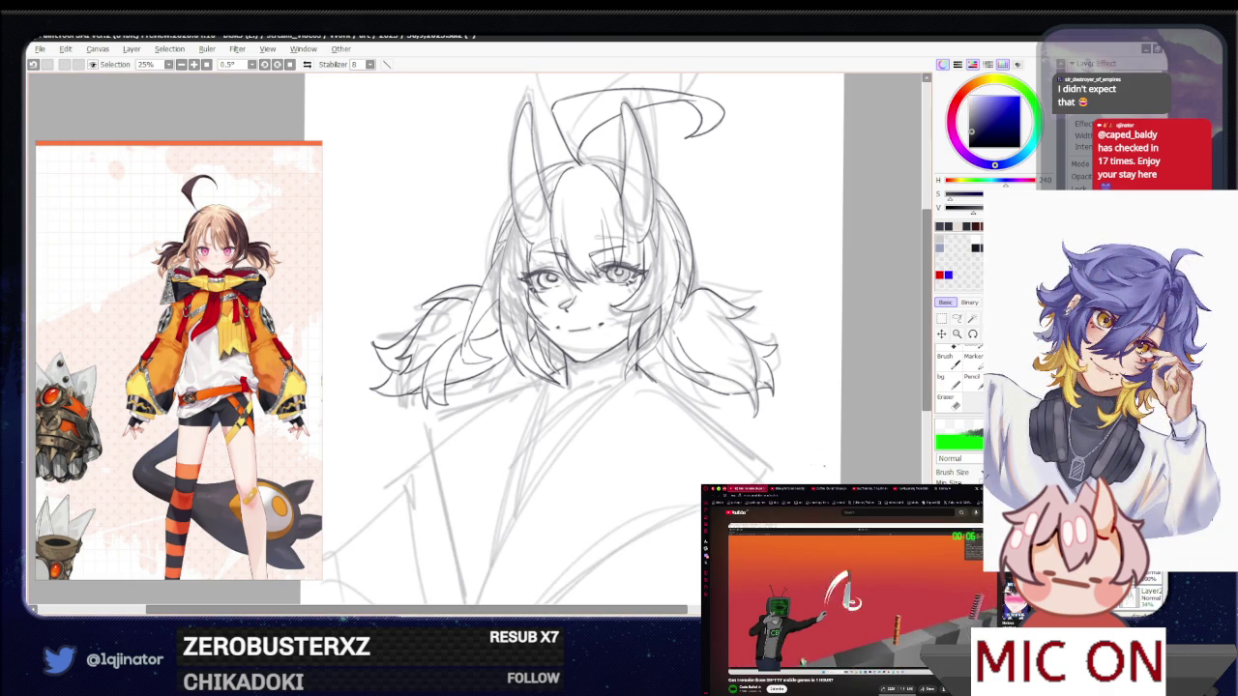
{"action": "key", "text": "h"}
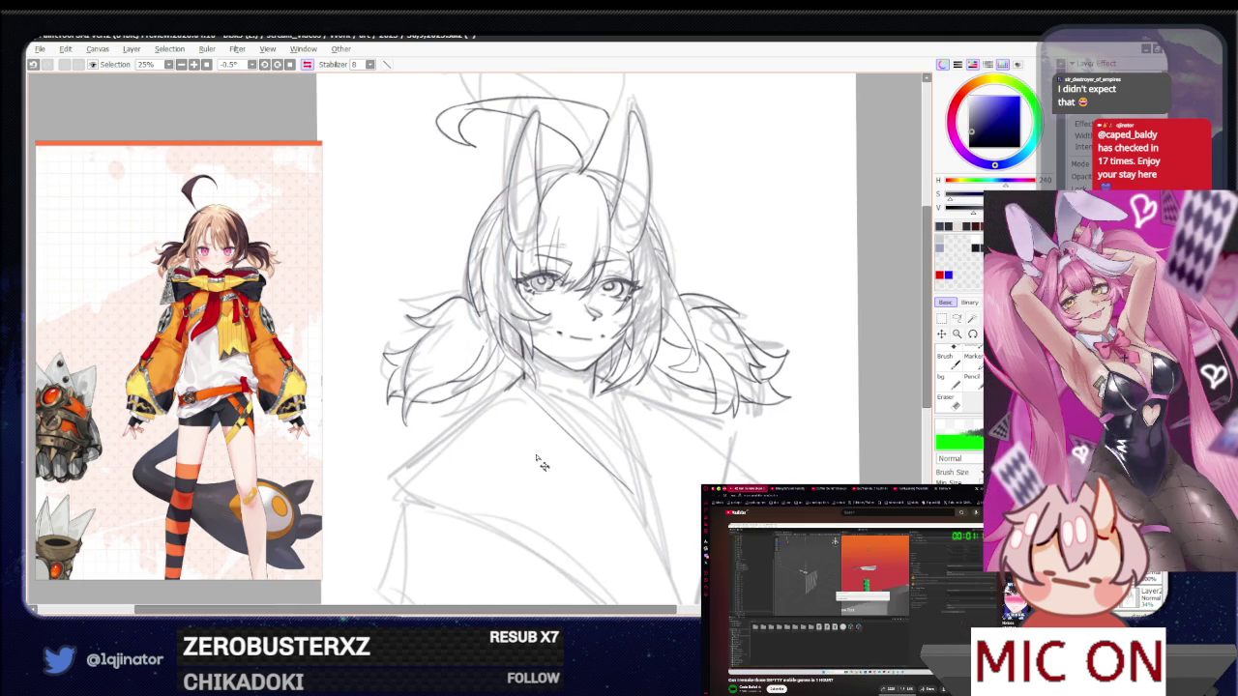
{"action": "key", "text": "h"}
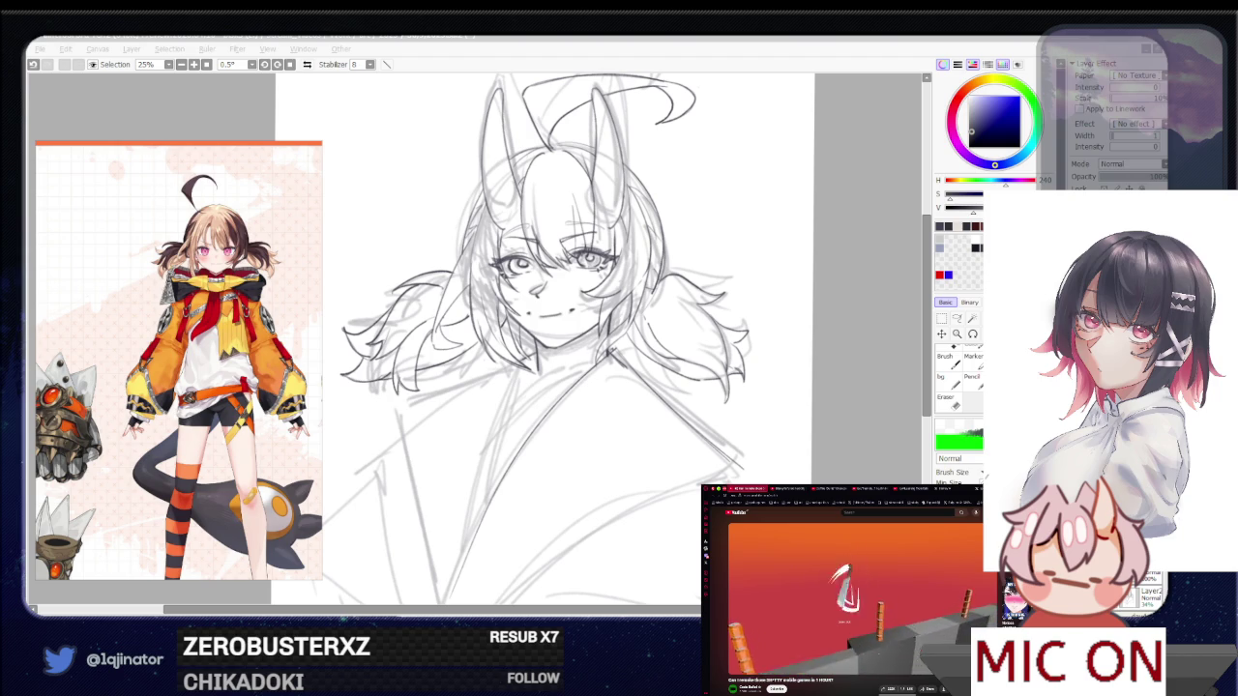
{"action": "left_click", "coordinate": [844, 345]}
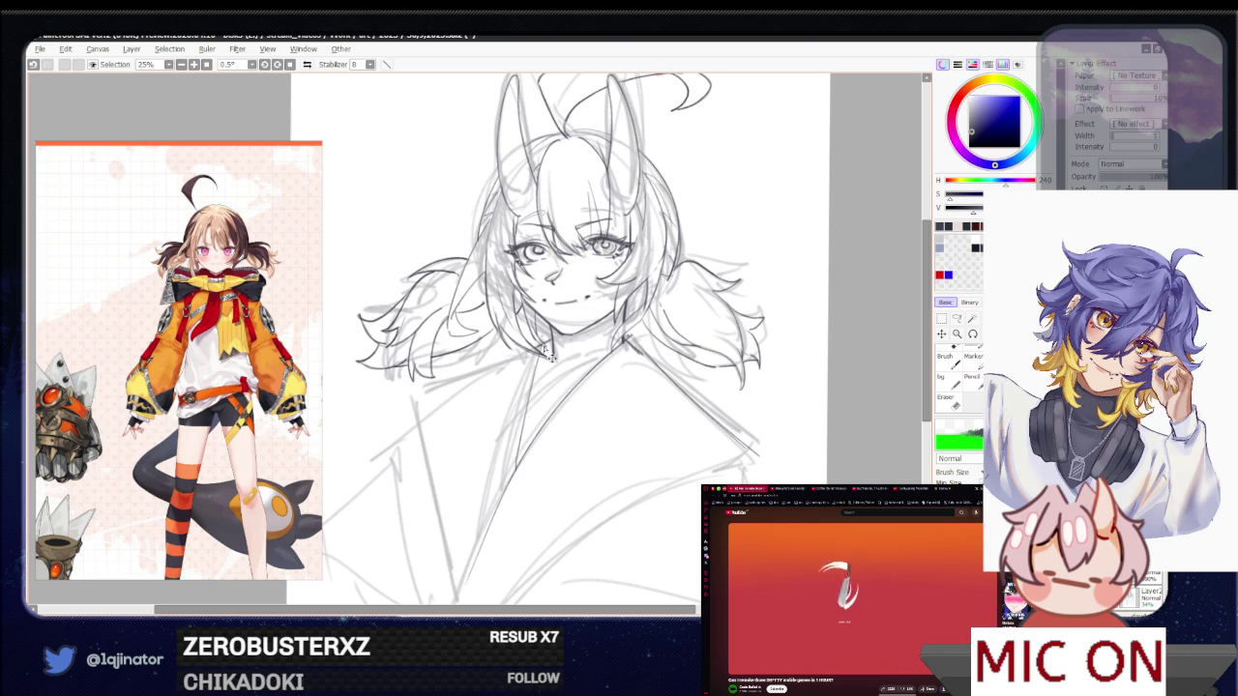
{"action": "key", "text": "ctrl+z"}
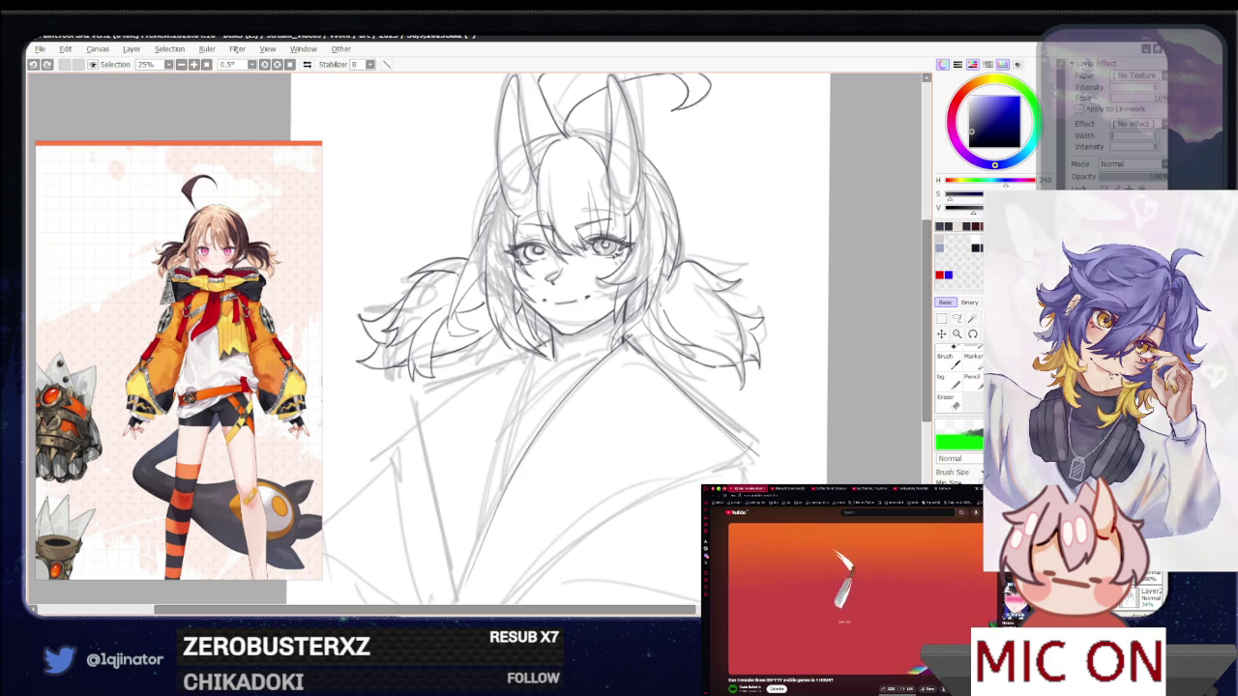
Redraw the short sketch line with the pencil and shift the view right and down
{"action": "left_click_drag", "start_coordinate": [536, 346], "coordinate": [530, 413]}
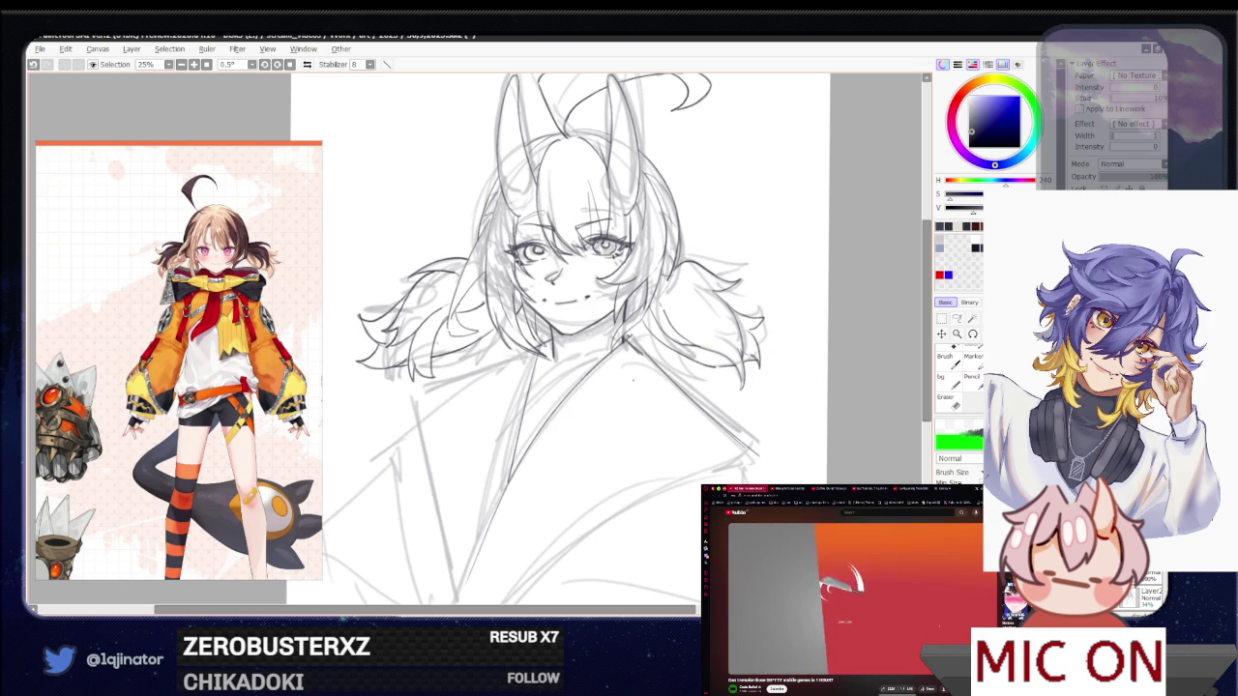
{"action": "left_click_drag", "start_coordinate": [561, 338], "coordinate": [598, 363]}
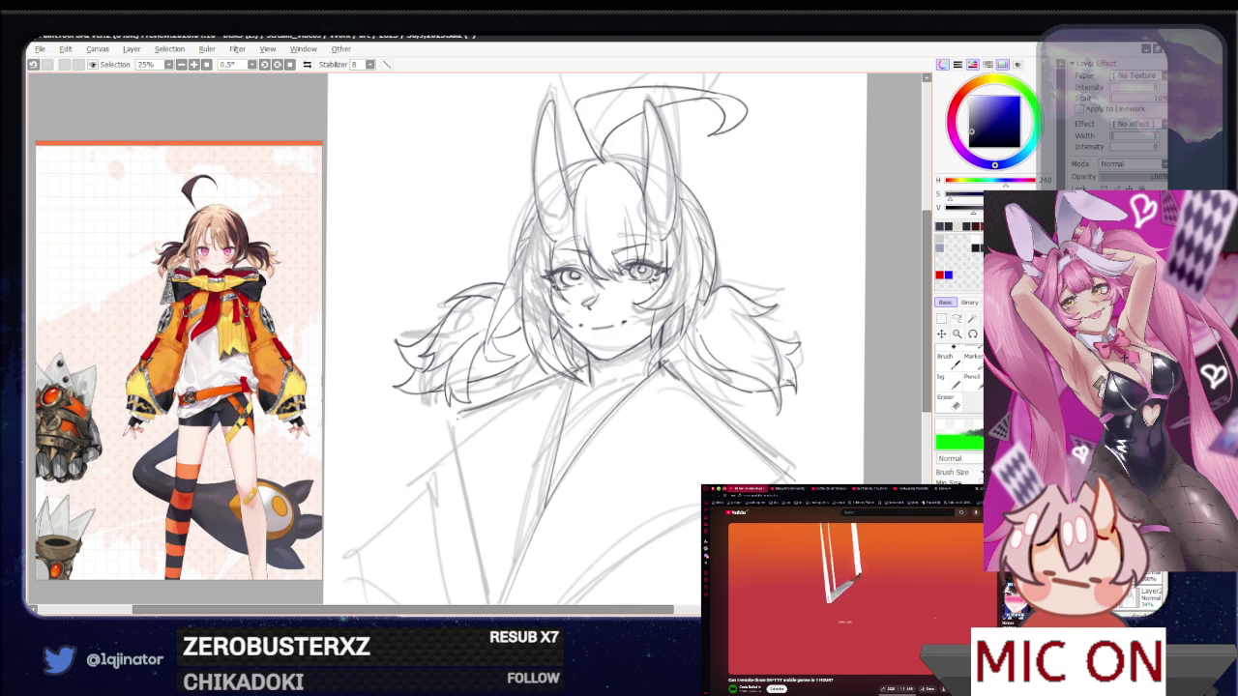
Sketch a long line along the right side of the jacket
{"action": "left_click_drag", "start_coordinate": [503, 465], "coordinate": [489, 387]}
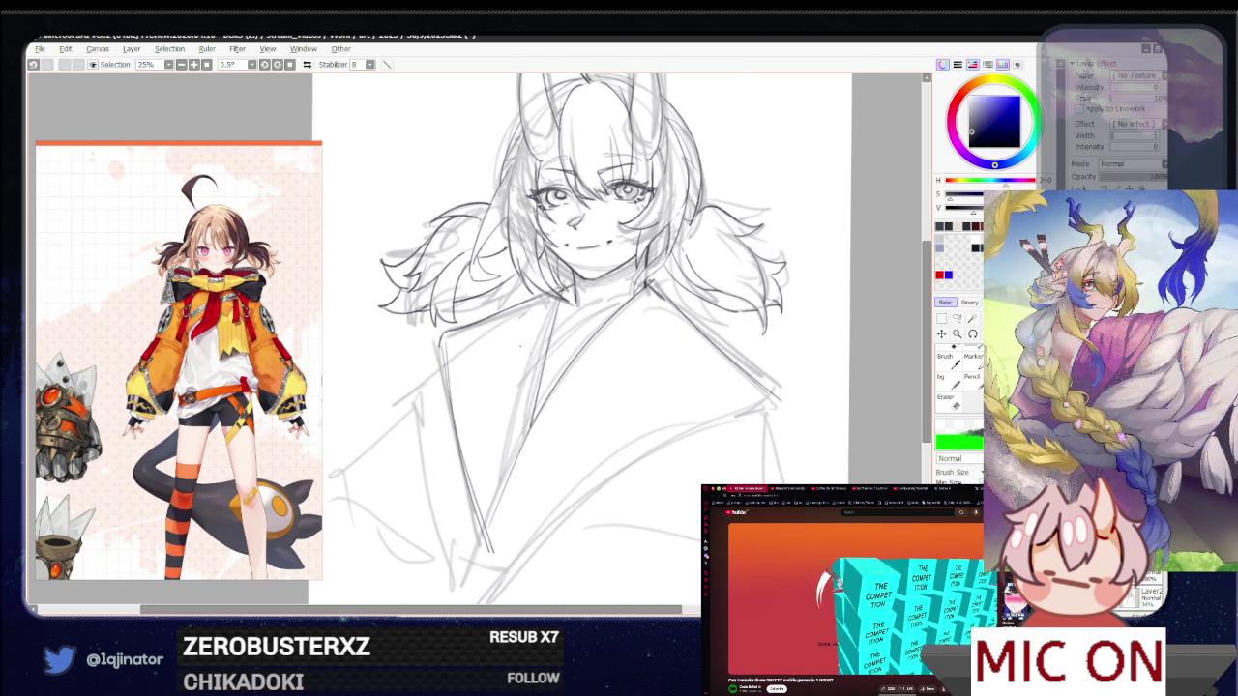
{"action": "mouse_move", "coordinate": [596, 425]}
{"action": "left_mouse_down"}
{"action": "mouse_move", "coordinate": [563, 435]}
{"action": "mouse_move", "coordinate": [599, 383]}
{"action": "mouse_move", "coordinate": [589, 387]}
{"action": "left_mouse_up"}
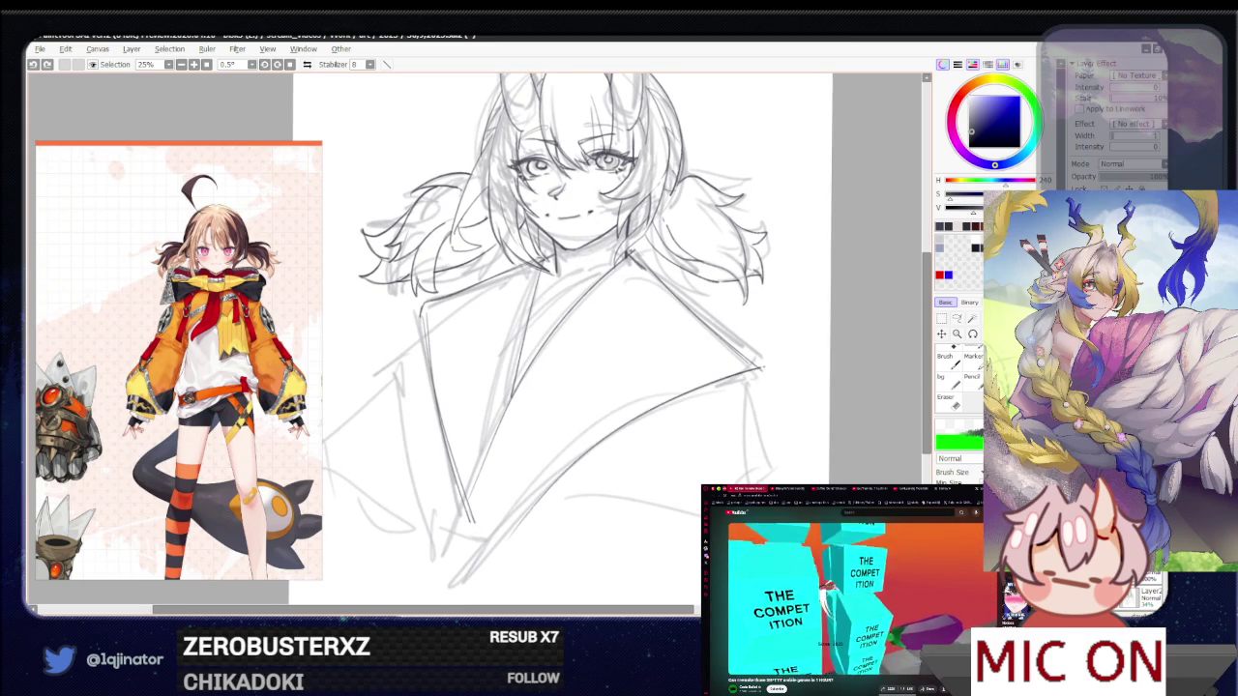
{"action": "left_click_drag", "start_coordinate": [580, 432], "coordinate": [745, 377]}
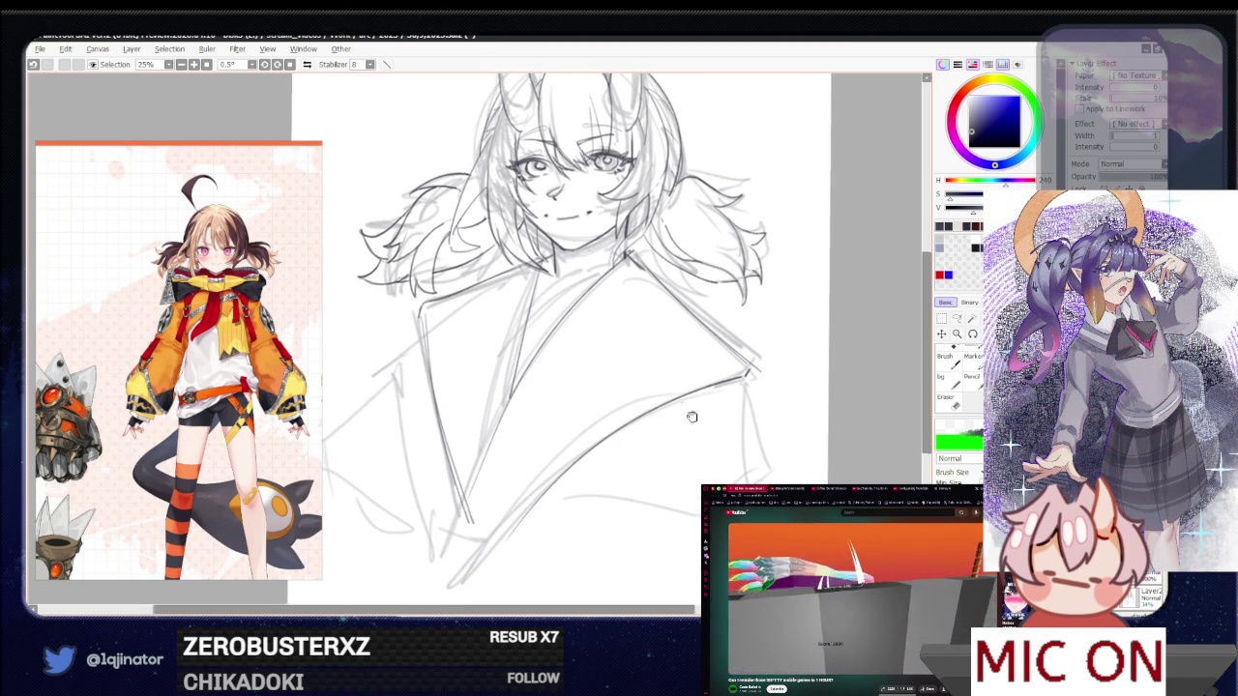
{"action": "left_click_drag", "start_coordinate": [522, 476], "coordinate": [535, 465]}
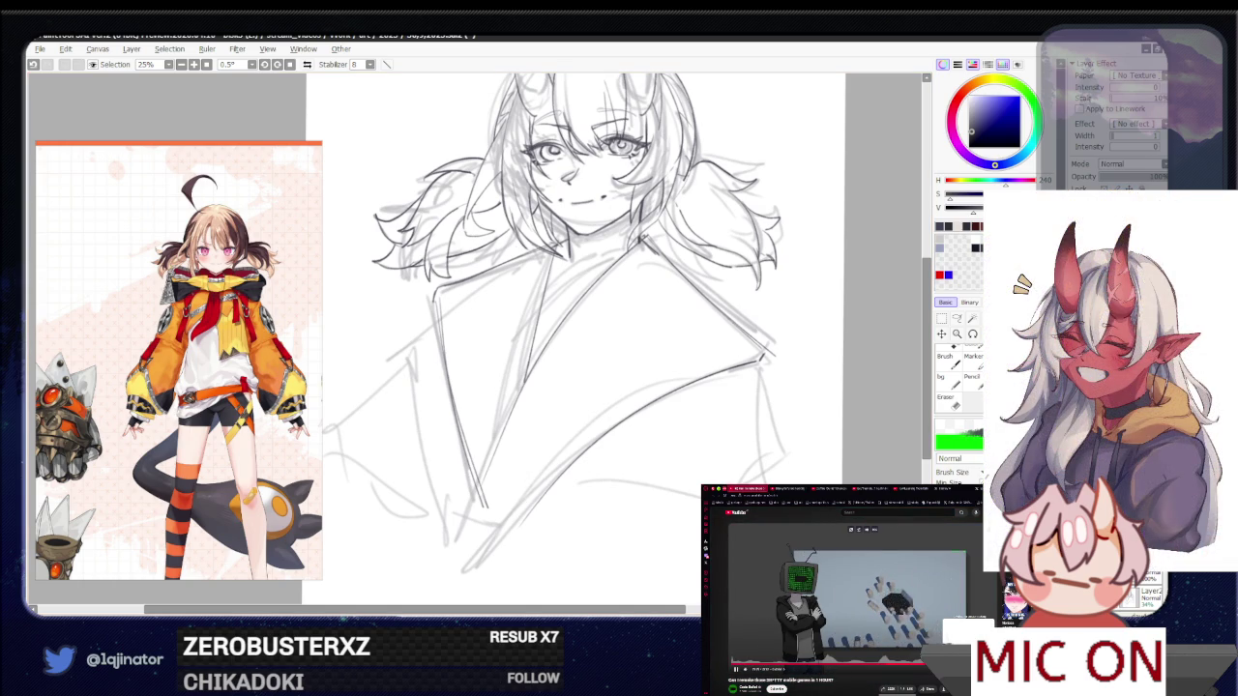
{"action": "left_click", "coordinate": [775, 488]}
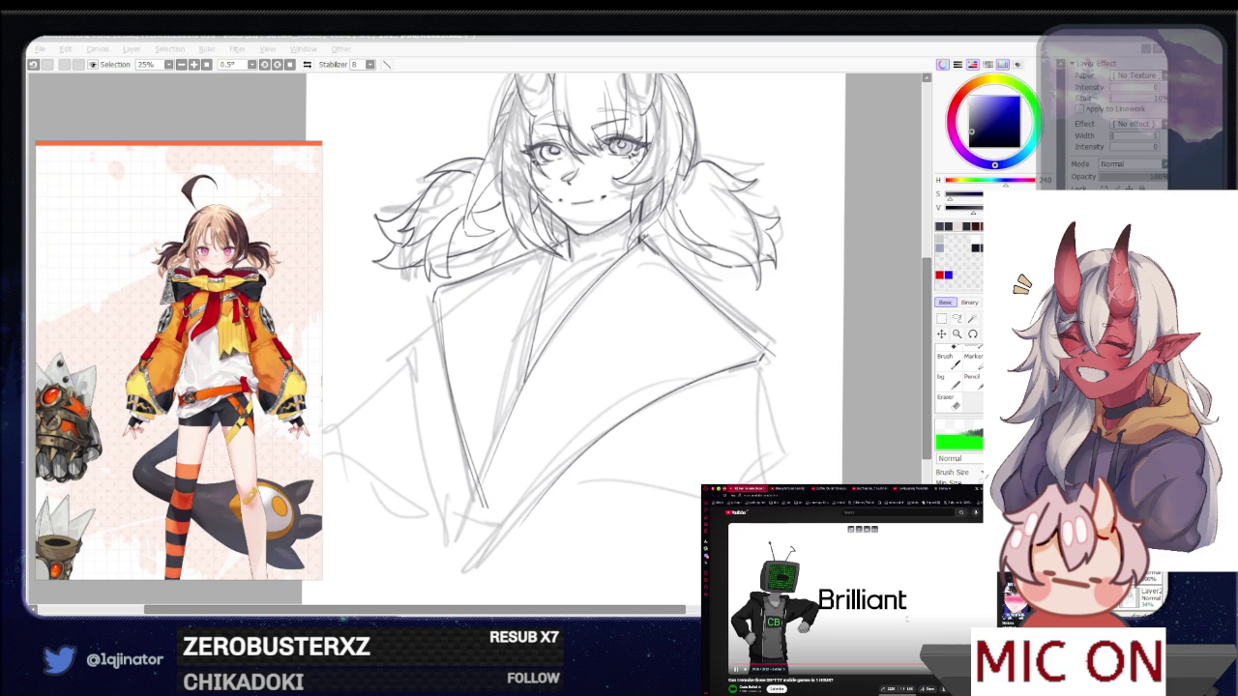
{"action": "left_click", "coordinate": [764, 490]}
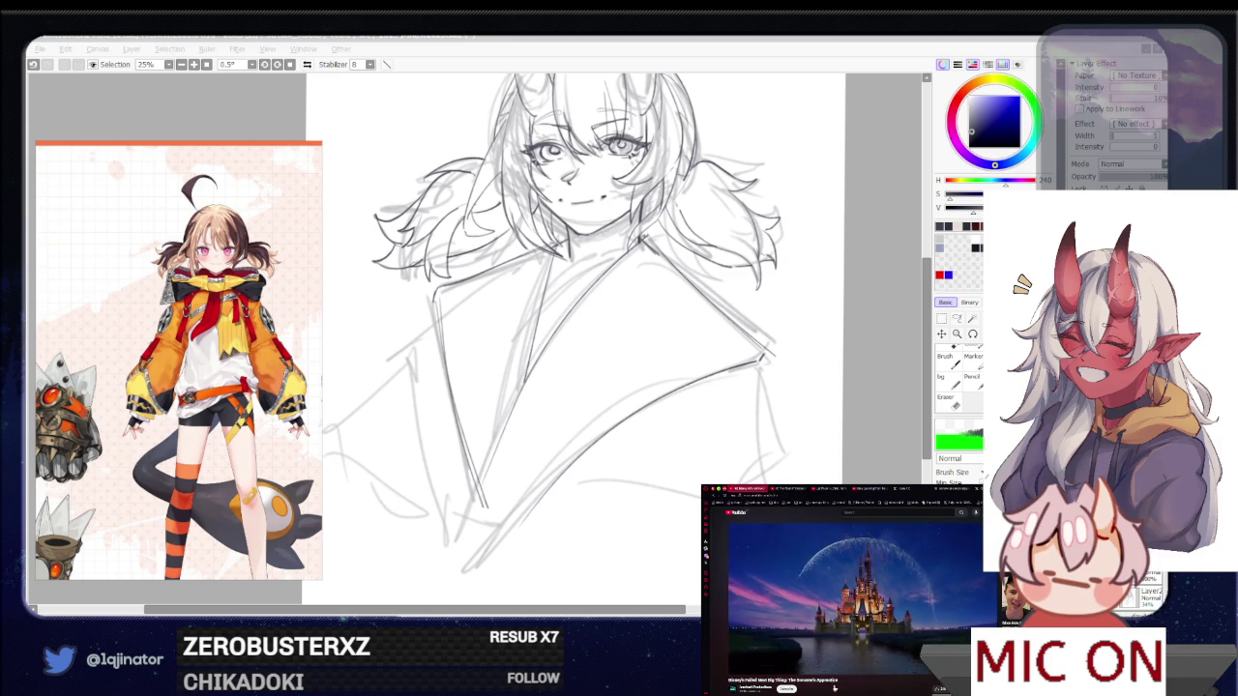
{"action": "left_click", "coordinate": [668, 404]}
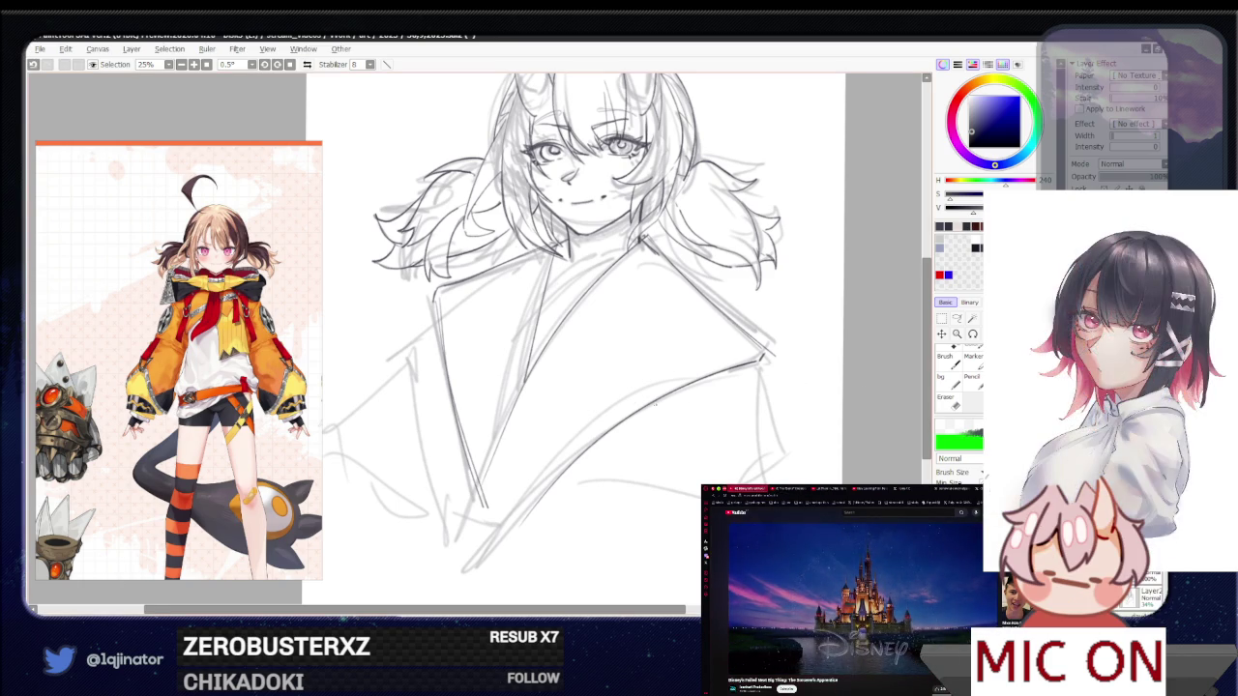
{"action": "left_click_drag", "start_coordinate": [595, 300], "coordinate": [576, 387]}
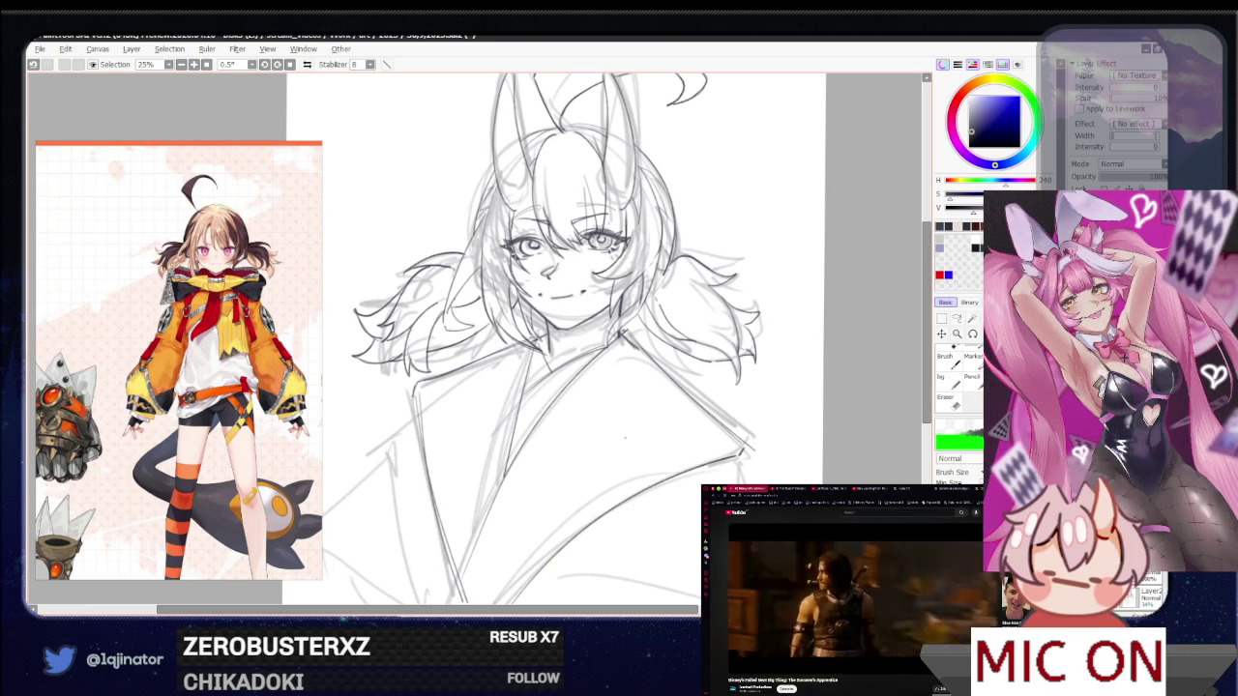
Undo the last stroke and sketch short strokes on the jacket's left side, with small eraser touch-ups
{"action": "left_click_drag", "start_coordinate": [558, 509], "coordinate": [630, 393]}
{"action": "mouse_move", "coordinate": [586, 506]}
{"action": "left_mouse_down"}
{"action": "mouse_move", "coordinate": [597, 485]}
{"action": "mouse_move", "coordinate": [572, 487]}
{"action": "left_mouse_up"}
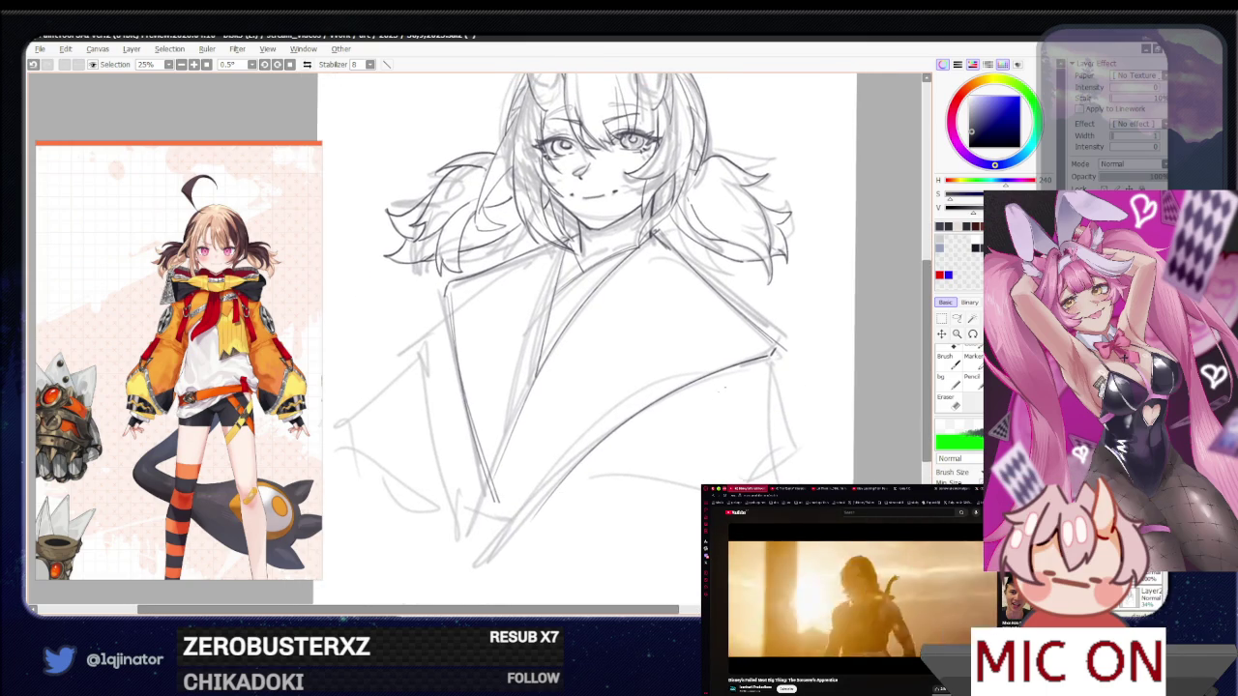
{"action": "left_click_drag", "start_coordinate": [771, 380], "coordinate": [448, 438]}
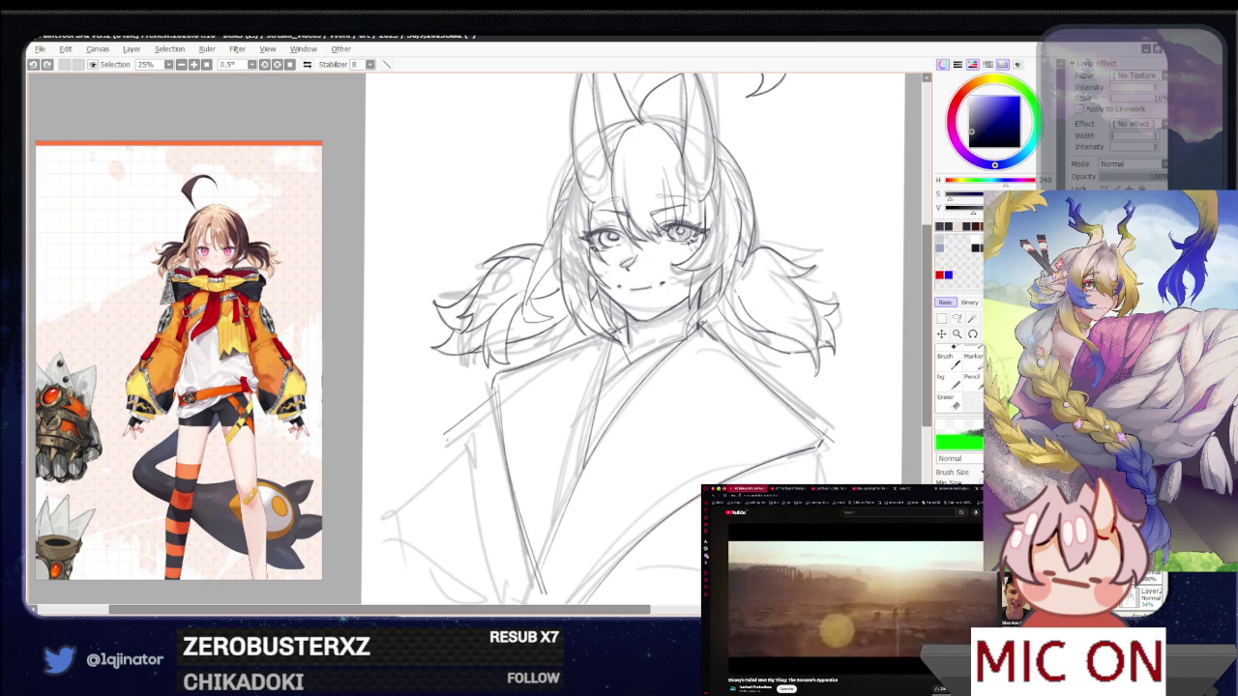
{"action": "left_click_drag", "start_coordinate": [620, 387], "coordinate": [594, 334]}
{"action": "key", "text": "ctrl+z"}
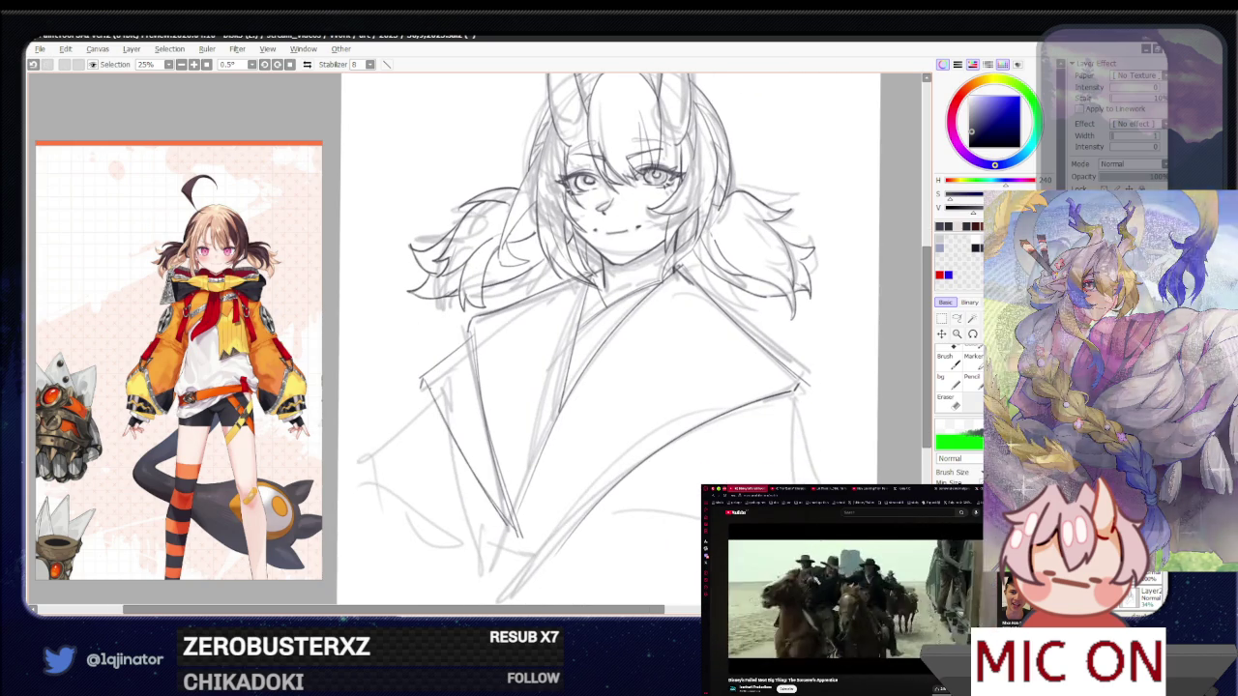
{"action": "left_click_drag", "start_coordinate": [424, 389], "coordinate": [386, 423]}
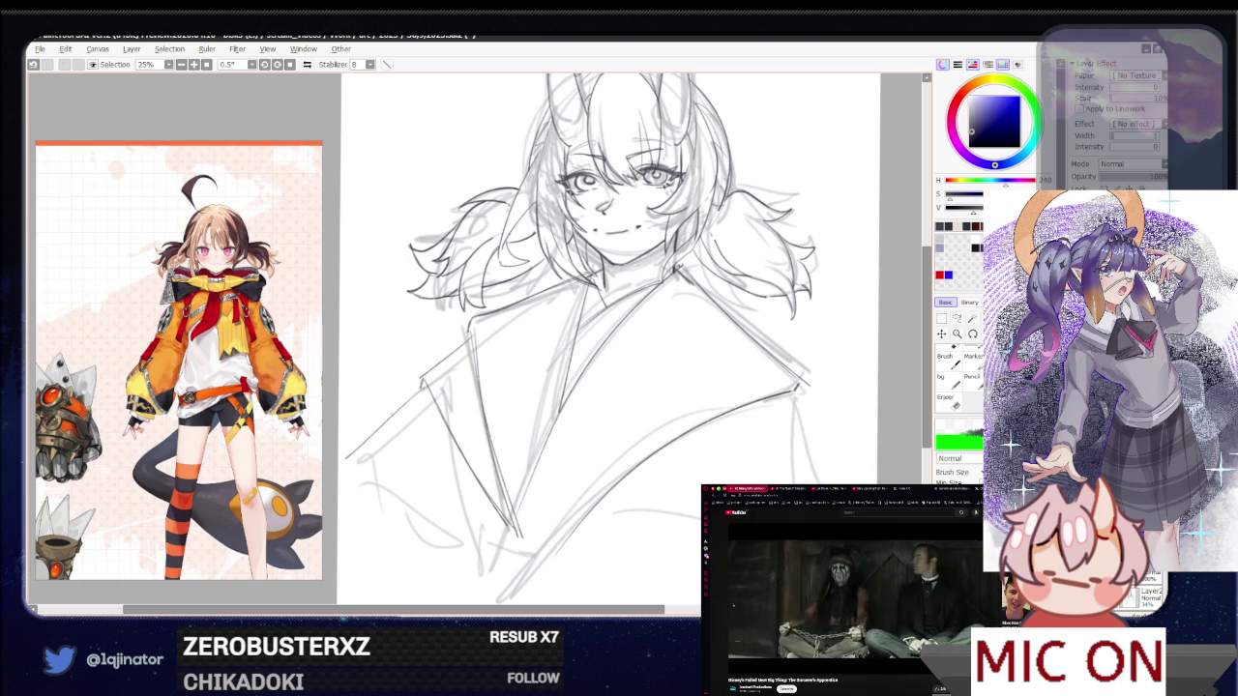
{"action": "mouse_move", "coordinate": [759, 389]}
{"action": "left_mouse_down"}
{"action": "mouse_move", "coordinate": [711, 389]}
{"action": "mouse_move", "coordinate": [672, 435]}
{"action": "left_mouse_up"}
{"action": "mouse_move", "coordinate": [677, 387]}
{"action": "left_mouse_down"}
{"action": "mouse_move", "coordinate": [733, 387]}
{"action": "mouse_move", "coordinate": [539, 377]}
{"action": "mouse_move", "coordinate": [793, 378]}
{"action": "left_mouse_up"}
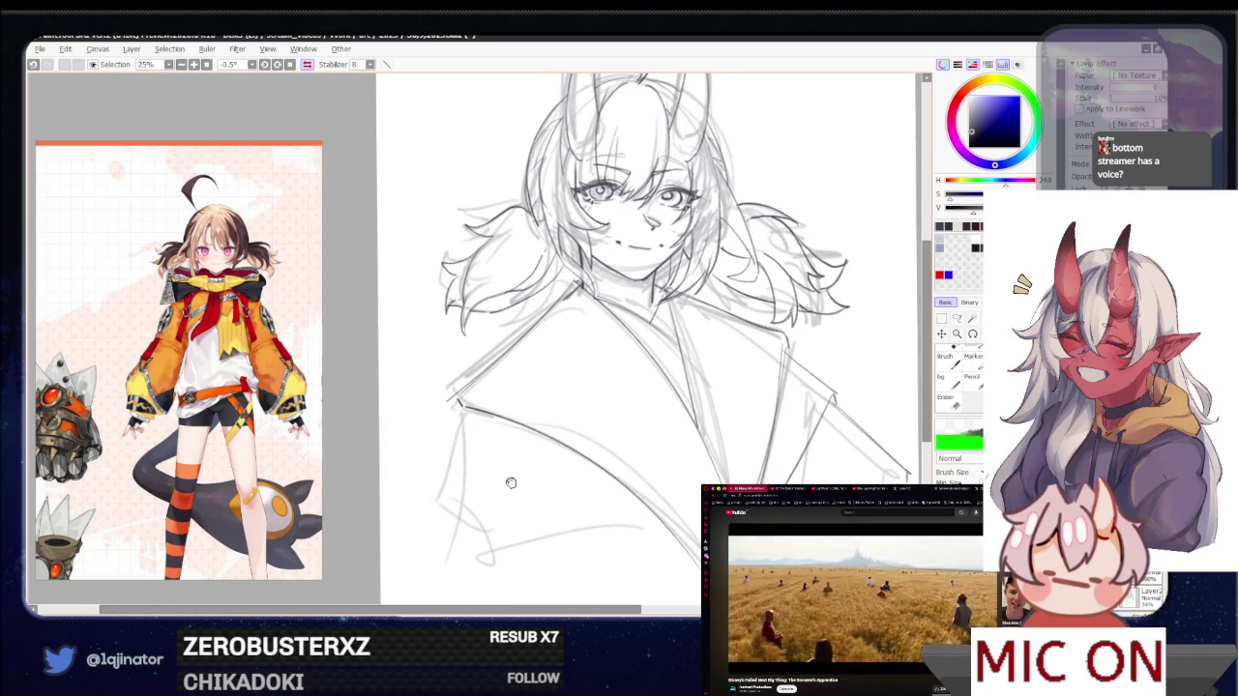
{"action": "left_click_drag", "start_coordinate": [455, 397], "coordinate": [454, 416]}
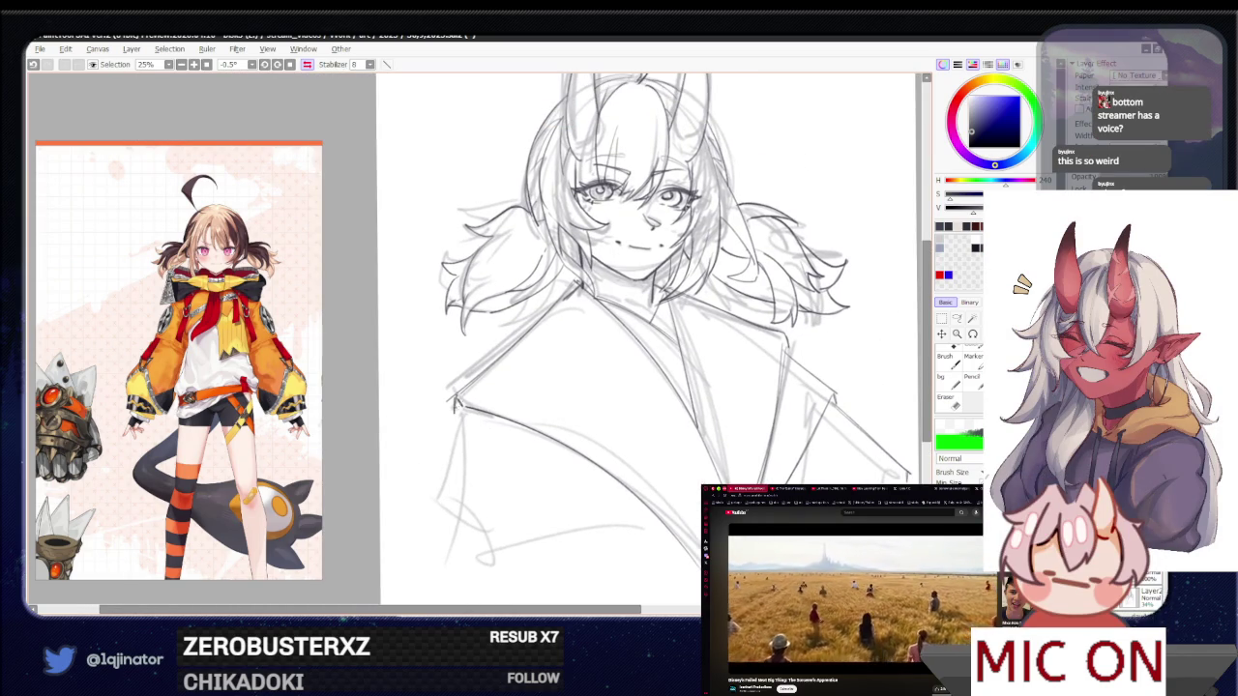
{"action": "key", "text": "e"}
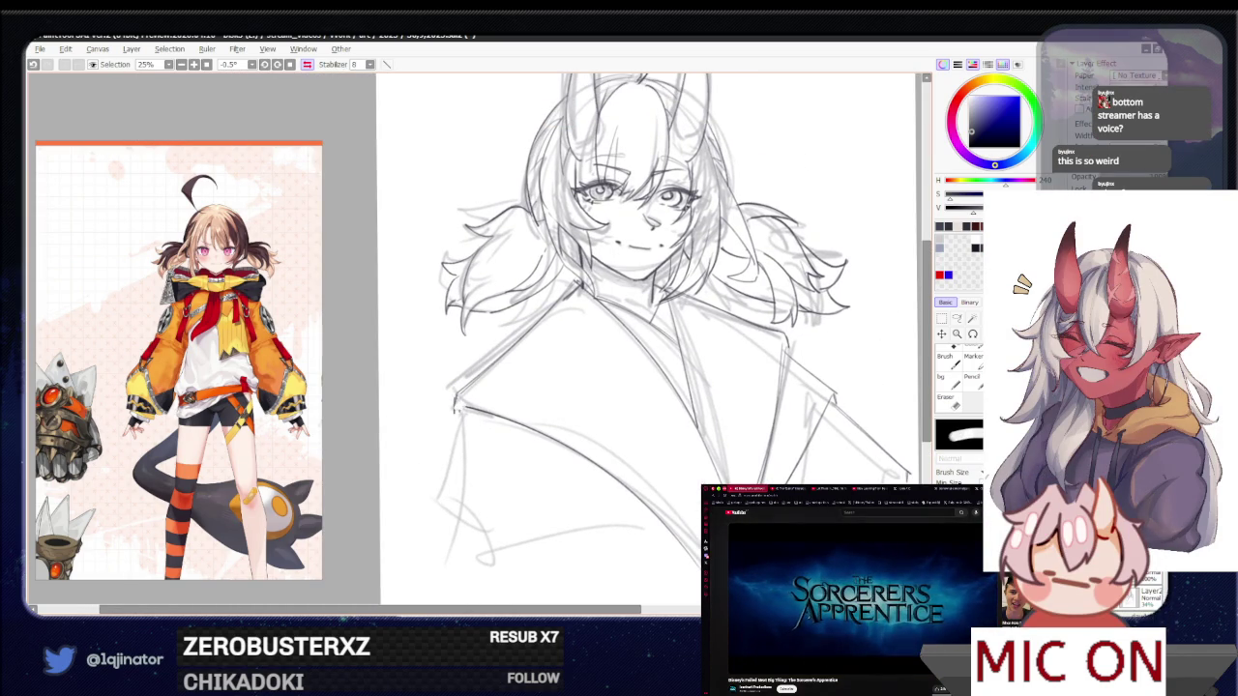
{"action": "left_click_drag", "start_coordinate": [649, 377], "coordinate": [659, 377]}
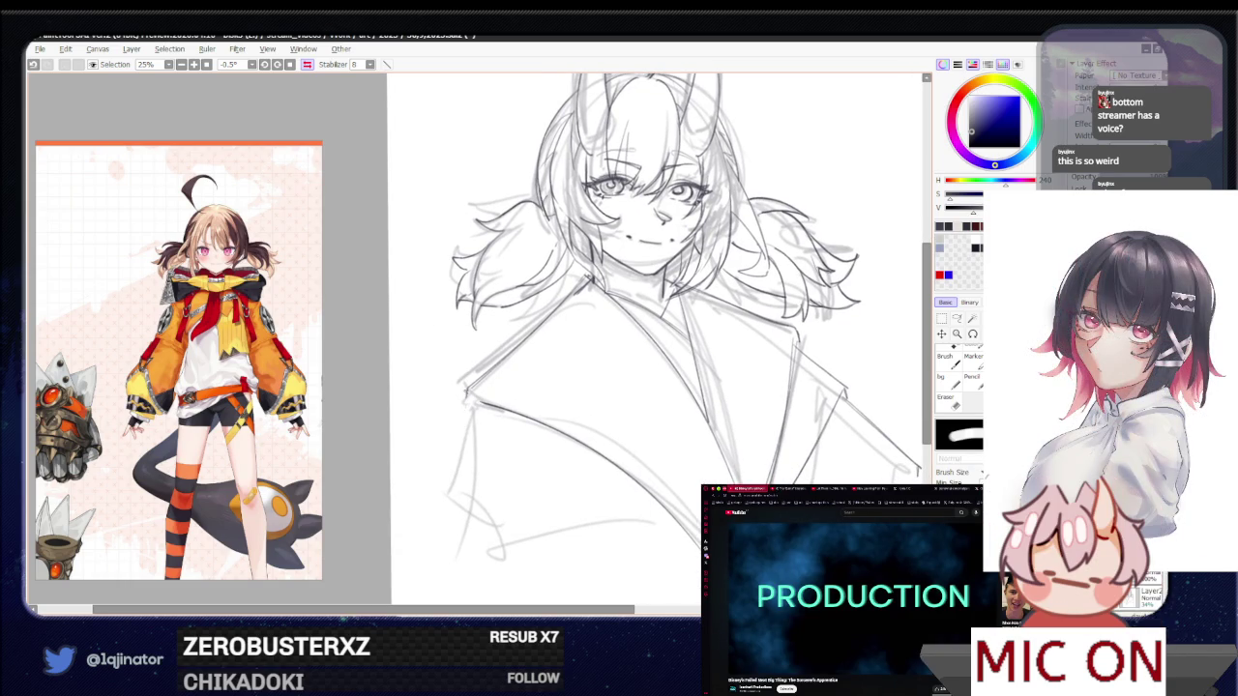
{"action": "key", "text": "e"}
Recentre the drawing and draw the lower jacket line, retrying it once
{"action": "key", "text": "ctrl+minus"}
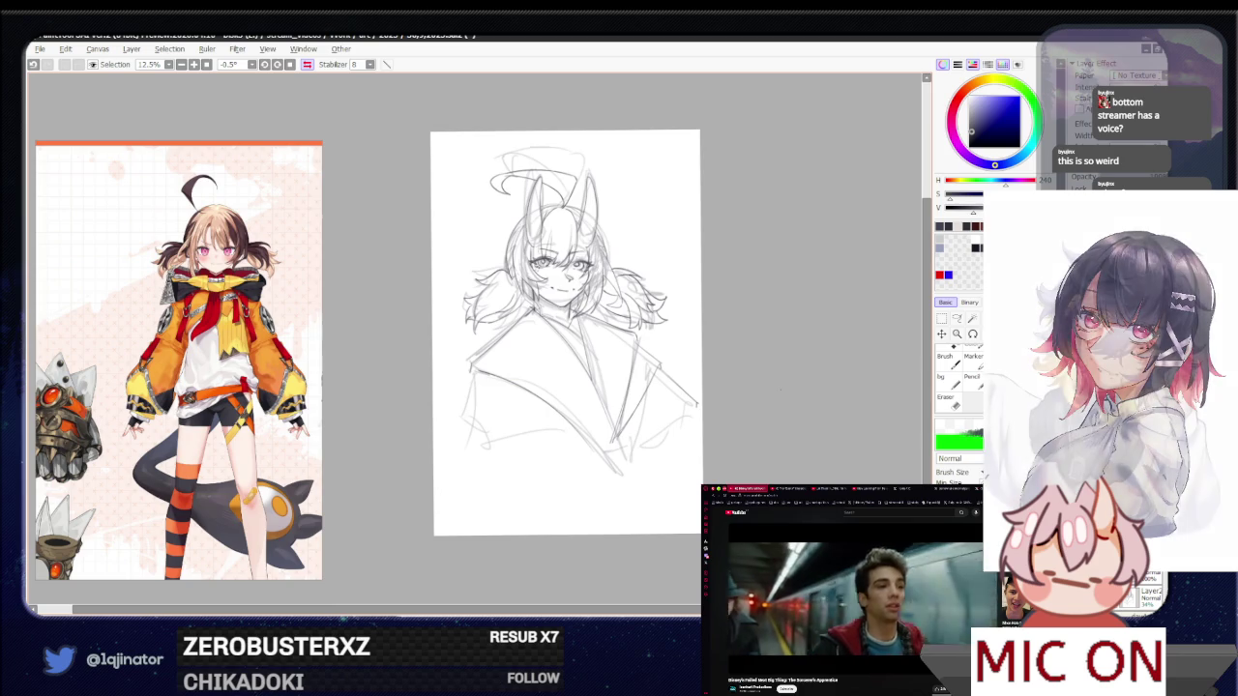
{"action": "key", "text": "ctrl+plus"}
{"action": "scroll", "coordinate": [674, 404], "scroll_direction": "right", "scroll_amount": 5}
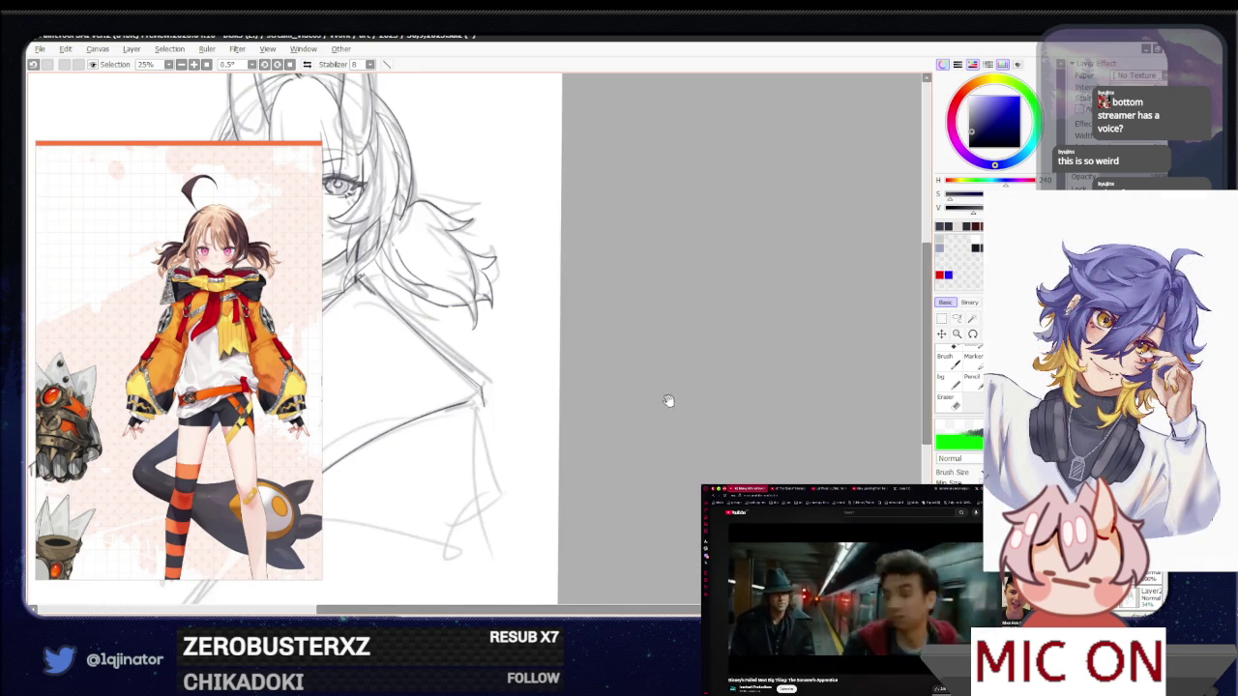
{"action": "mouse_move", "coordinate": [565, 473]}
{"action": "left_mouse_down"}
{"action": "mouse_move", "coordinate": [728, 422]}
{"action": "mouse_move", "coordinate": [781, 423]}
{"action": "left_mouse_up"}
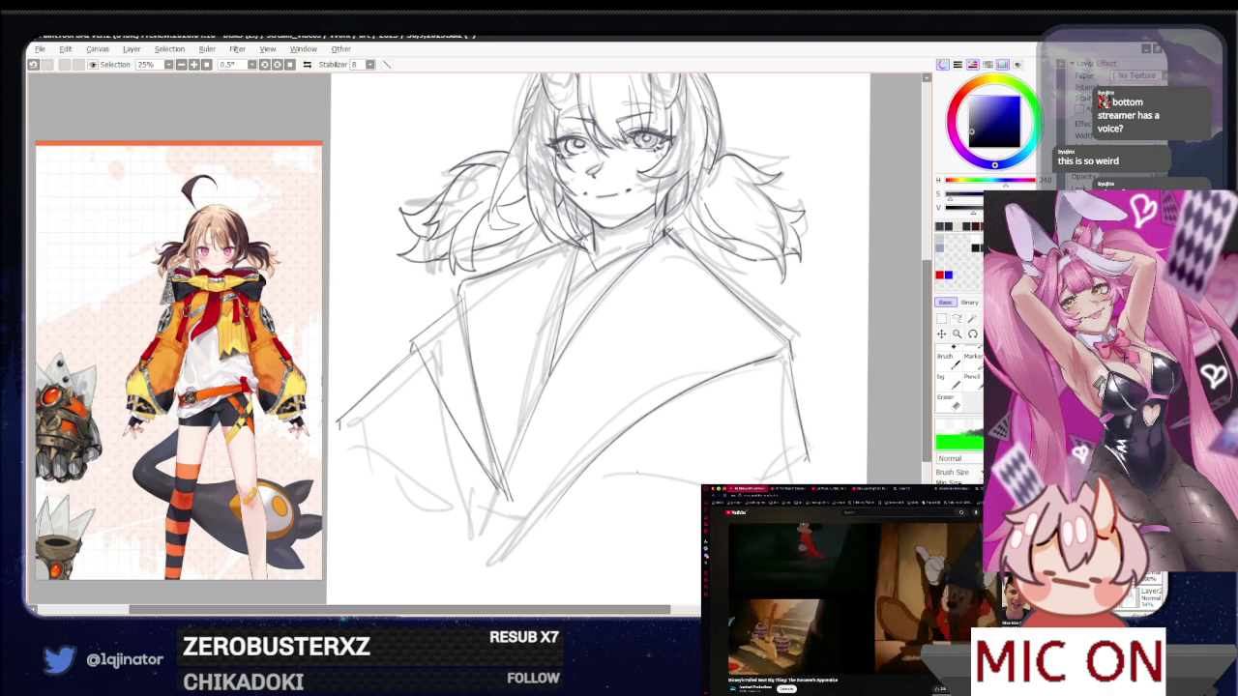
{"action": "left_click_drag", "start_coordinate": [590, 489], "coordinate": [812, 452]}
{"action": "key", "text": "ctrl+z"}
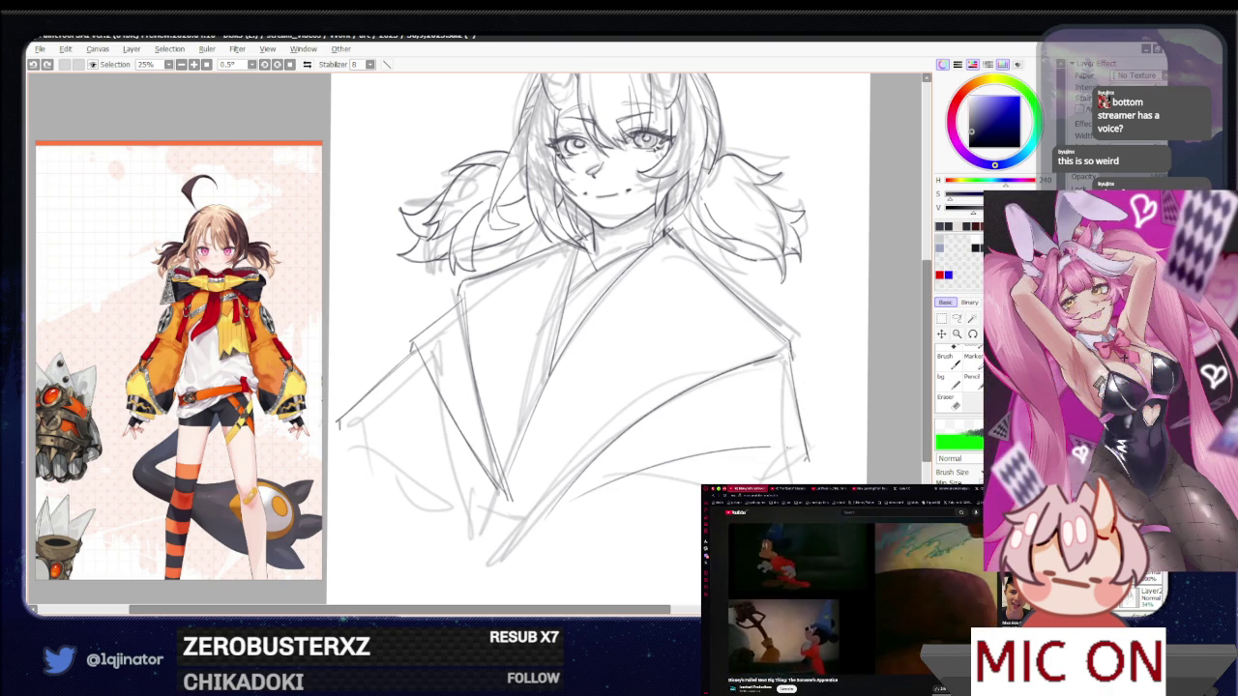
{"action": "left_click_drag", "start_coordinate": [571, 501], "coordinate": [797, 447]}
Discard the darker lower-jacket strokes, redraw the line lighter, and pan back to the head
{"action": "left_click_drag", "start_coordinate": [599, 484], "coordinate": [799, 445]}
{"action": "key", "text": "ctrl+z"}
{"action": "left_click_drag", "start_coordinate": [590, 491], "coordinate": [797, 451]}
{"action": "key", "text": "ctrl+z"}
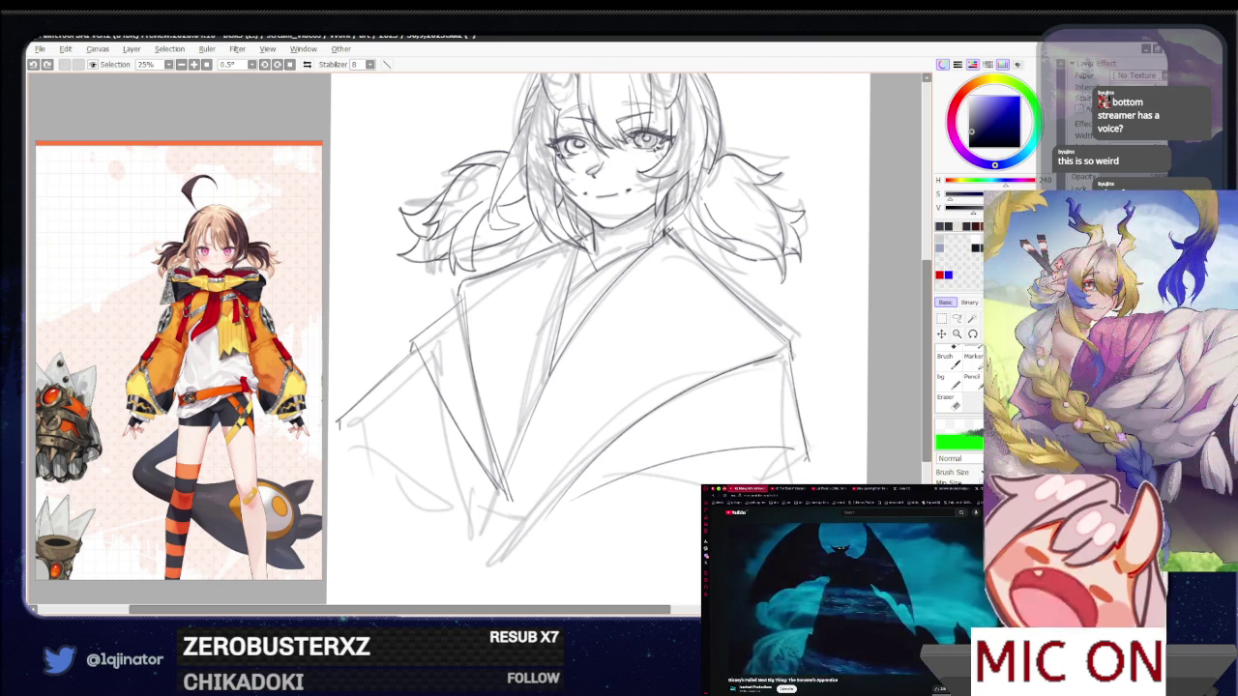
{"action": "left_click_drag", "start_coordinate": [581, 488], "coordinate": [810, 453]}
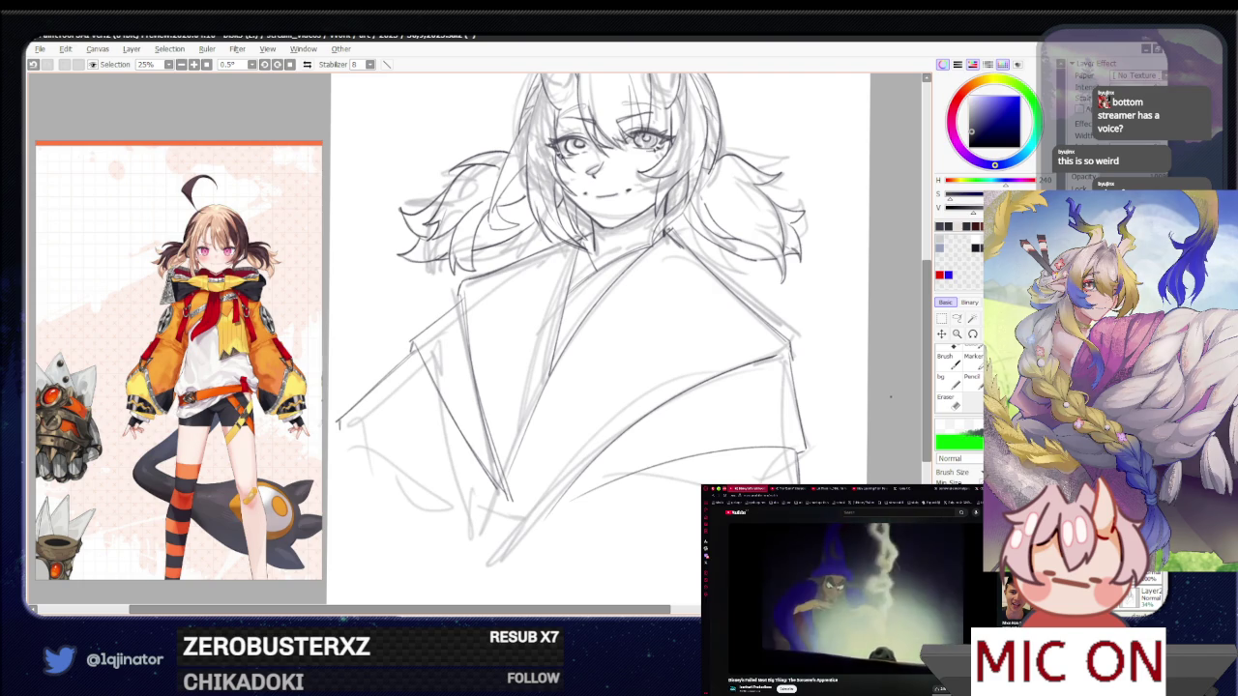
{"action": "left_click_drag", "start_coordinate": [666, 431], "coordinate": [637, 473]}
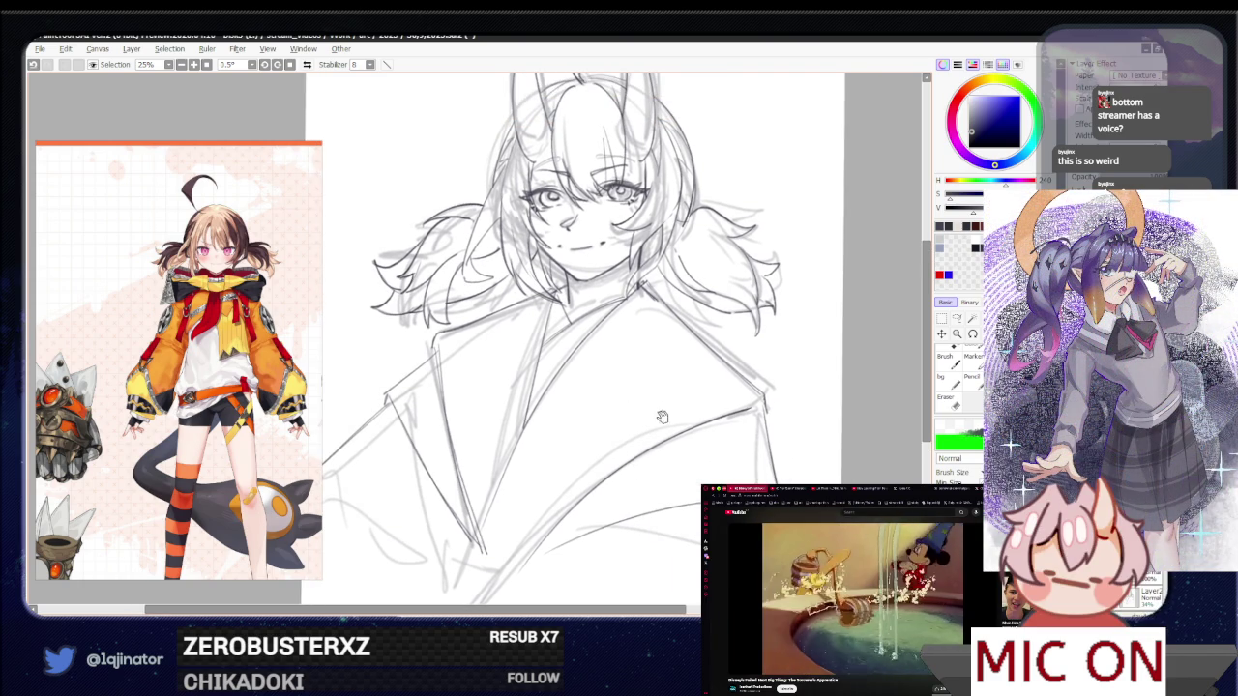
{"action": "left_click_drag", "start_coordinate": [666, 410], "coordinate": [591, 494]}
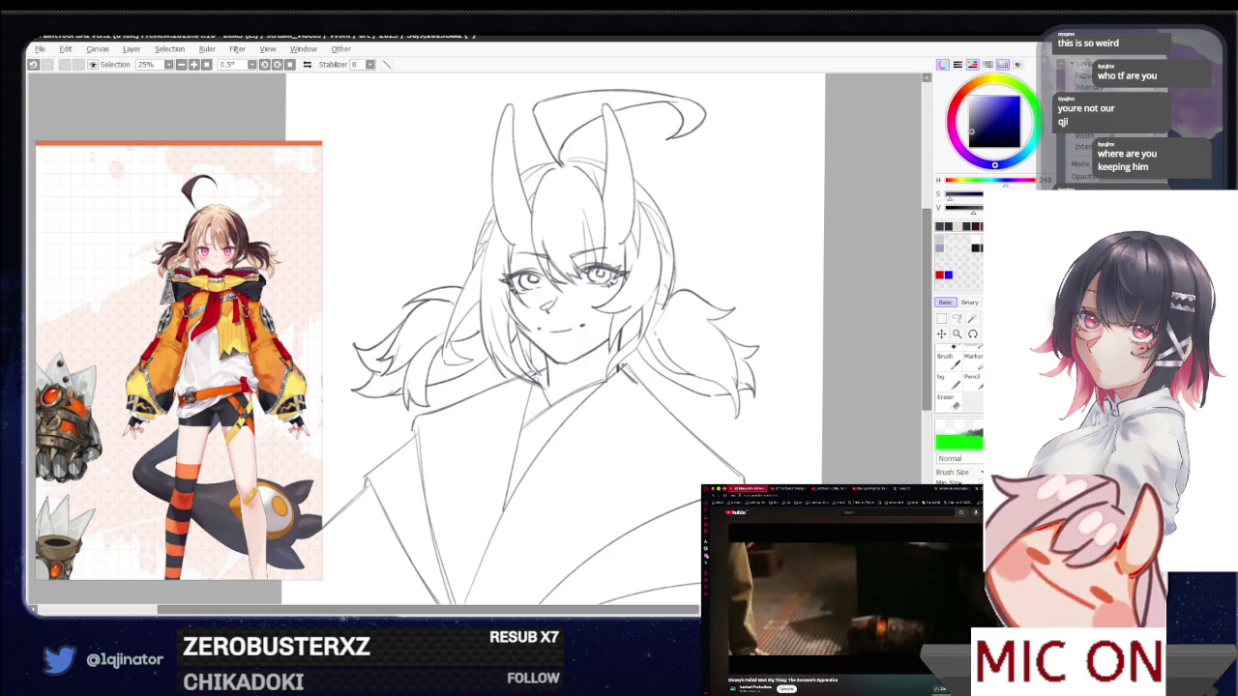
Ink a clean line on the head over the rough sketch and zoom to 50% on the face
{"action": "scroll", "coordinate": [685, 459], "scroll_direction": "up", "scroll_amount": 1}
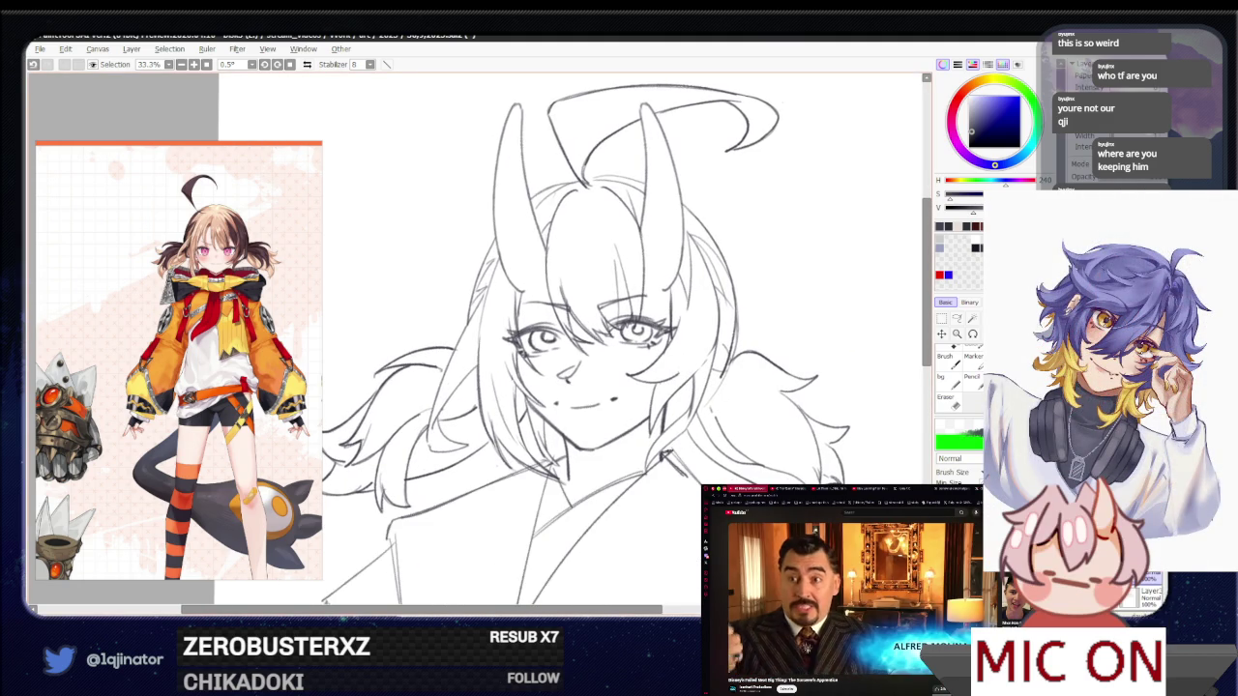
{"action": "key", "text": "e"}
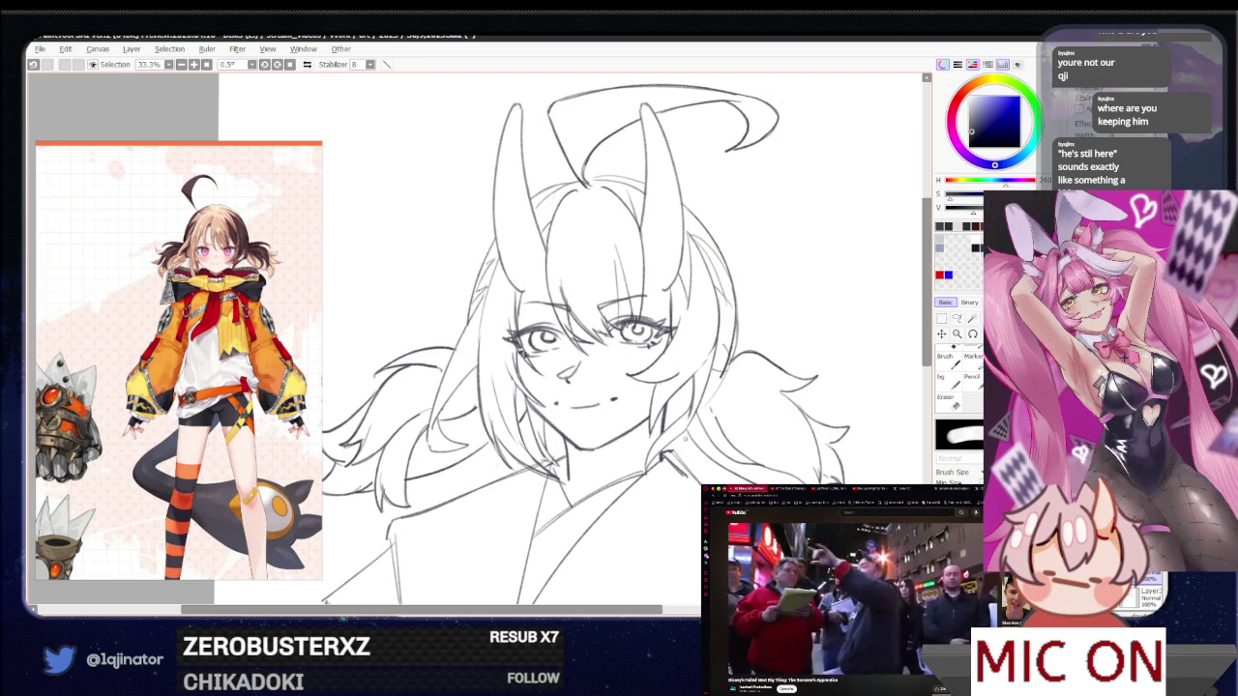
{"action": "key", "text": "b"}
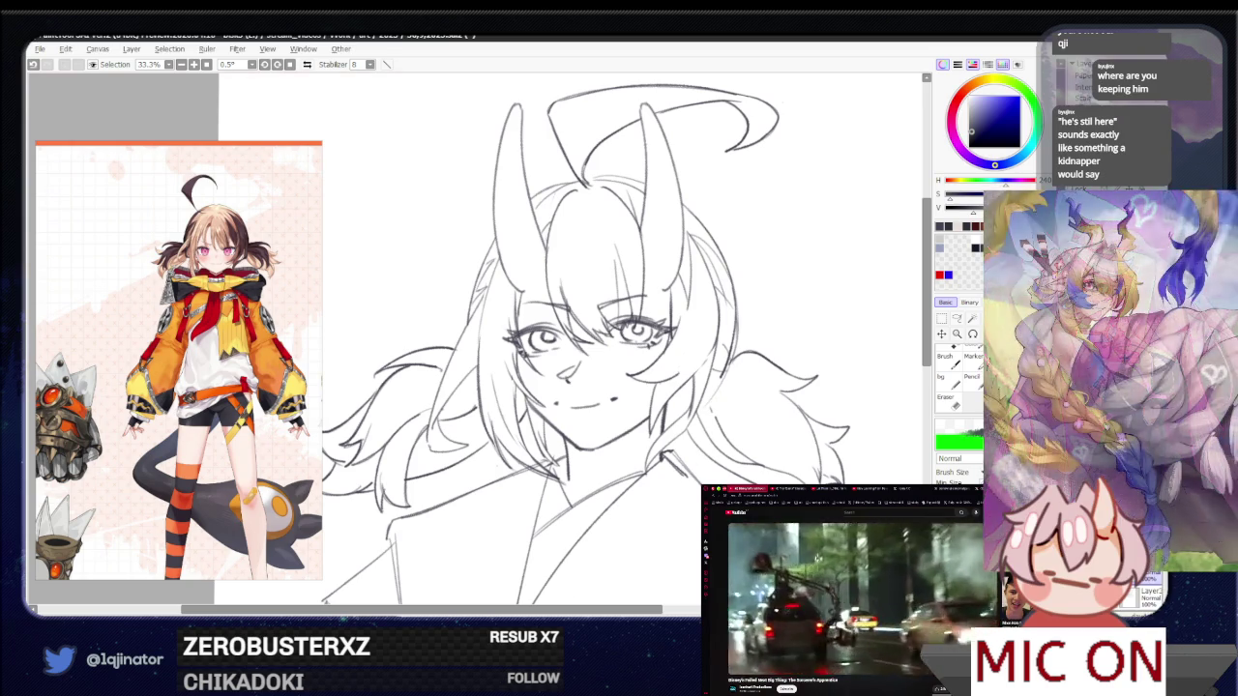
{"action": "left_click_drag", "start_coordinate": [542, 349], "coordinate": [554, 333]}
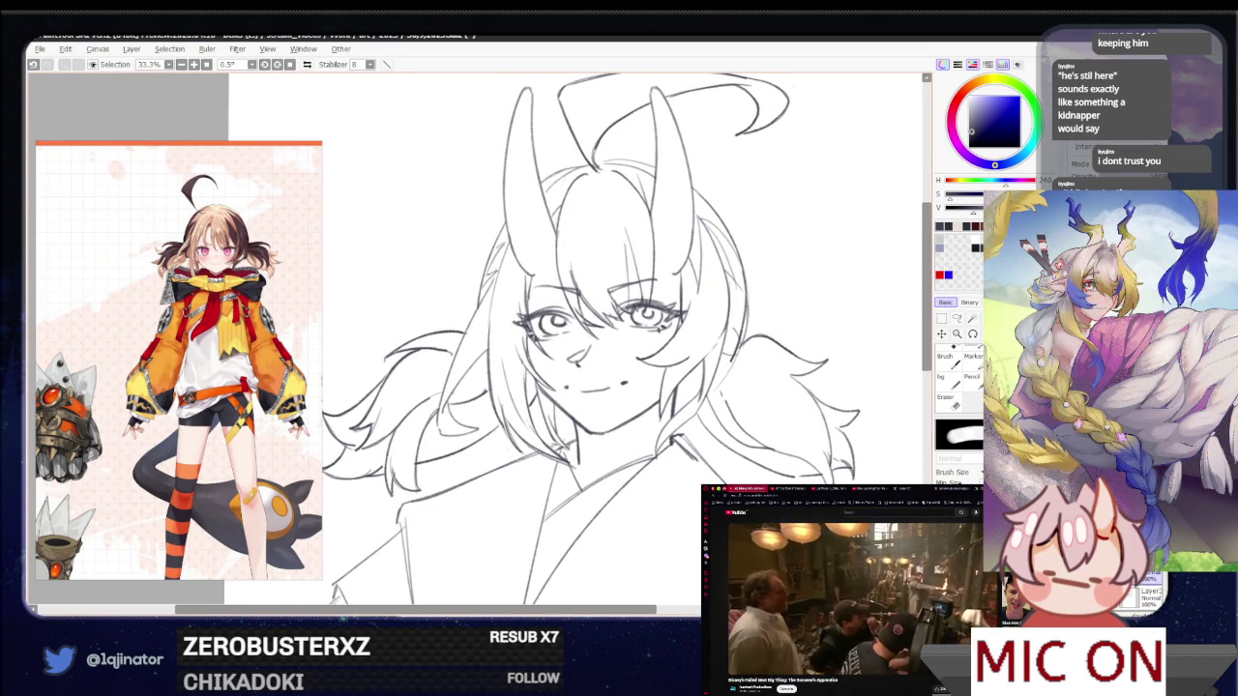
{"action": "scroll", "coordinate": [541, 338], "scroll_direction": "down", "scroll_amount": 1}
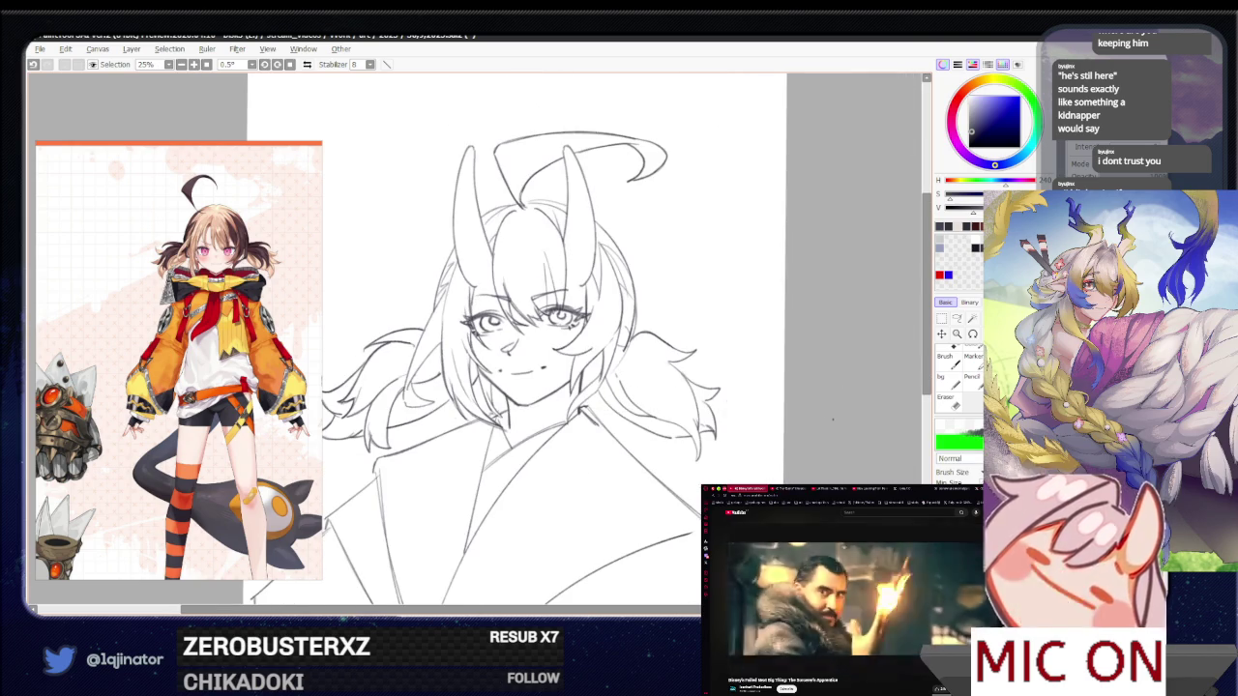
{"action": "key", "text": "ctrl+plus"}
{"action": "key", "text": "ctrl+plus"}
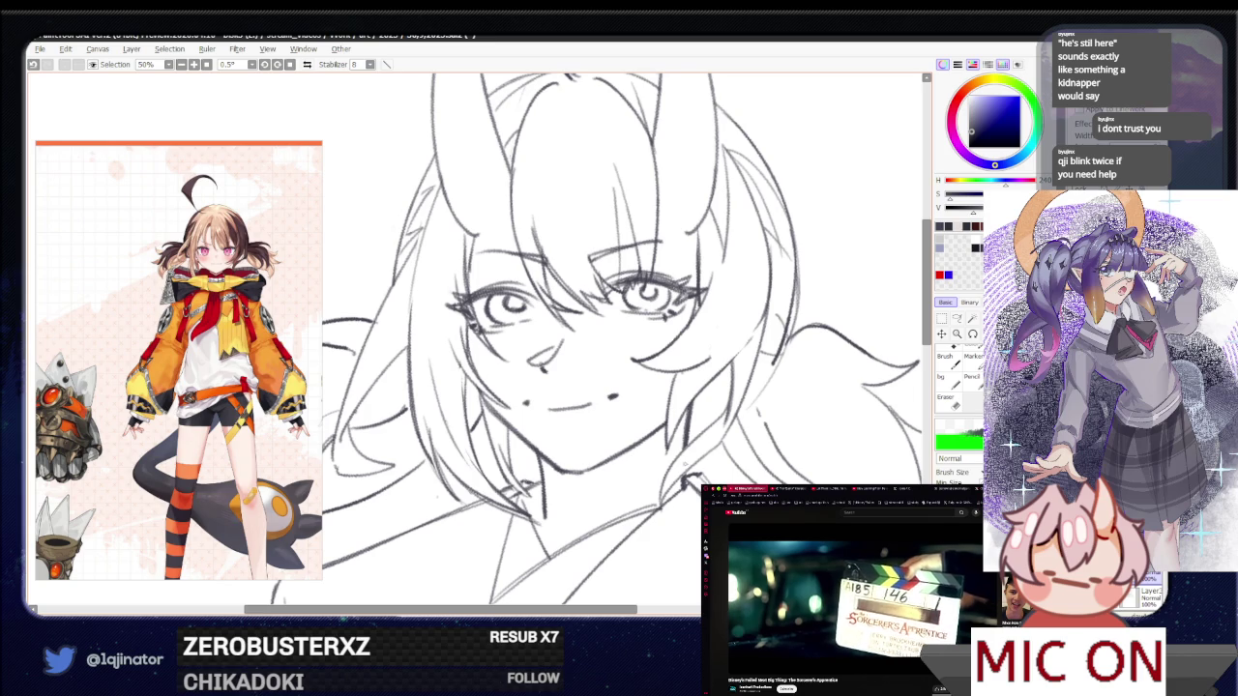
{"action": "key", "text": "minus"}
{"action": "key", "text": "minus"}
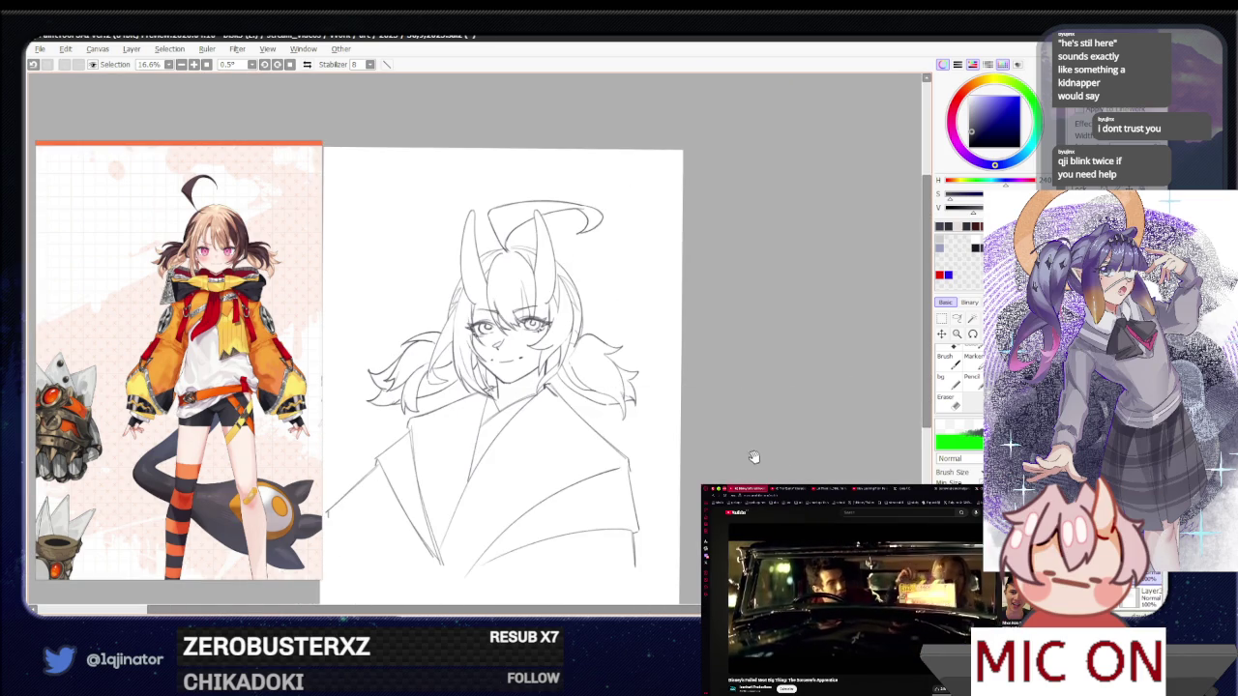
{"action": "key", "text": "plus"}
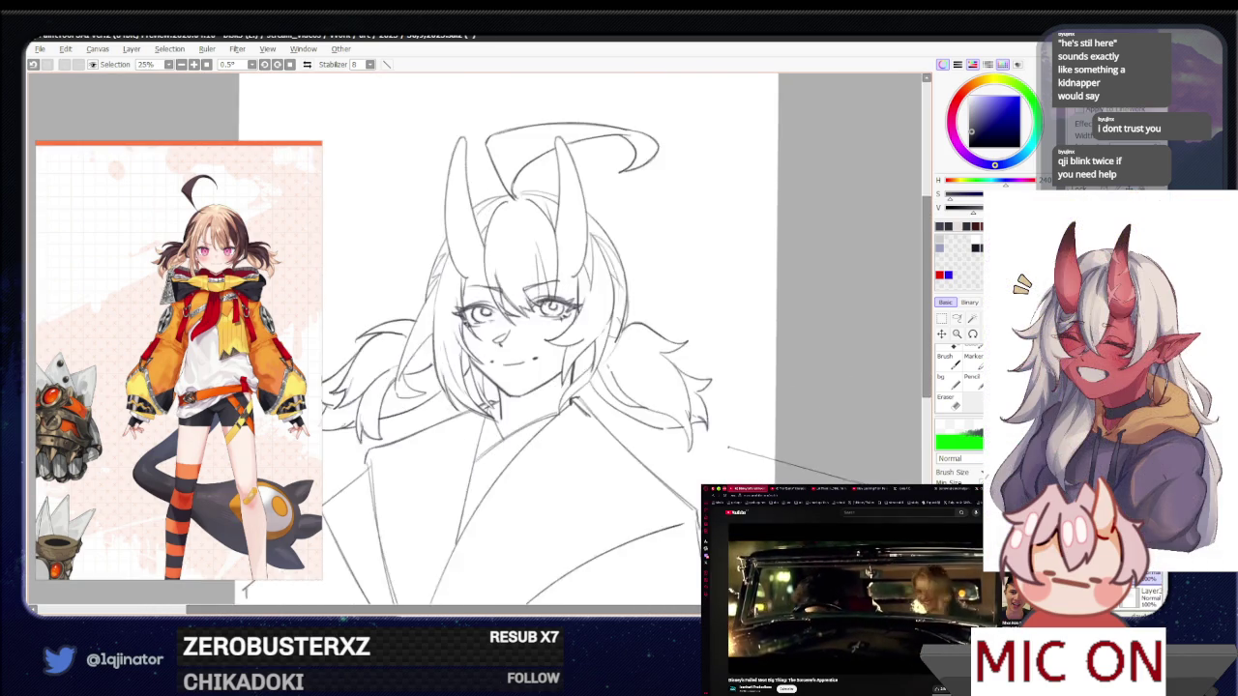
{"action": "key", "text": "plus"}
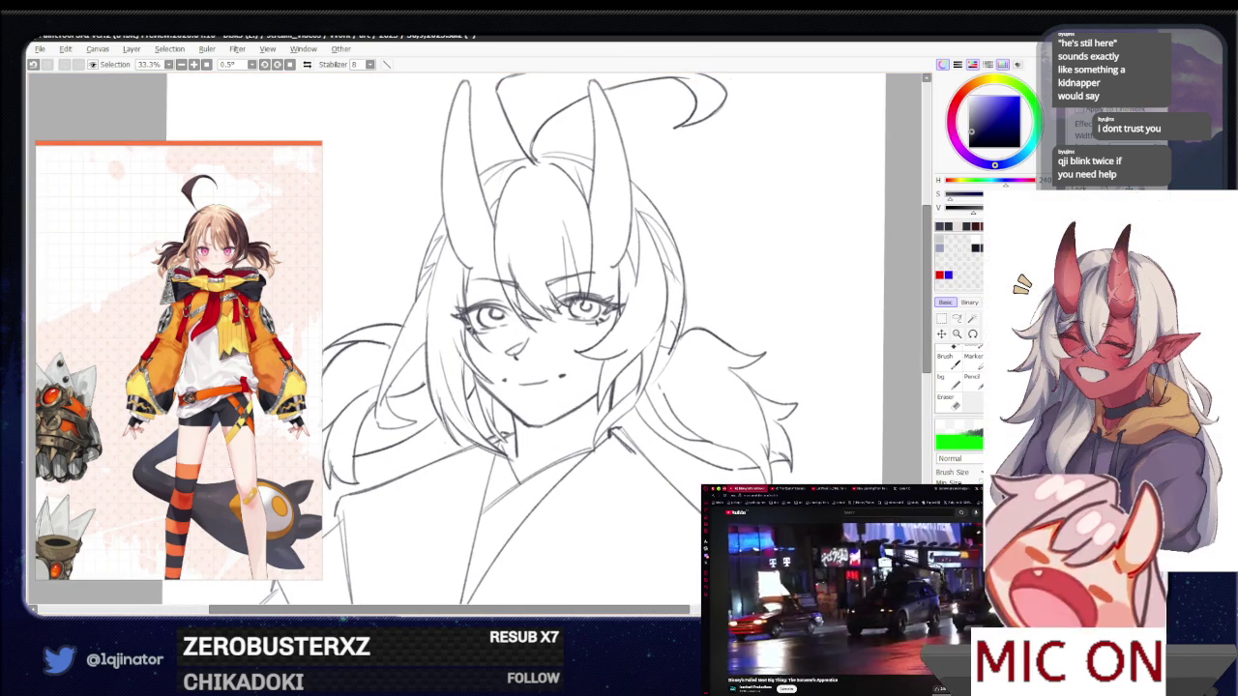
{"action": "left_click_drag", "start_coordinate": [651, 467], "coordinate": [626, 505]}
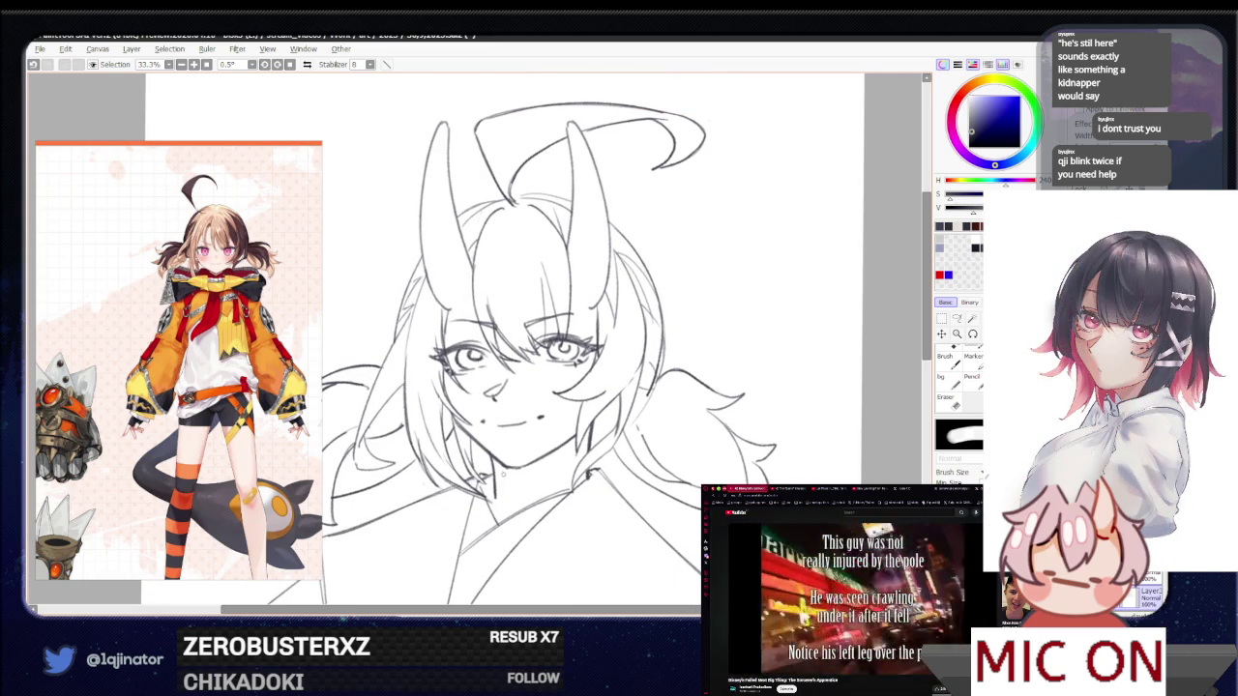
{"action": "key", "text": "space"}
{"action": "scroll", "coordinate": [484, 387], "scroll_direction": "down", "scroll_amount": 3}
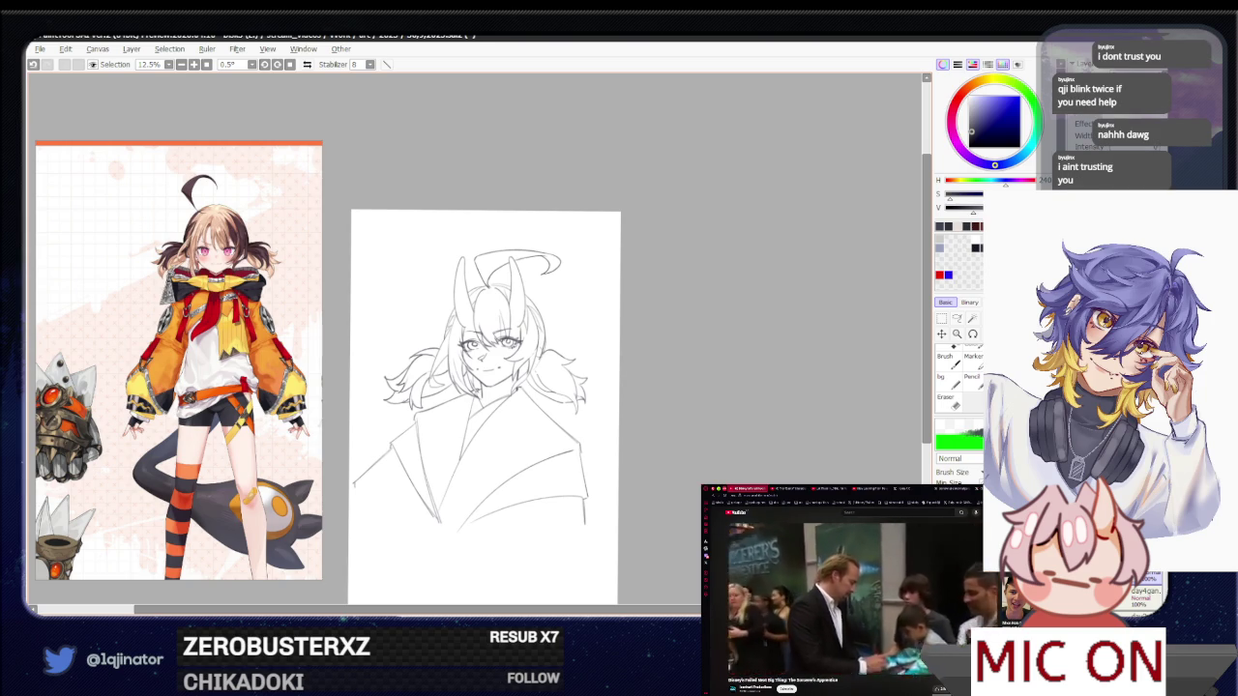
{"action": "left_click_drag", "start_coordinate": [484, 406], "coordinate": [493, 391]}
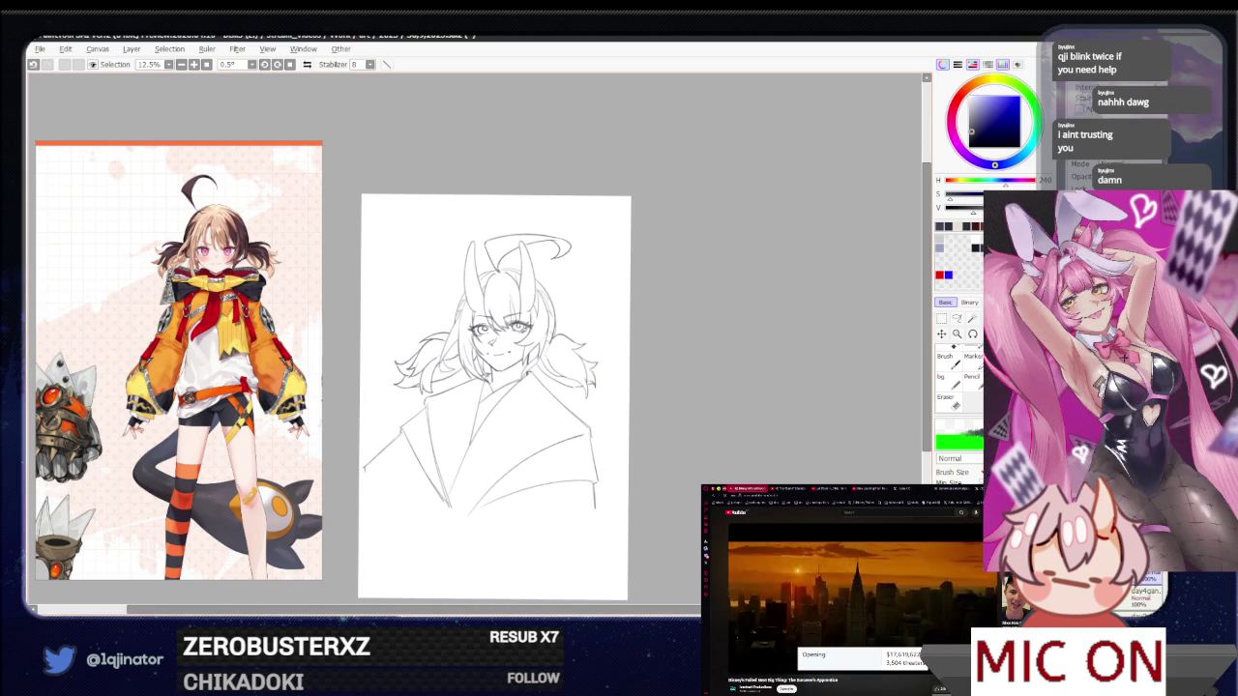
{"action": "scroll", "coordinate": [362, 400], "scroll_direction": "up", "scroll_amount": 1}
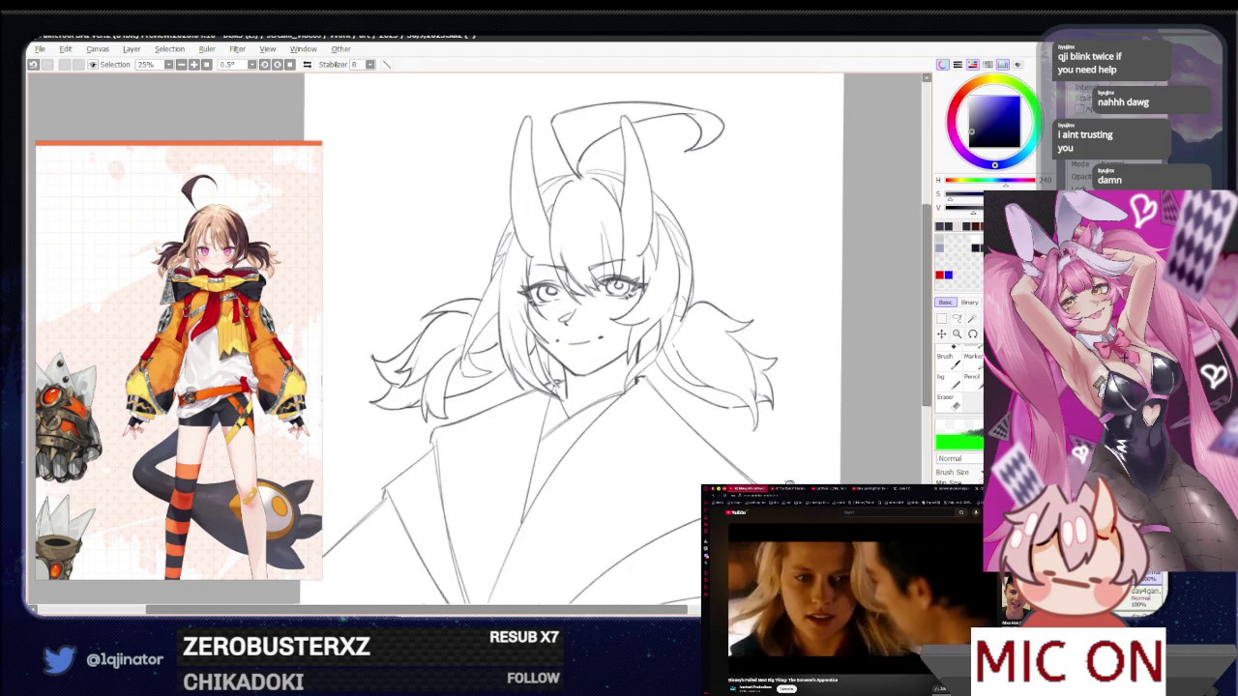
{"action": "scroll", "coordinate": [782, 460], "scroll_direction": "down", "scroll_amount": 2}
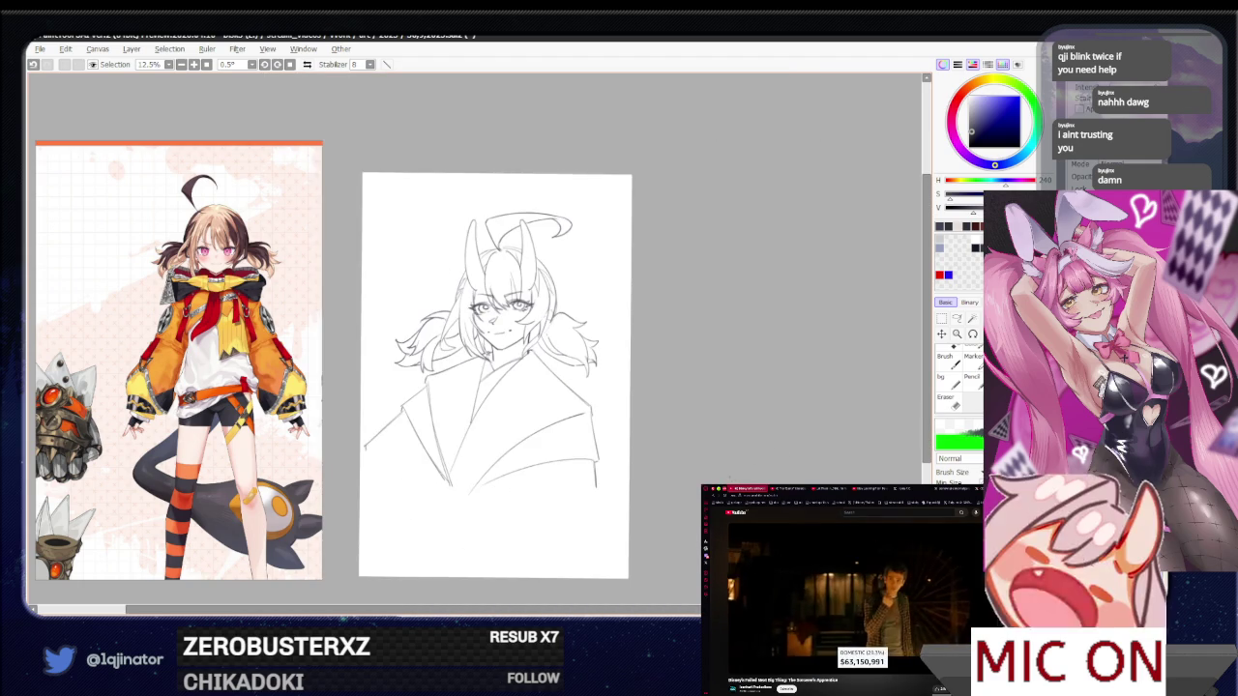
Flip the view horizontally, zoom in on the face and level the canvas rotation
{"action": "key", "text": "h"}
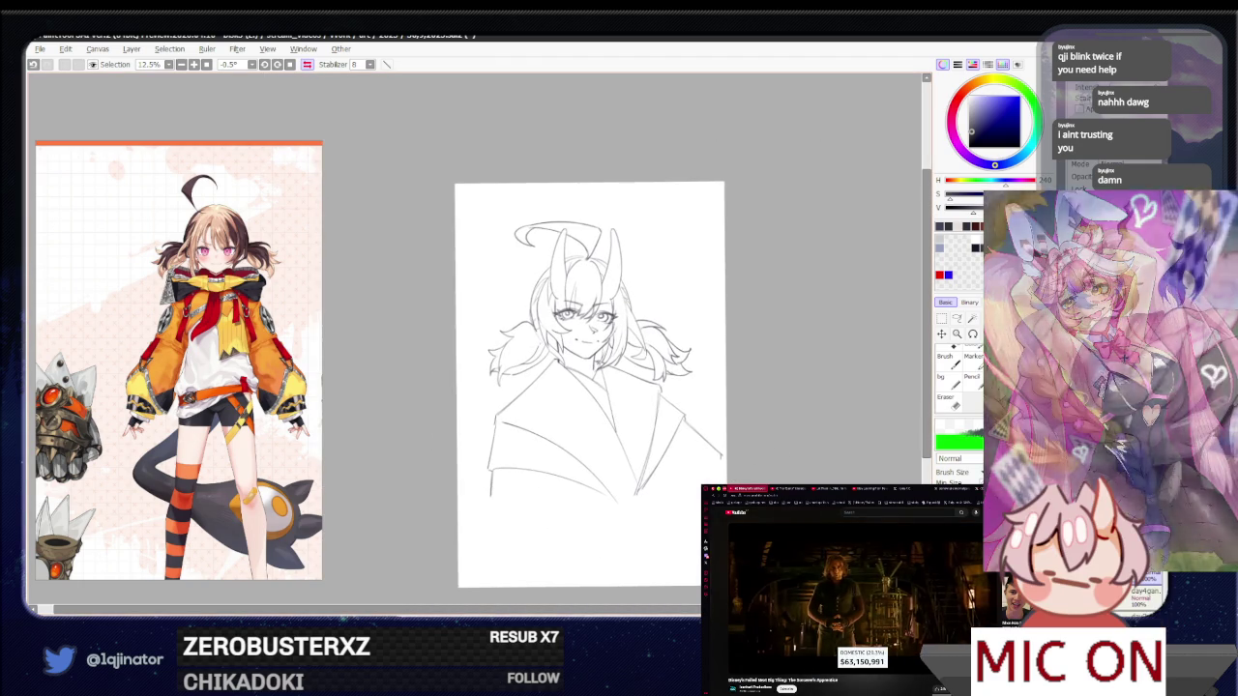
{"action": "key", "text": "ctrl+plus"}
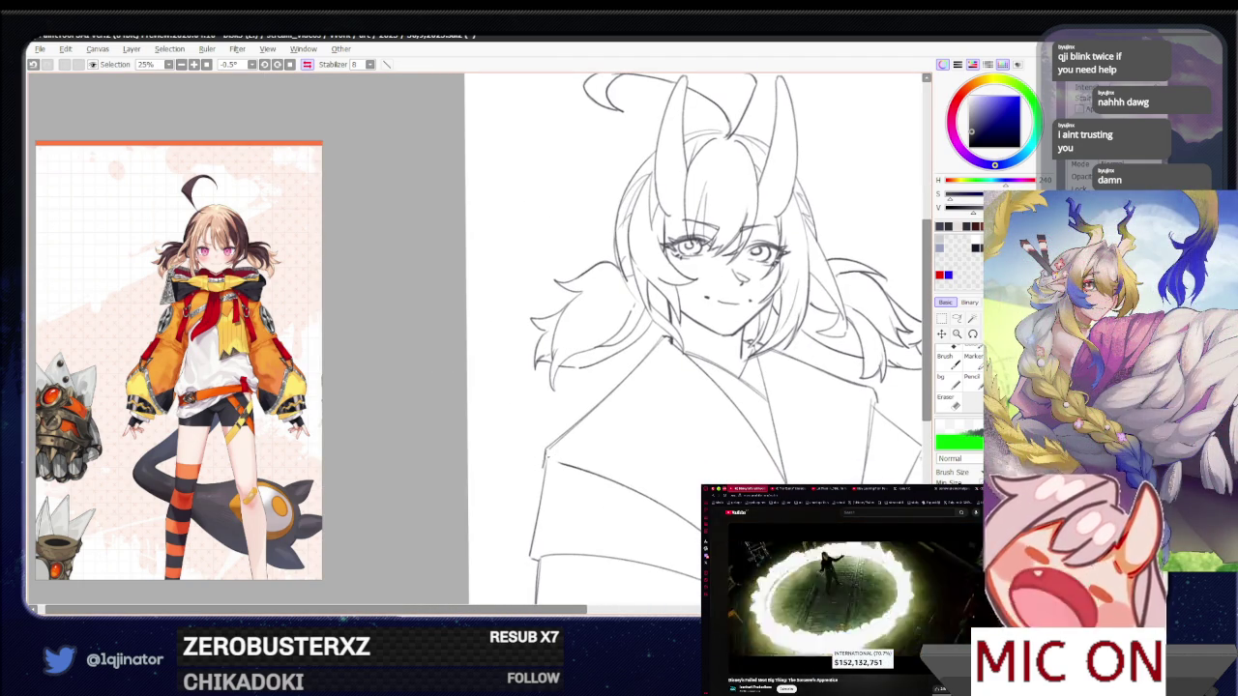
{"action": "key", "text": "e"}
{"action": "key", "text": "b"}
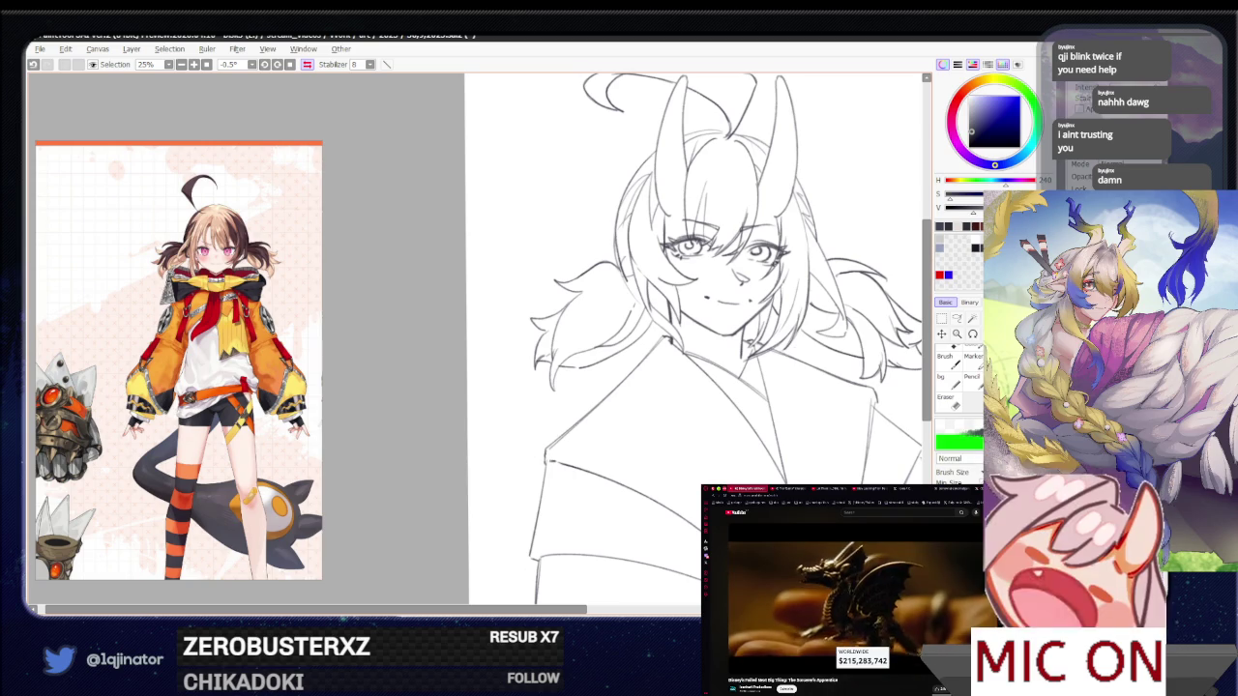
{"action": "scroll", "coordinate": [696, 338], "scroll_direction": "down", "scroll_amount": 2}
{"action": "scroll", "coordinate": [542, 338], "scroll_direction": "down", "scroll_amount": 1}
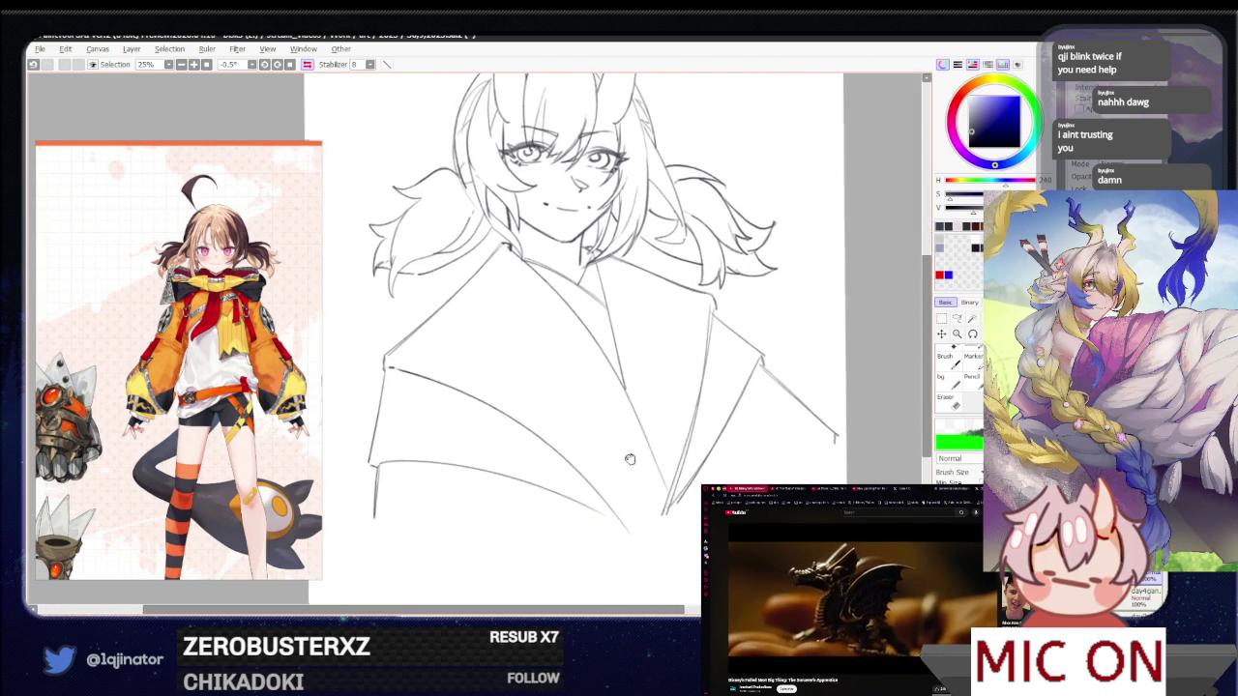
{"action": "scroll", "coordinate": [542, 338], "scroll_direction": "down", "scroll_amount": 1}
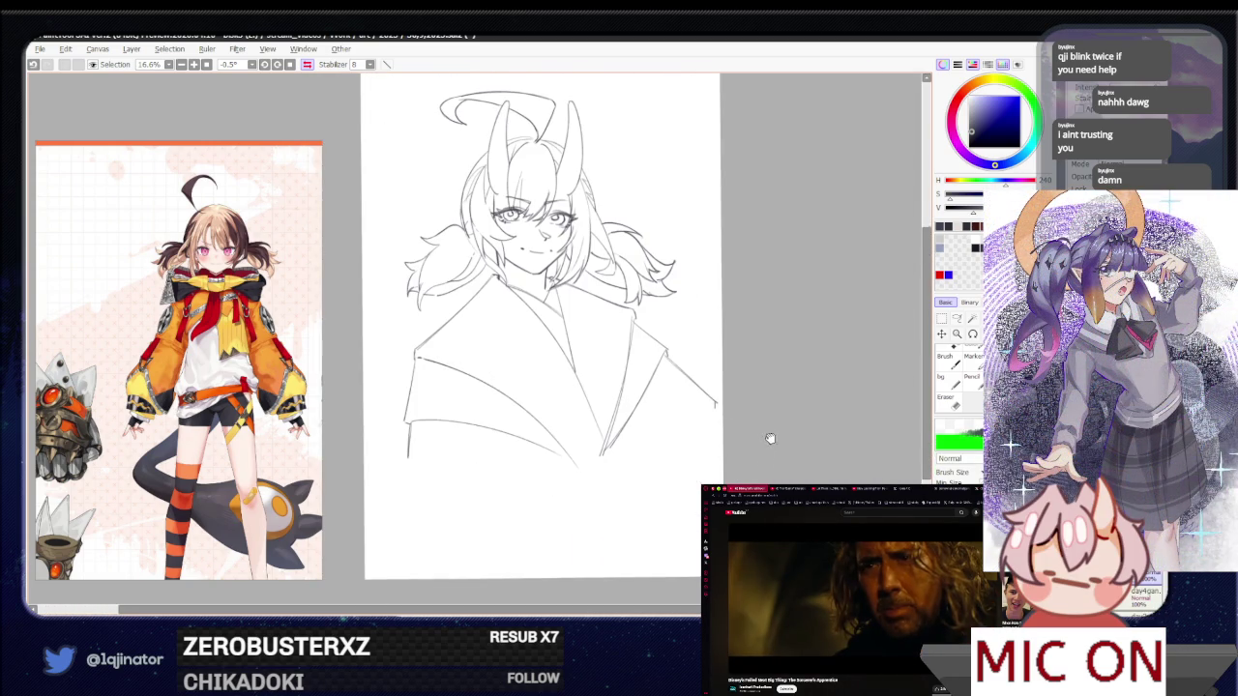
{"action": "scroll", "coordinate": [769, 438], "scroll_direction": "up", "scroll_amount": 1}
{"action": "scroll", "coordinate": [663, 526], "scroll_direction": "up", "scroll_amount": 1}
{"action": "scroll", "coordinate": [695, 501], "scroll_direction": "up", "scroll_amount": 1}
{"action": "mouse_move", "coordinate": [689, 501]}
{"action": "left_mouse_down"}
{"action": "mouse_move", "coordinate": [658, 529]}
{"action": "mouse_move", "coordinate": [686, 496]}
{"action": "left_mouse_up"}
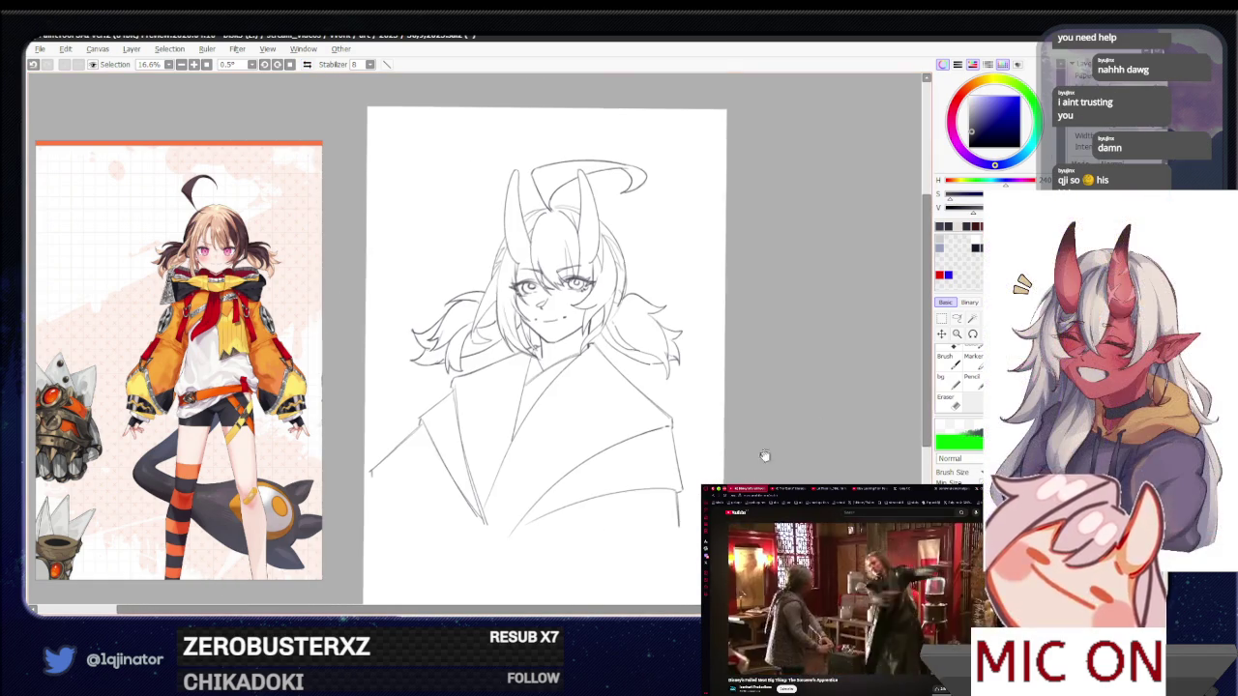
{"action": "scroll", "coordinate": [762, 454], "scroll_direction": "up", "scroll_amount": 2}
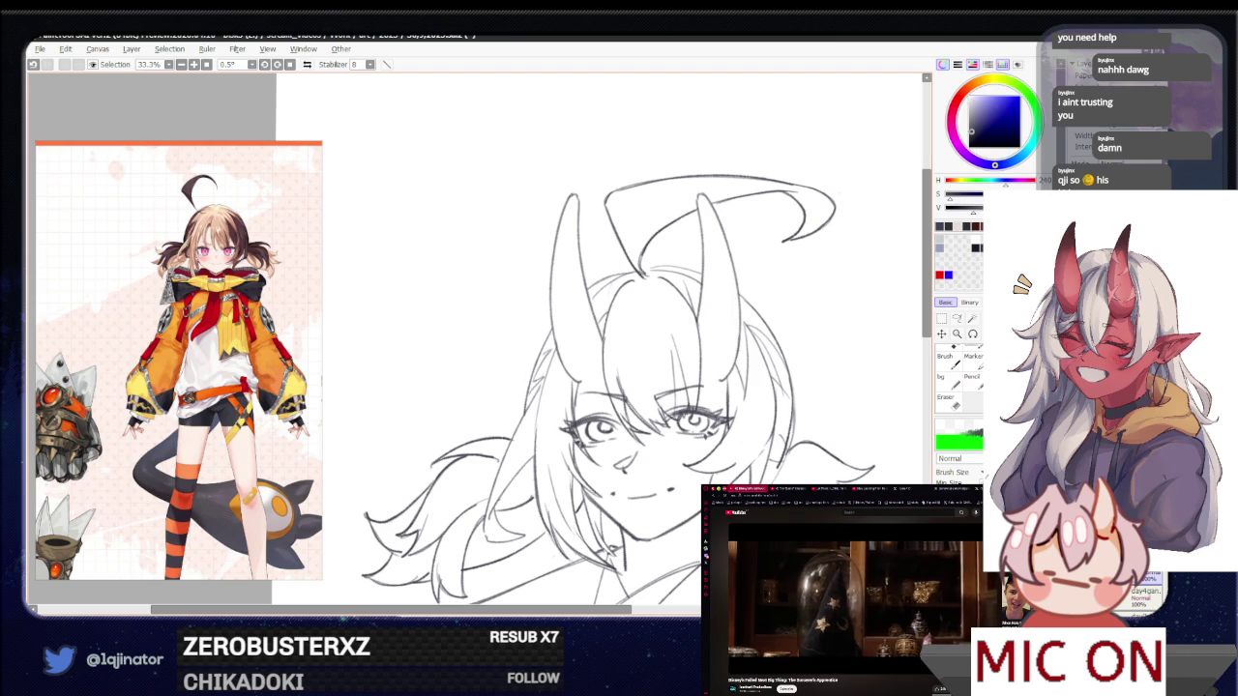
Undo the faint stray stroke along the left horn and recentre the view on the face
{"action": "key", "text": "ctrl+z"}
{"action": "key", "text": "e"}
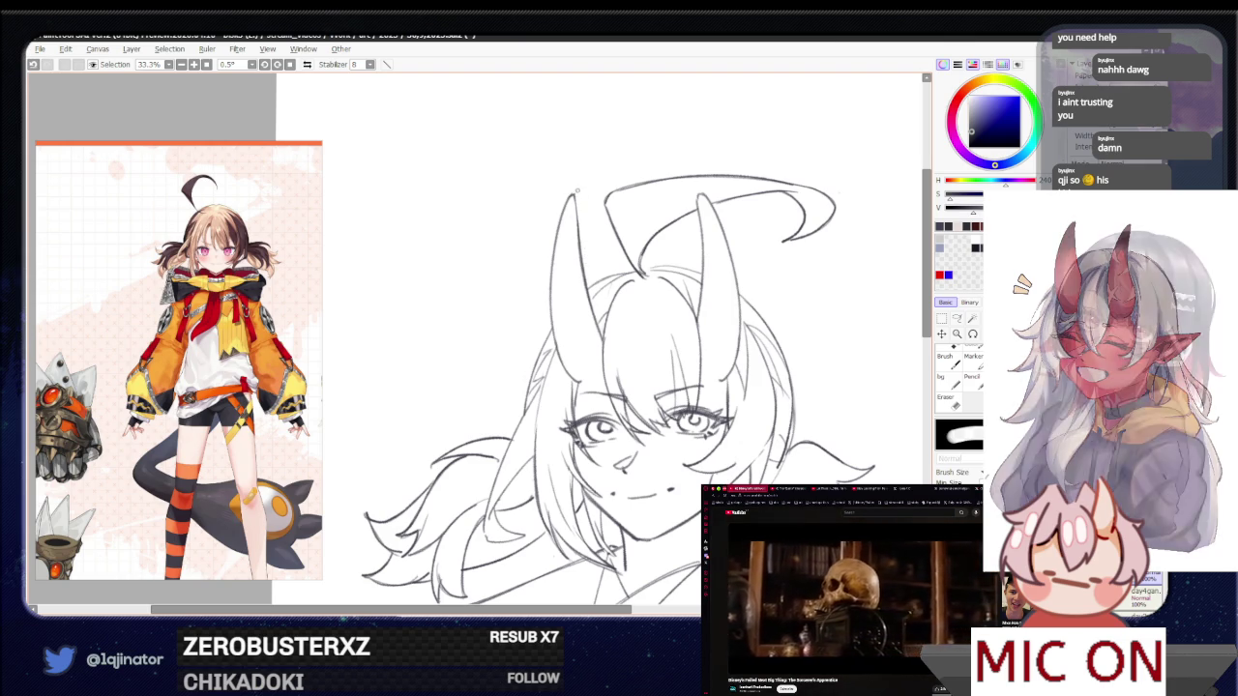
{"action": "key", "text": "n"}
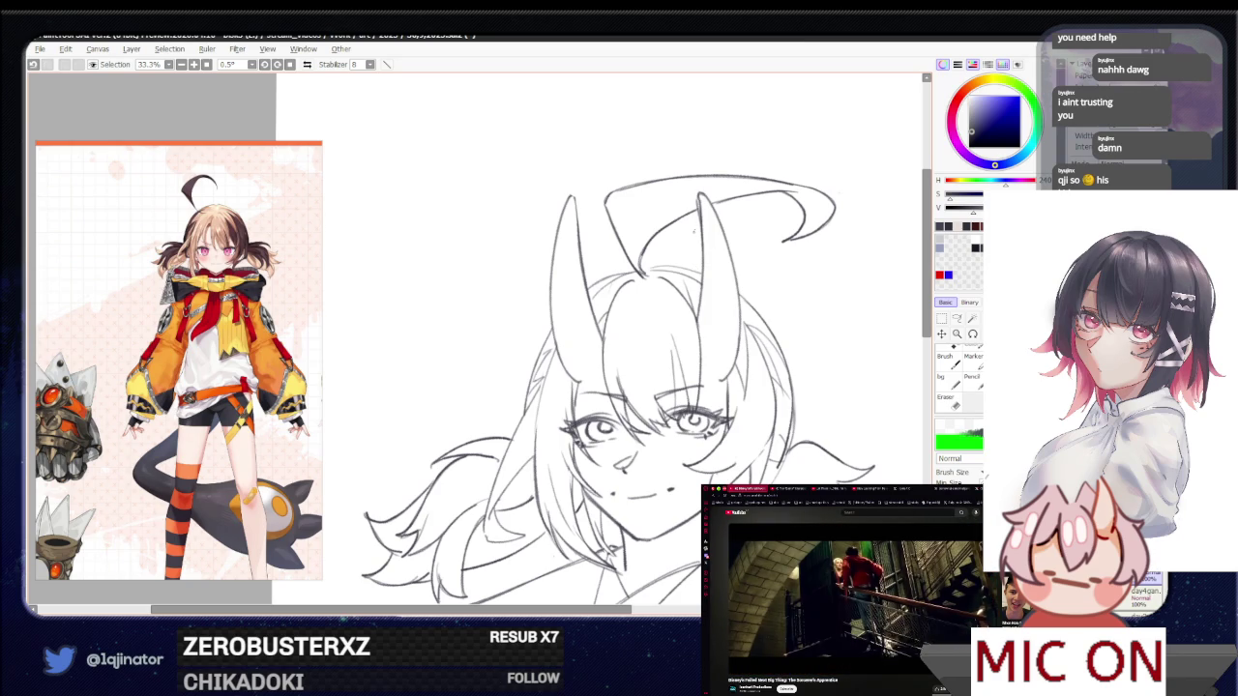
{"action": "left_click_drag", "start_coordinate": [707, 478], "coordinate": [668, 400]}
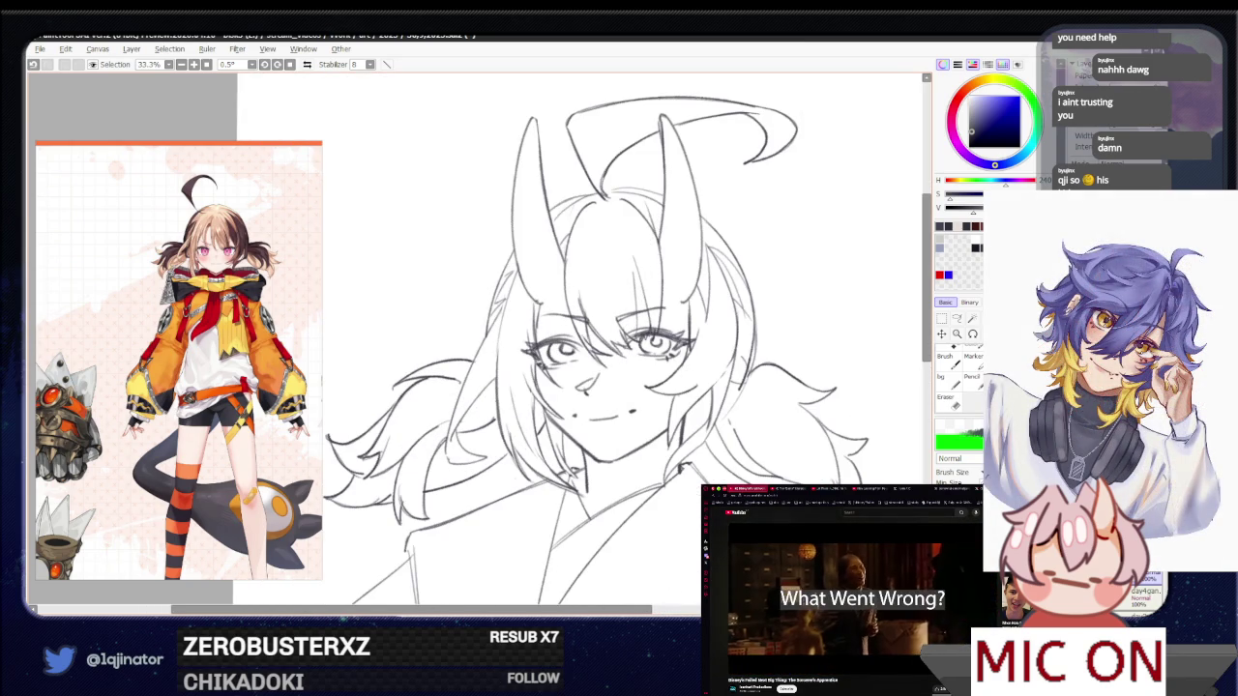
{"action": "key", "text": "e"}
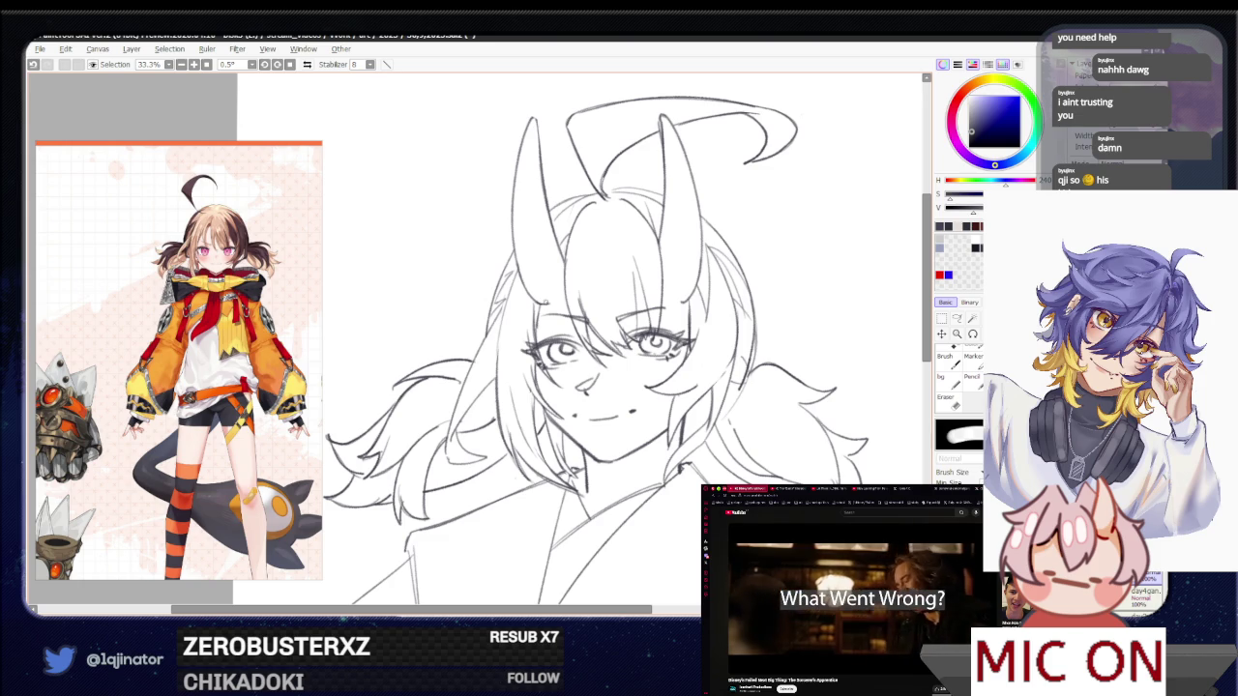
{"action": "key", "text": "n"}
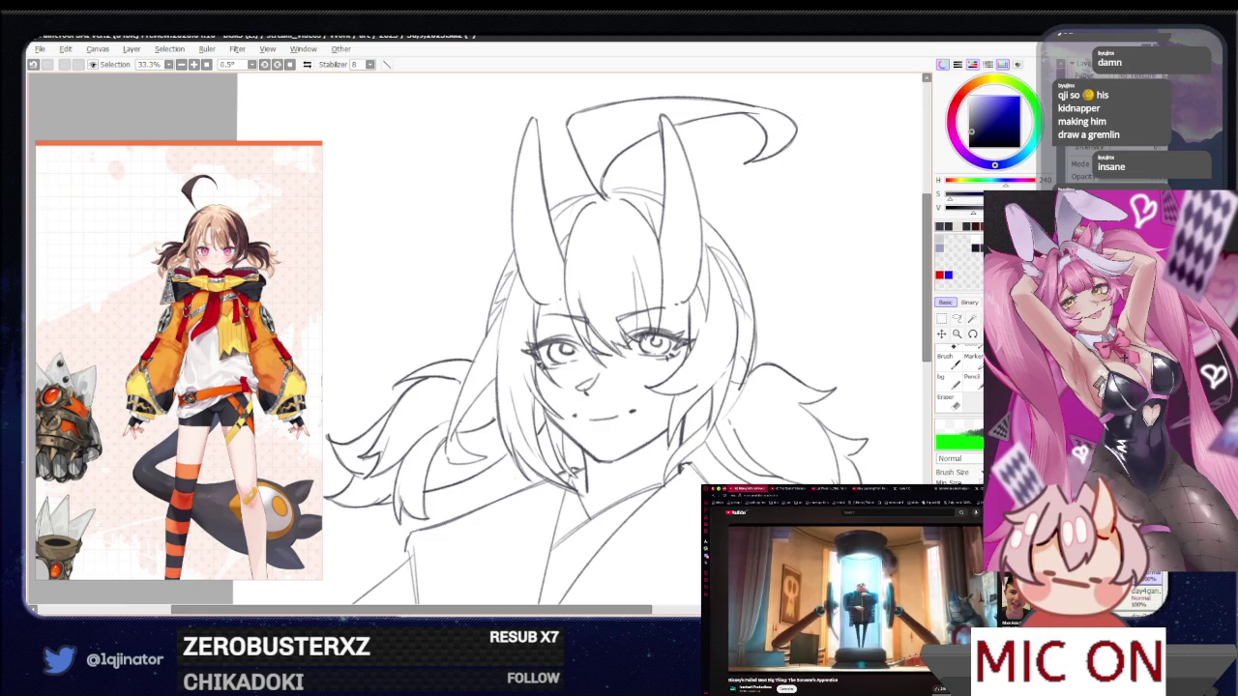
{"action": "scroll", "coordinate": [580, 339], "scroll_direction": "down", "scroll_amount": 1}
{"action": "scroll", "coordinate": [580, 338], "scroll_direction": "down", "scroll_amount": 1}
{"action": "scroll", "coordinate": [580, 338], "scroll_direction": "down", "scroll_amount": 1}
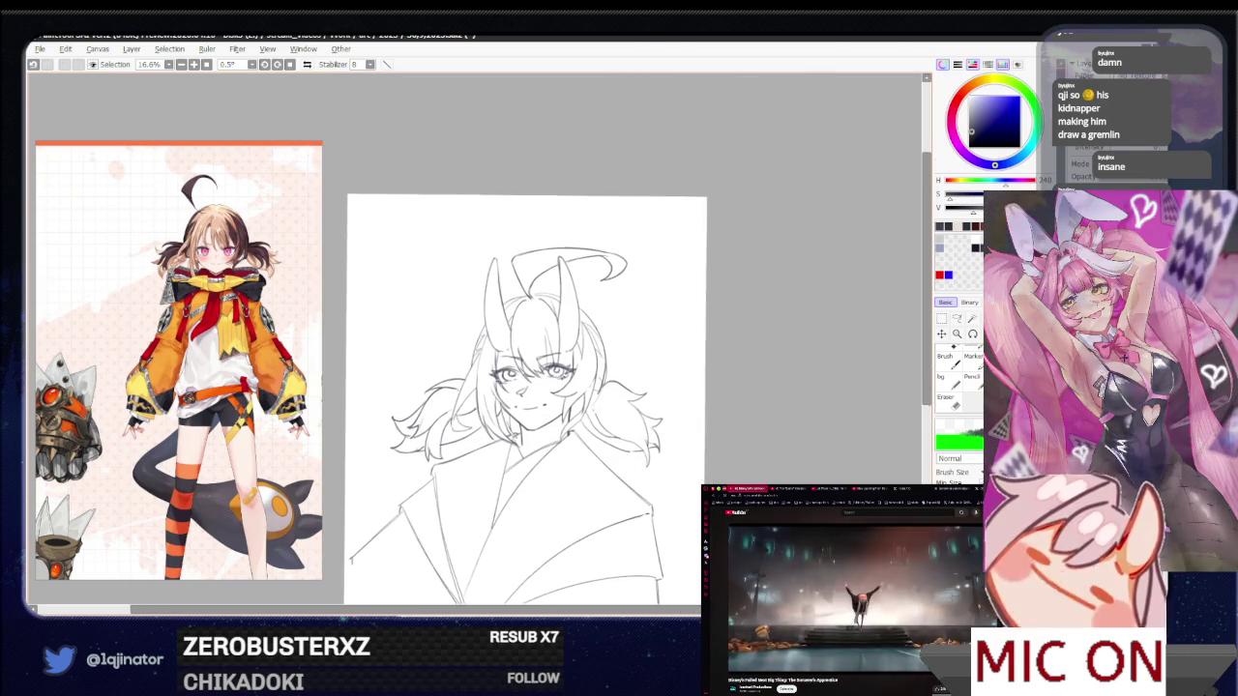
{"action": "scroll", "coordinate": [520, 307], "scroll_direction": "up", "scroll_amount": 1}
{"action": "scroll", "coordinate": [520, 307], "scroll_direction": "up", "scroll_amount": 1}
{"action": "scroll", "coordinate": [520, 308], "scroll_direction": "up", "scroll_amount": 1}
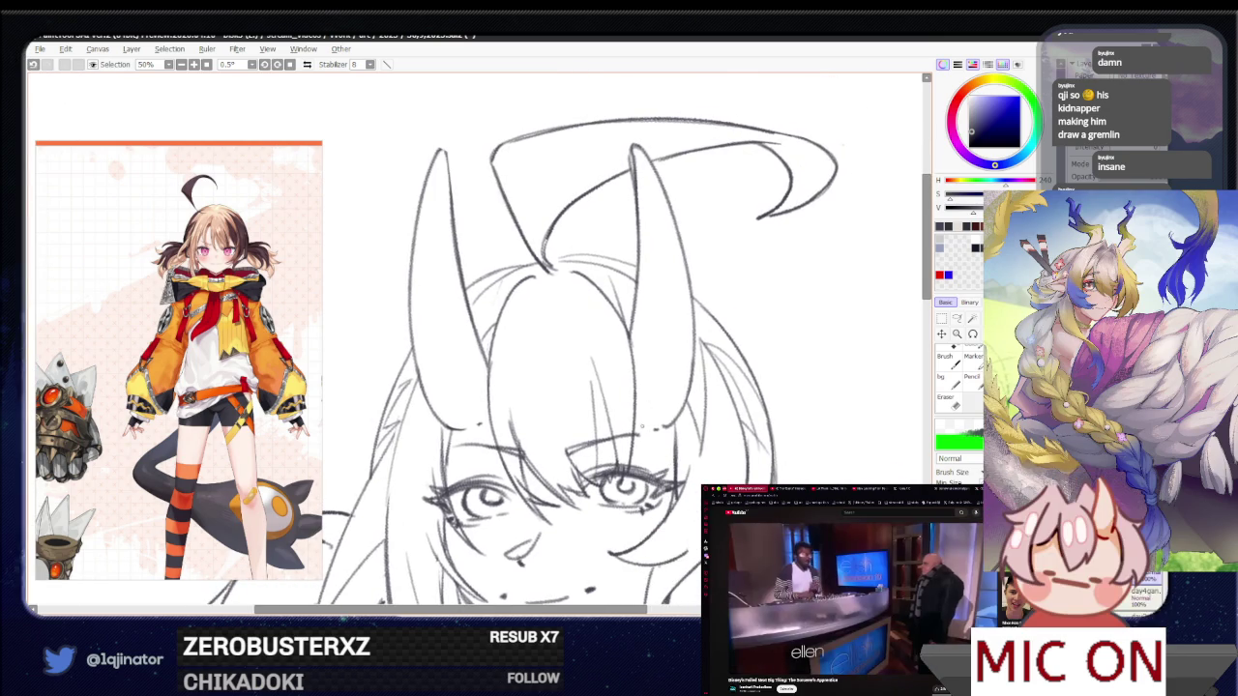
{"action": "scroll", "coordinate": [580, 387], "scroll_direction": "down", "scroll_amount": 1}
{"action": "scroll", "coordinate": [581, 387], "scroll_direction": "down", "scroll_amount": 1}
{"action": "scroll", "coordinate": [581, 387], "scroll_direction": "up", "scroll_amount": 1}
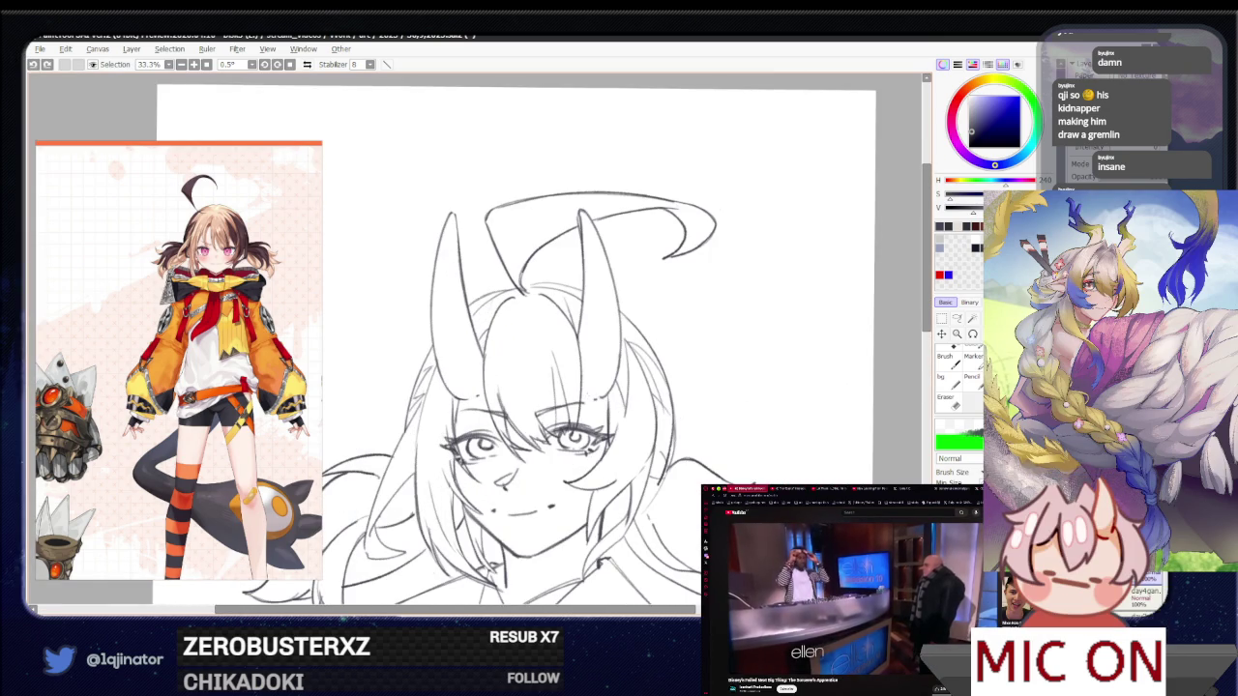
{"action": "scroll", "coordinate": [476, 339], "scroll_direction": "down", "scroll_amount": 1}
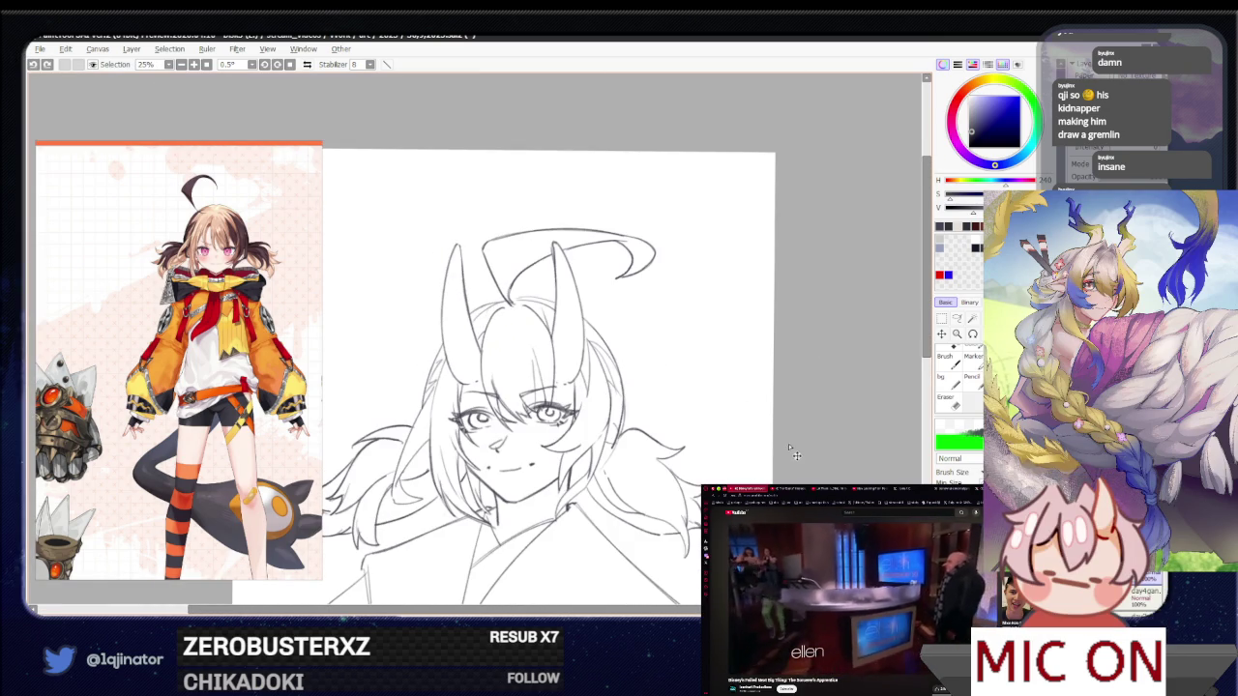
{"action": "scroll", "coordinate": [632, 350], "scroll_direction": "up", "scroll_amount": 1}
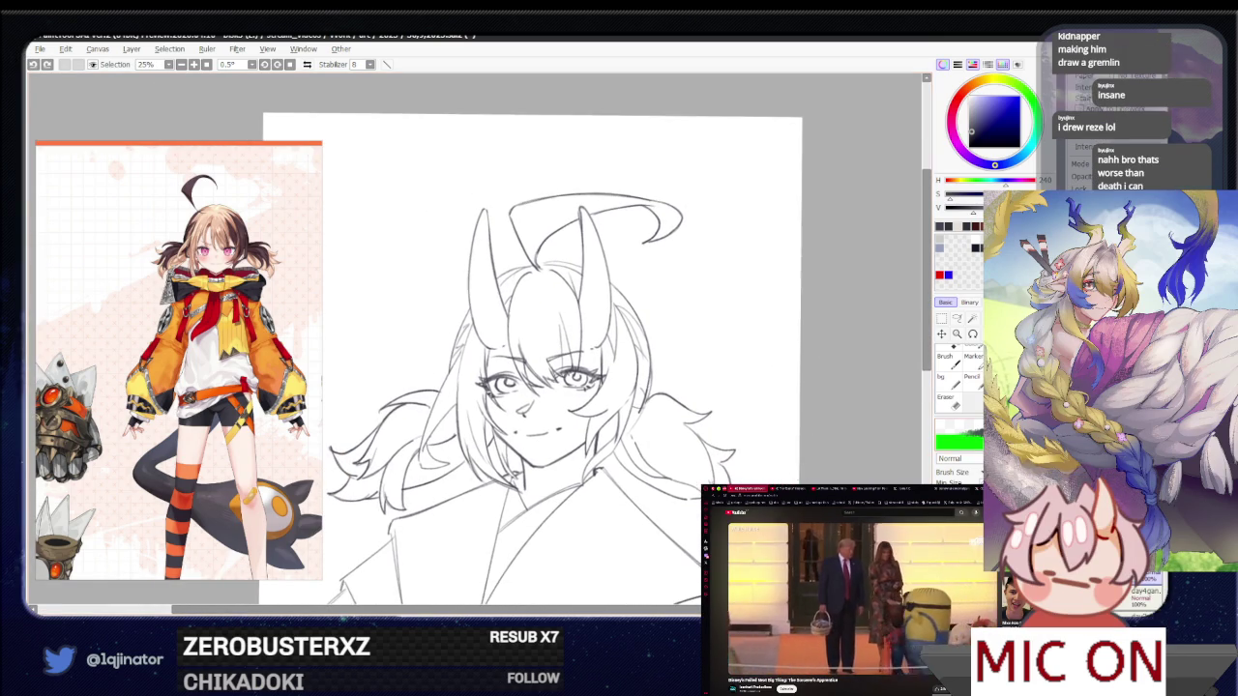
{"action": "left_click_drag", "start_coordinate": [636, 610], "coordinate": [667, 470]}
{"action": "scroll", "coordinate": [668, 470], "scroll_direction": "up", "scroll_amount": 1}
{"action": "scroll", "coordinate": [667, 470], "scroll_direction": "up", "scroll_amount": 2}
{"action": "scroll", "coordinate": [667, 470], "scroll_direction": "up", "scroll_amount": 1}
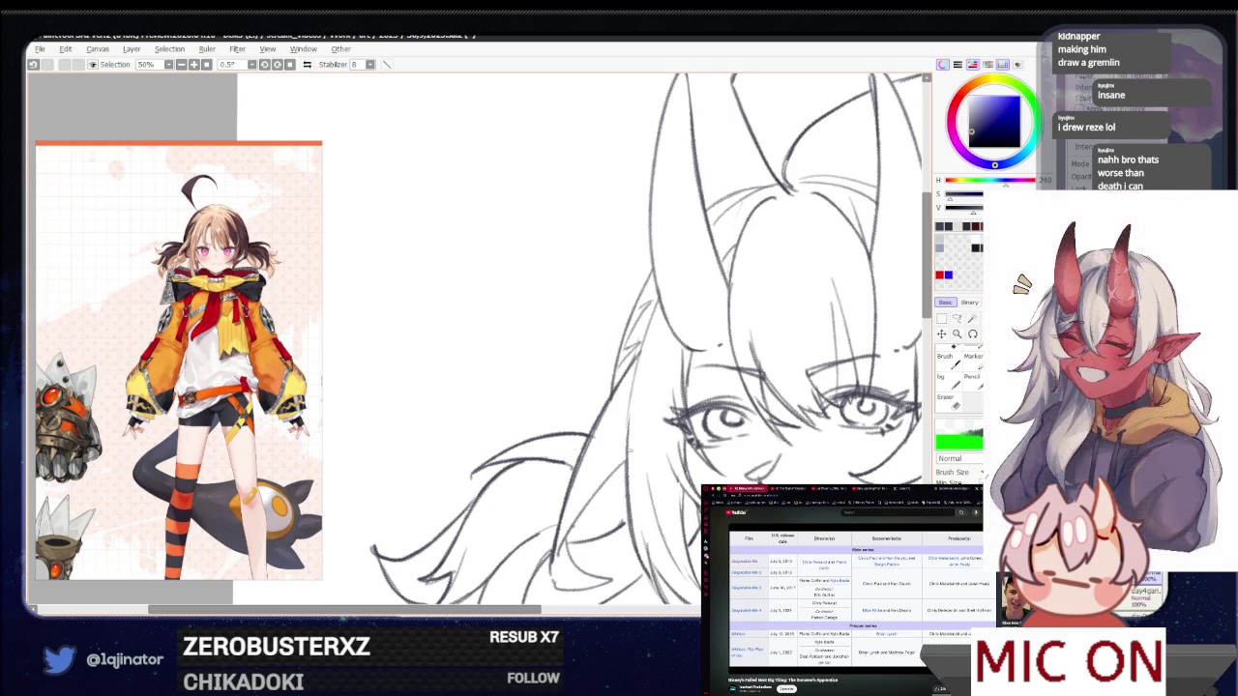
{"action": "left_click_drag", "start_coordinate": [633, 459], "coordinate": [657, 423]}
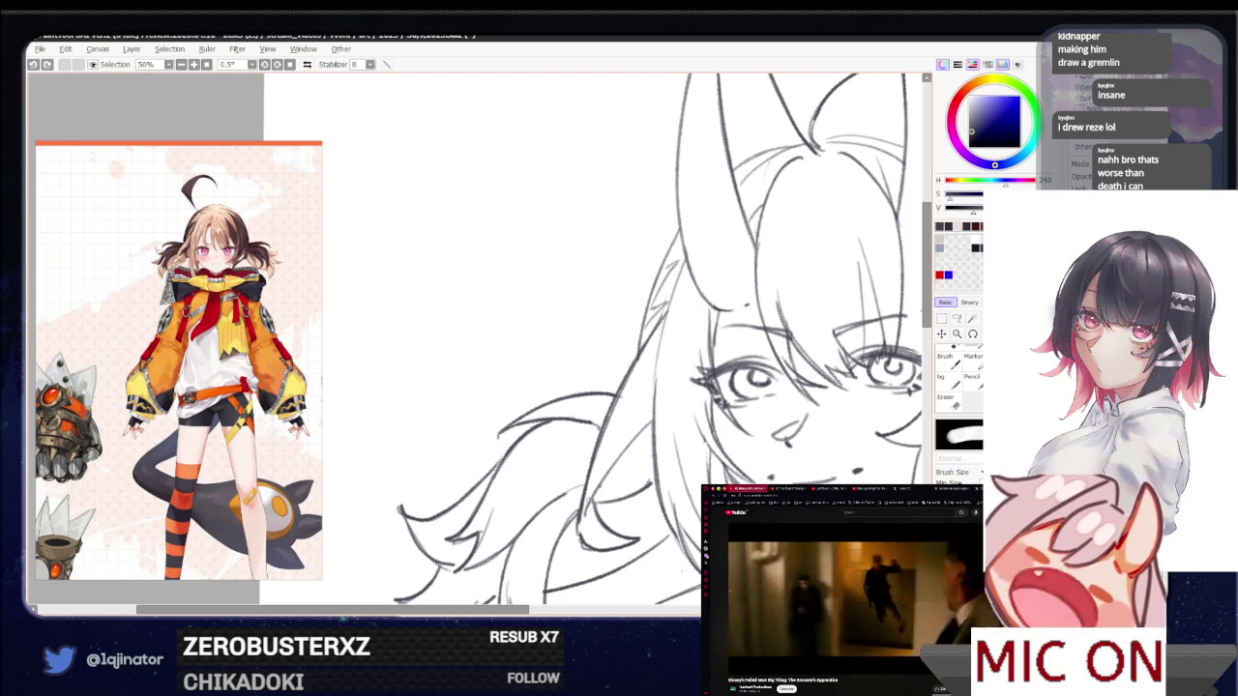
{"action": "key", "text": "e"}
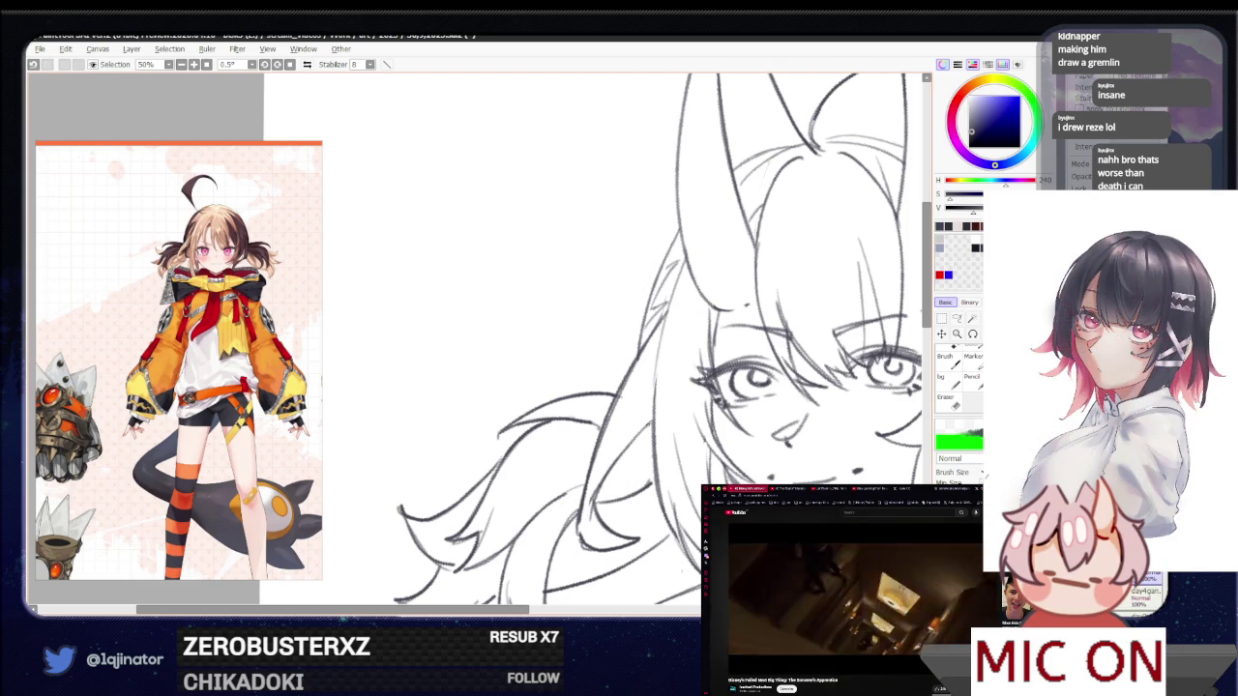
{"action": "scroll", "coordinate": [648, 425], "scroll_direction": "up", "scroll_amount": 3}
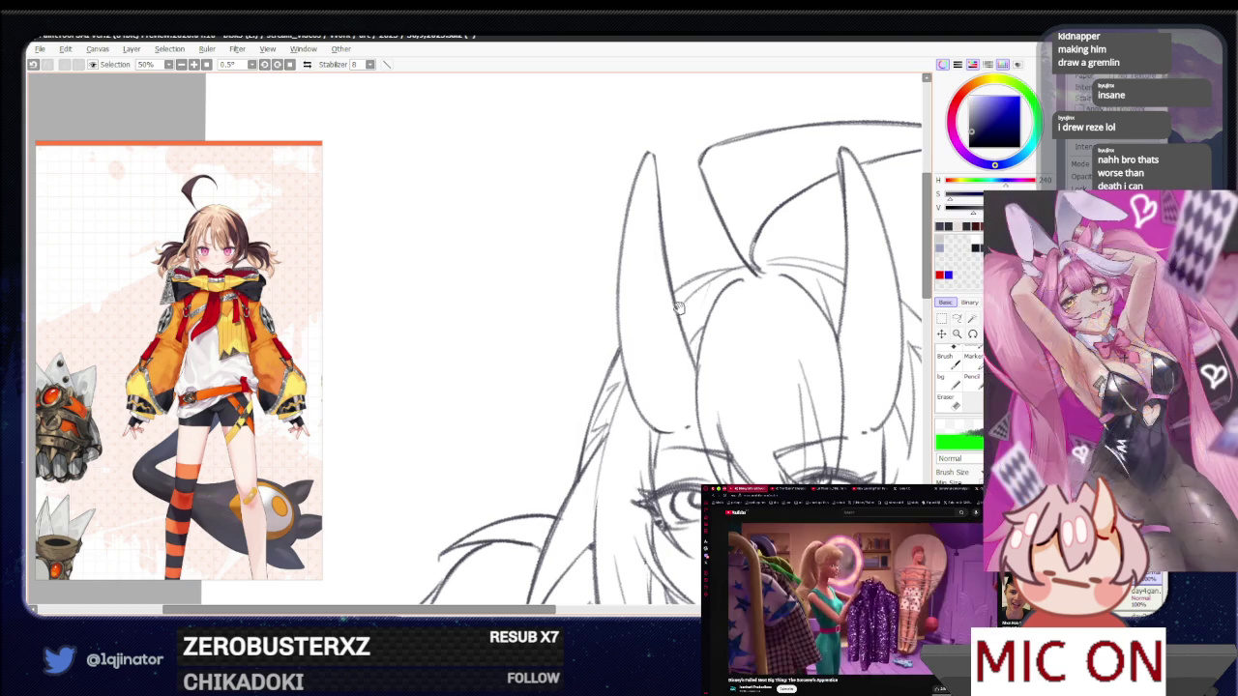
Draw a short hair line at the right horn's base, then reframe around the horns and bangs
{"action": "scroll", "coordinate": [624, 371], "scroll_direction": "up", "scroll_amount": 3}
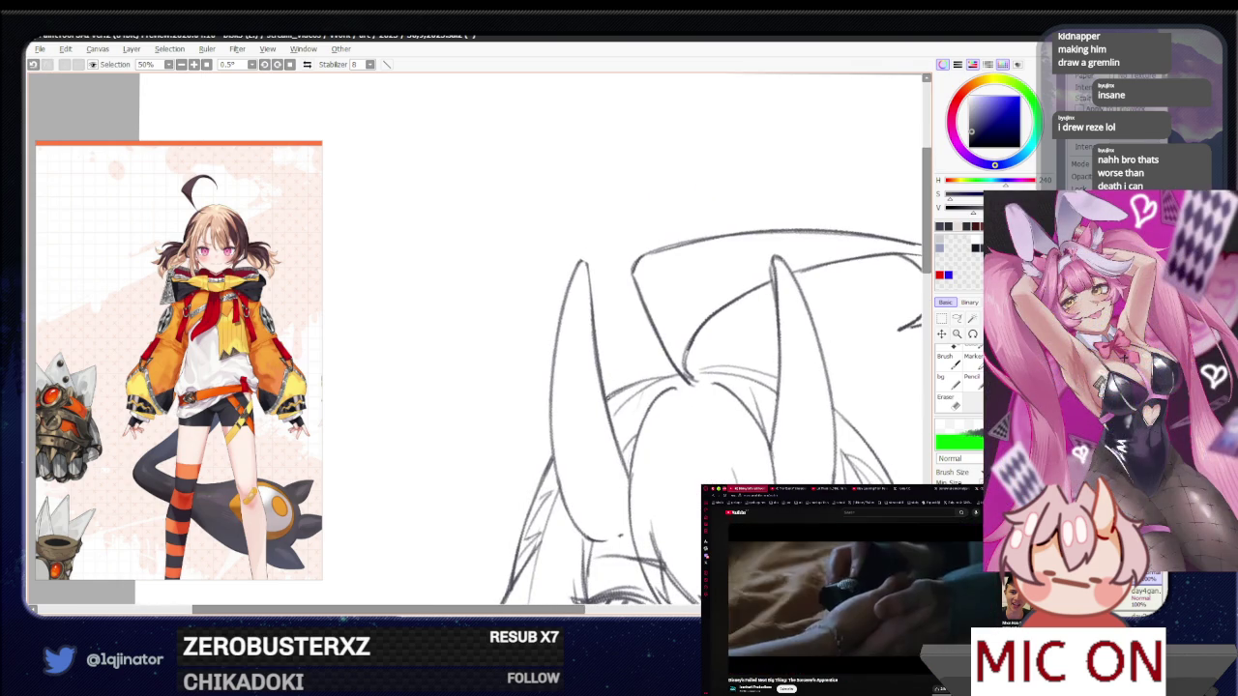
{"action": "left_click_drag", "start_coordinate": [667, 379], "coordinate": [616, 395]}
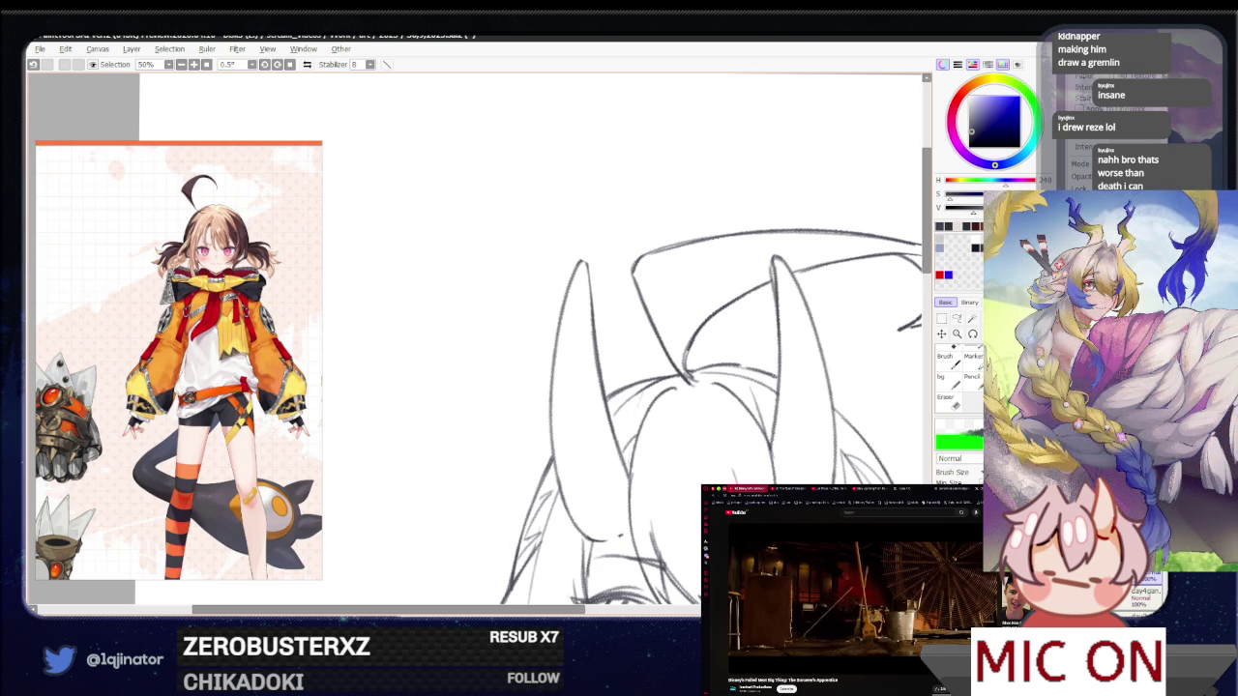
{"action": "left_click_drag", "start_coordinate": [840, 428], "coordinate": [724, 432]}
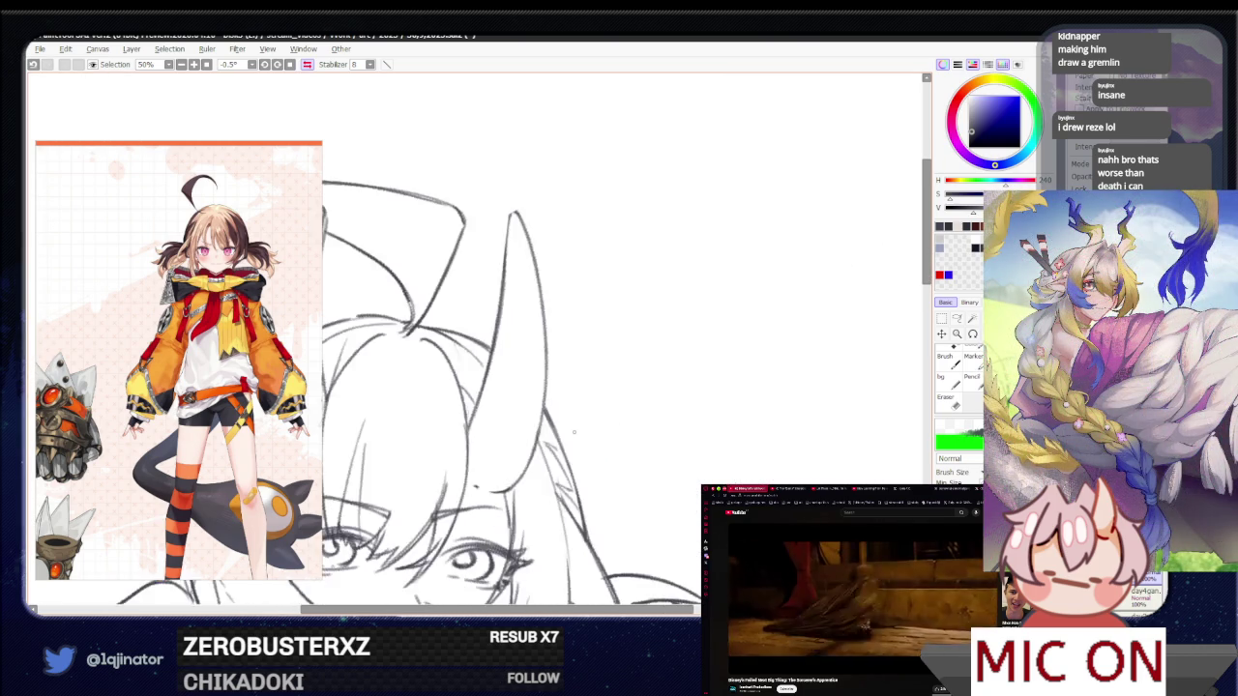
{"action": "left_click_drag", "start_coordinate": [543, 426], "coordinate": [577, 395]}
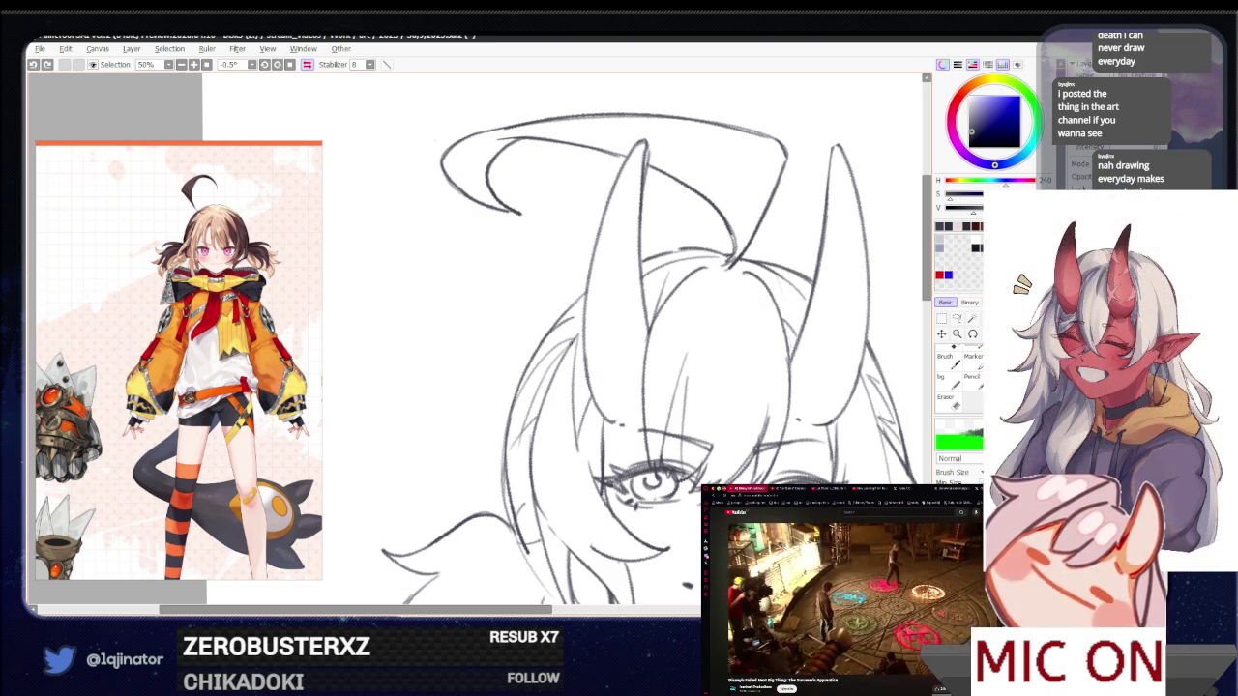
Draw a hair strand on the left side, redrawing it once
{"action": "mouse_move", "coordinate": [561, 455]}
{"action": "left_mouse_down"}
{"action": "mouse_move", "coordinate": [533, 423]}
{"action": "mouse_move", "coordinate": [513, 433]}
{"action": "mouse_move", "coordinate": [546, 597]}
{"action": "left_mouse_up"}
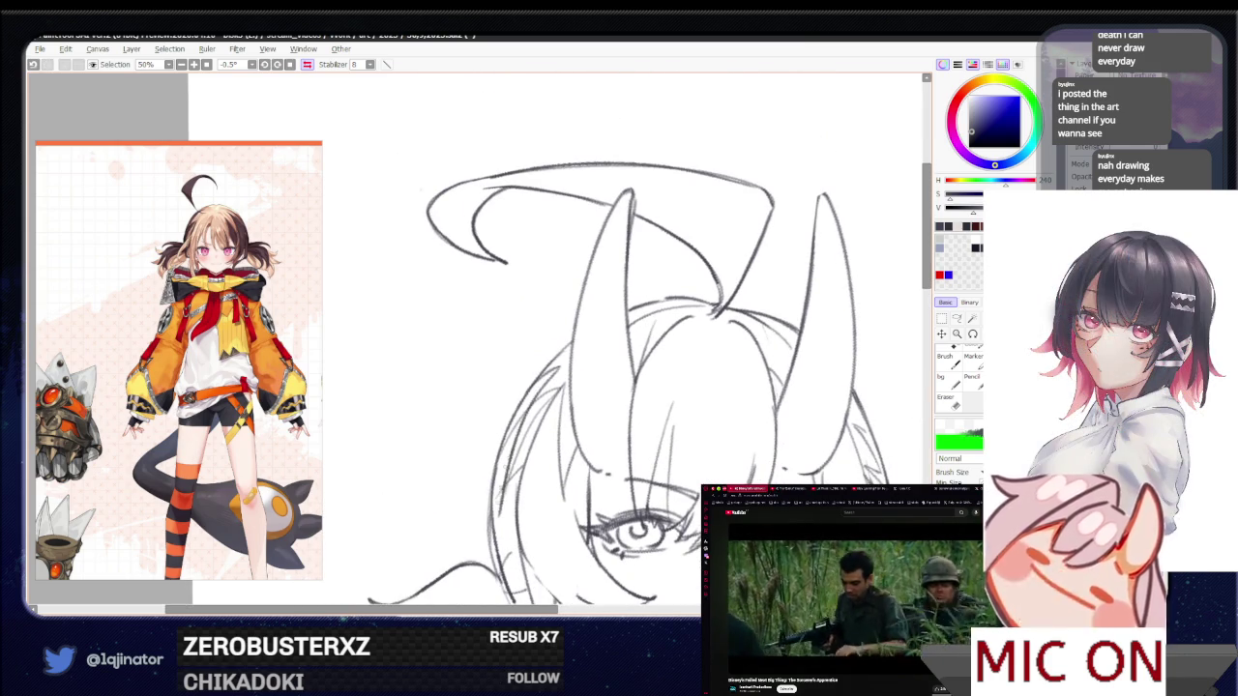
{"action": "left_click_drag", "start_coordinate": [558, 369], "coordinate": [491, 507]}
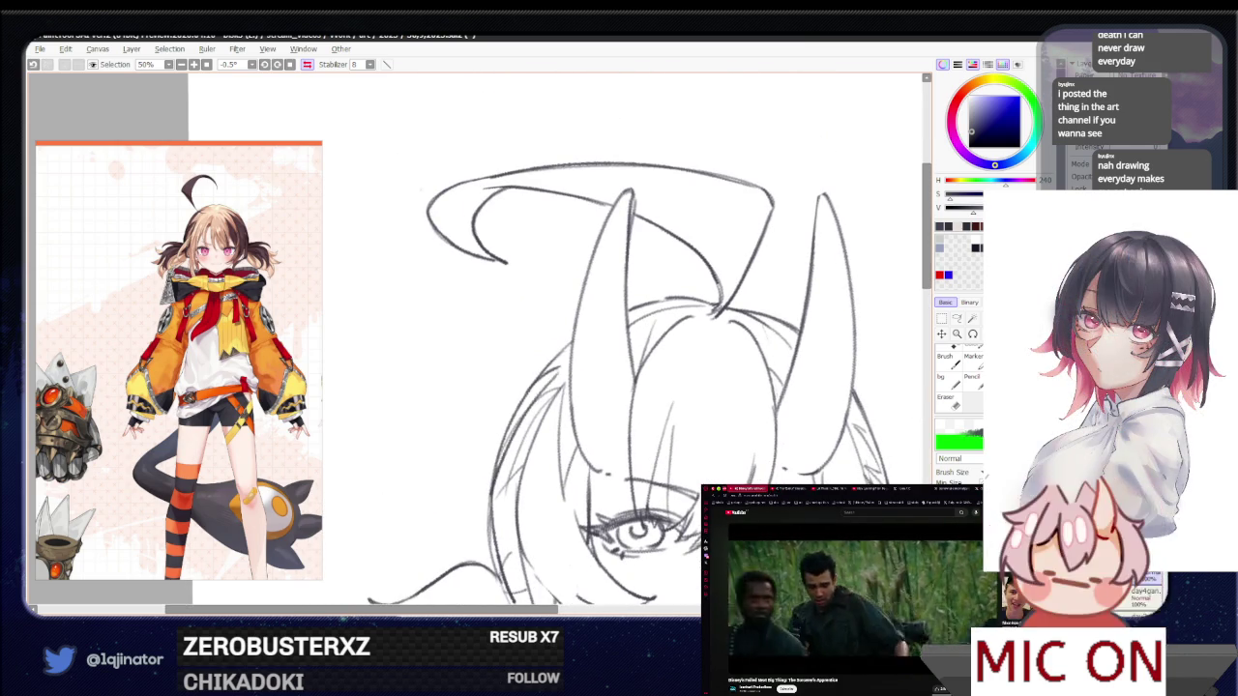
{"action": "key", "text": "ctrl+z"}
{"action": "left_click_drag", "start_coordinate": [558, 368], "coordinate": [497, 503]}
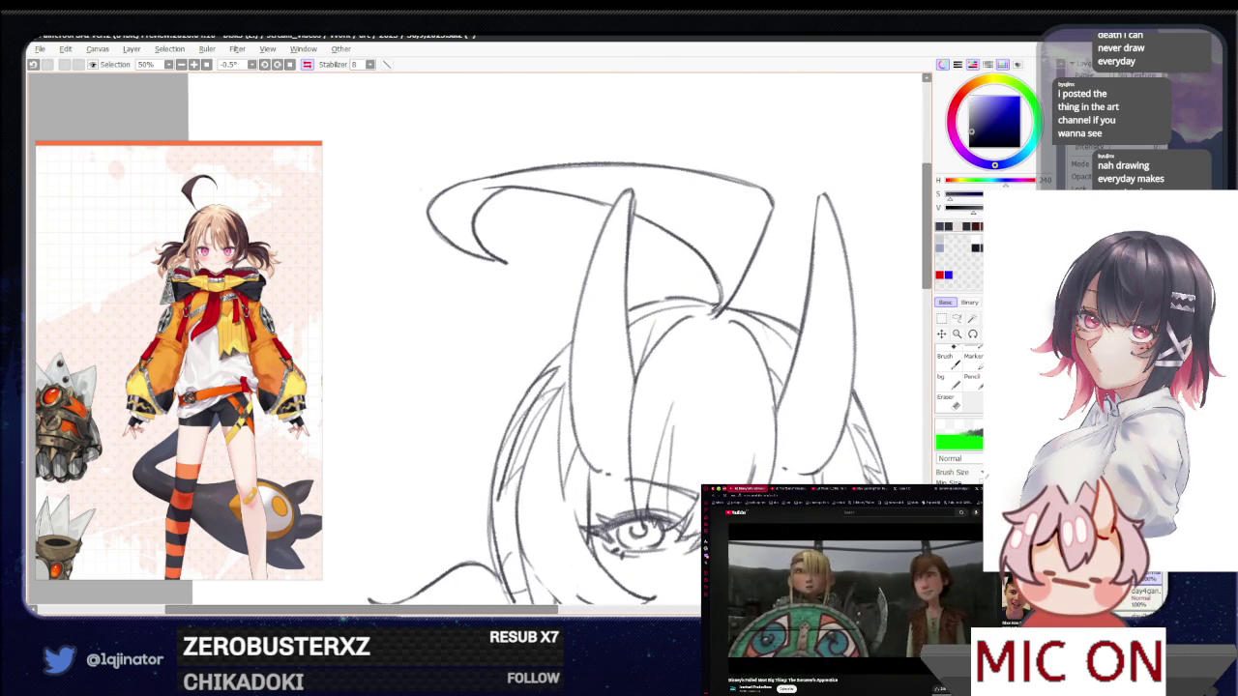
{"action": "key", "text": "e"}
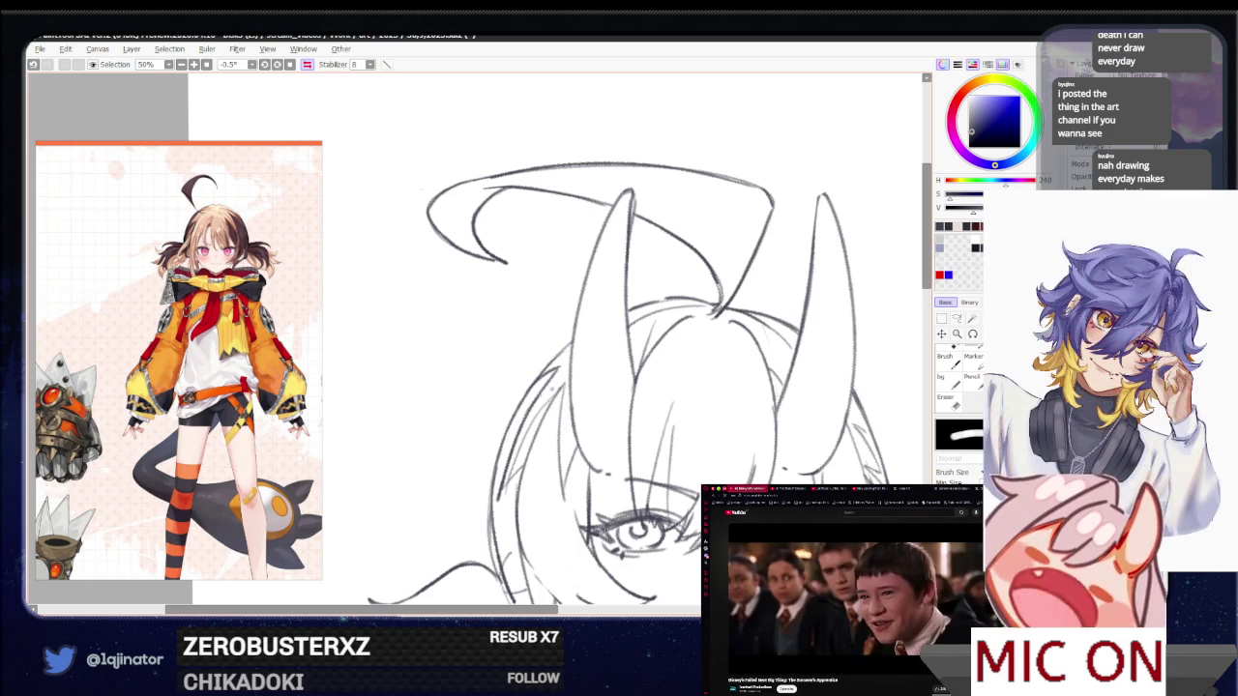
{"action": "key", "text": "n"}
Erase a stray stroke below the bangs and zoom out to fit the whole page at 16.6%
{"action": "scroll", "coordinate": [552, 530], "scroll_direction": "up", "scroll_amount": 2}
{"action": "scroll", "coordinate": [571, 387], "scroll_direction": "down", "scroll_amount": 2}
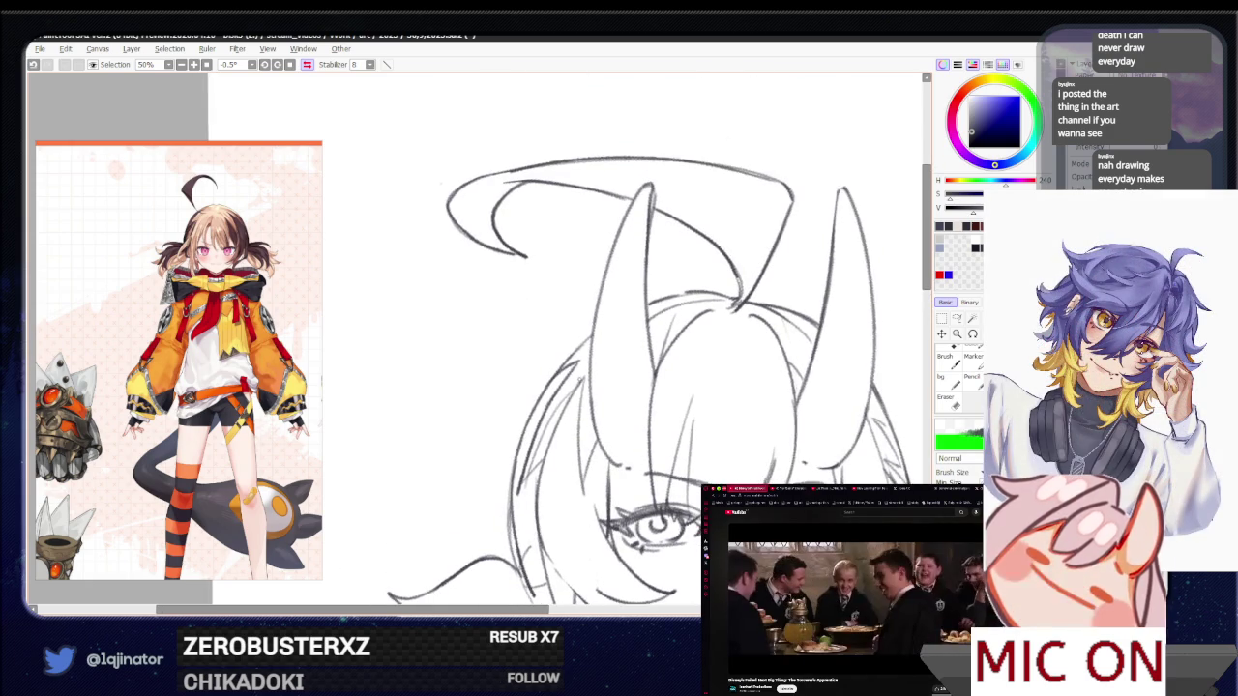
{"action": "key", "text": "e"}
{"action": "left_click_drag", "start_coordinate": [559, 407], "coordinate": [527, 478]}
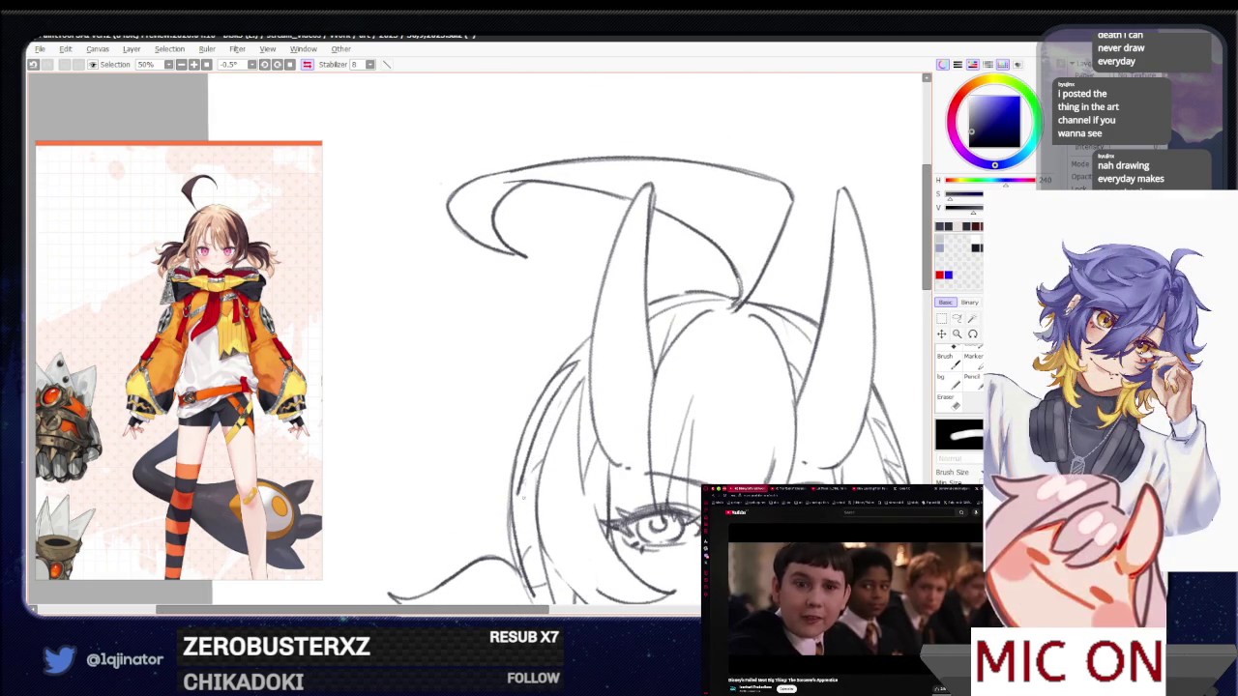
{"action": "key", "text": "n"}
{"action": "left_click_drag", "start_coordinate": [544, 428], "coordinate": [566, 368]}
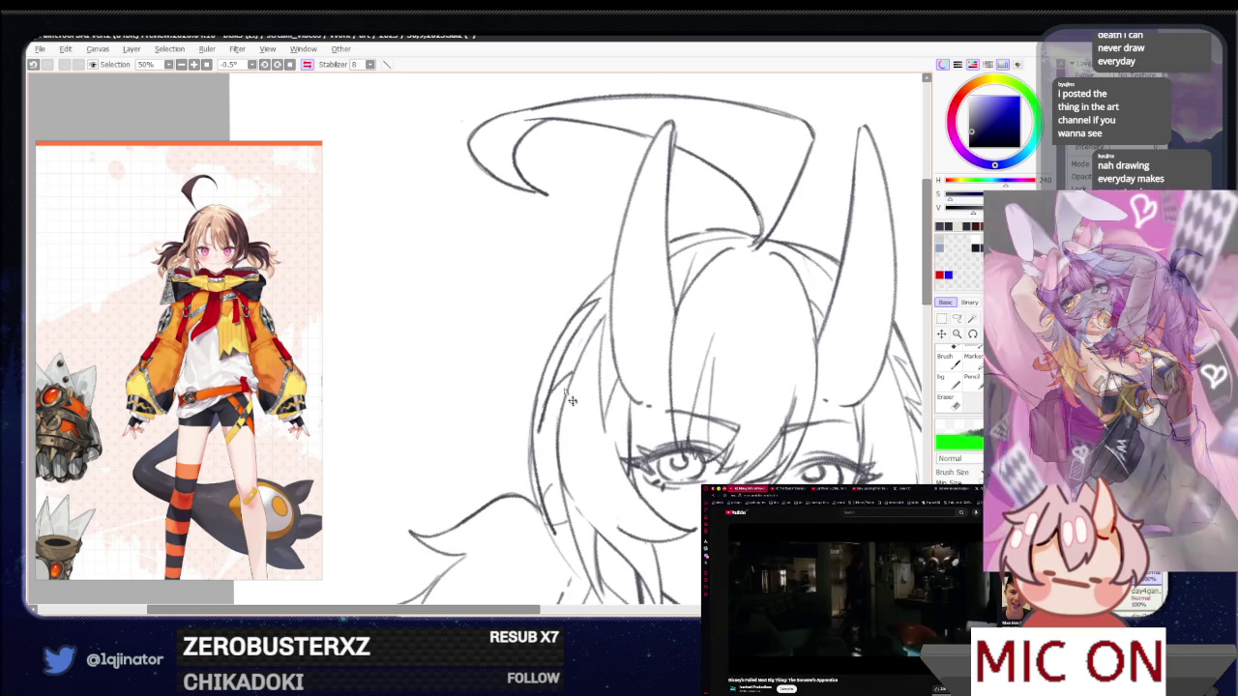
{"action": "key", "text": "e"}
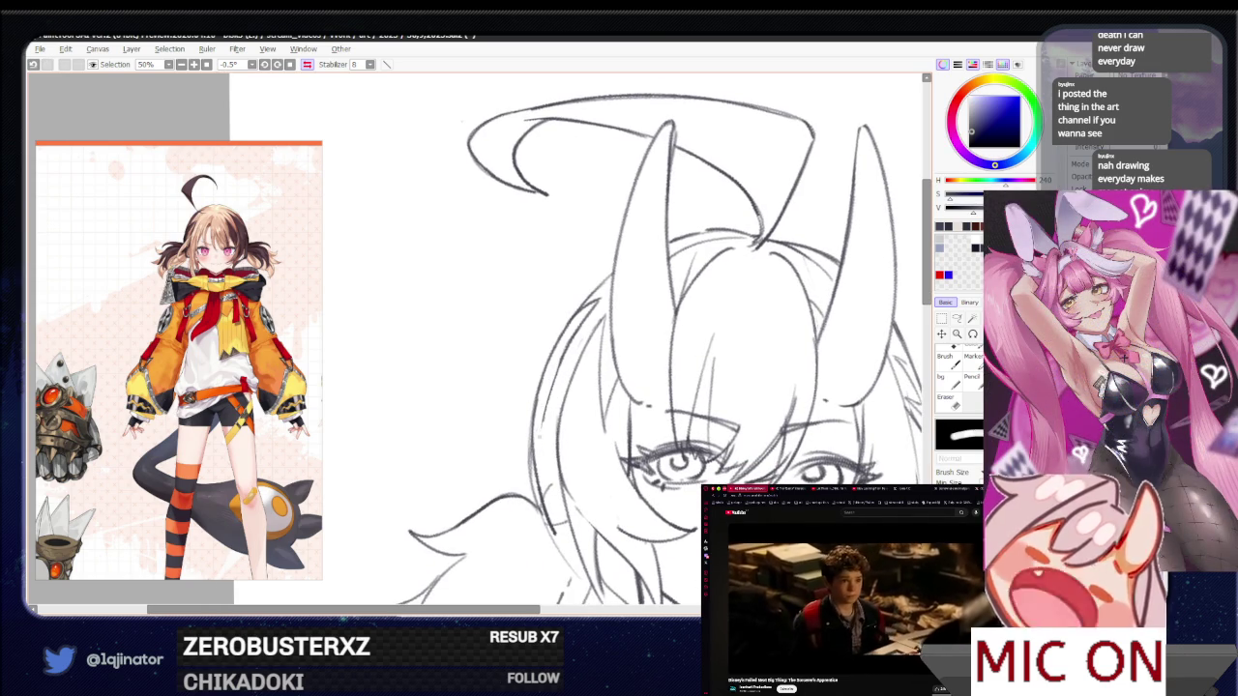
{"action": "key", "text": "b"}
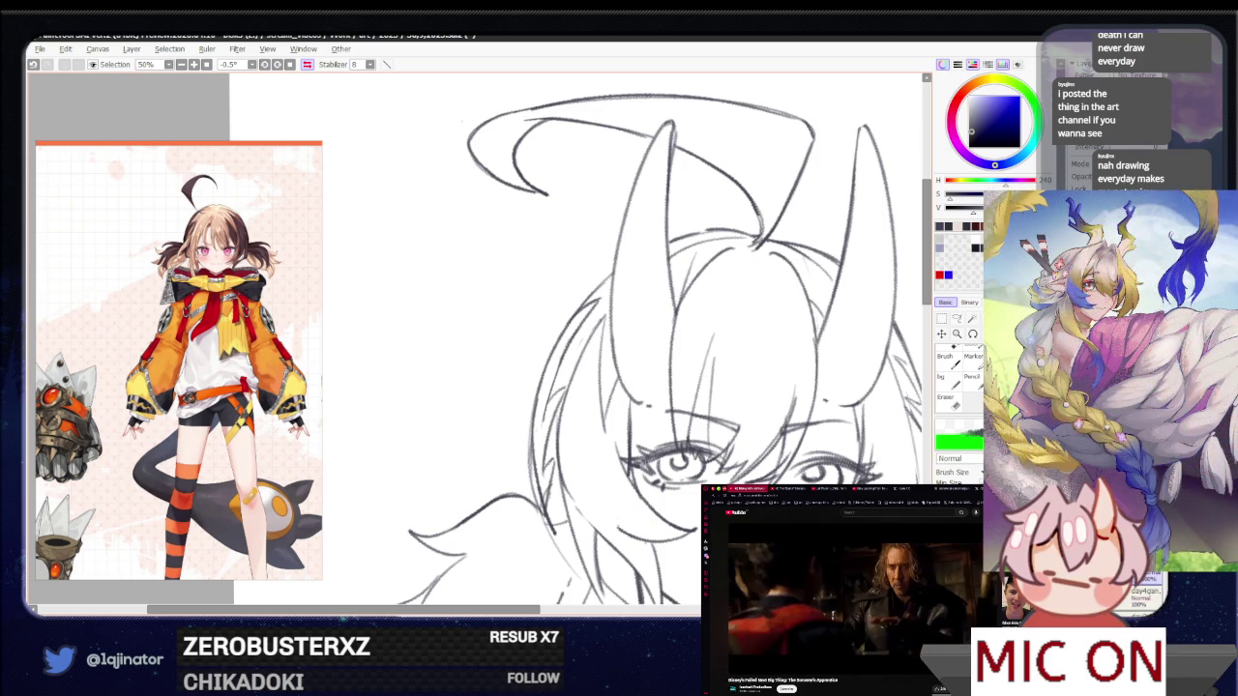
{"action": "key", "text": "ctrl+minus"}
{"action": "key", "text": "ctrl+minus"}
{"action": "key", "text": "ctrl+minus"}
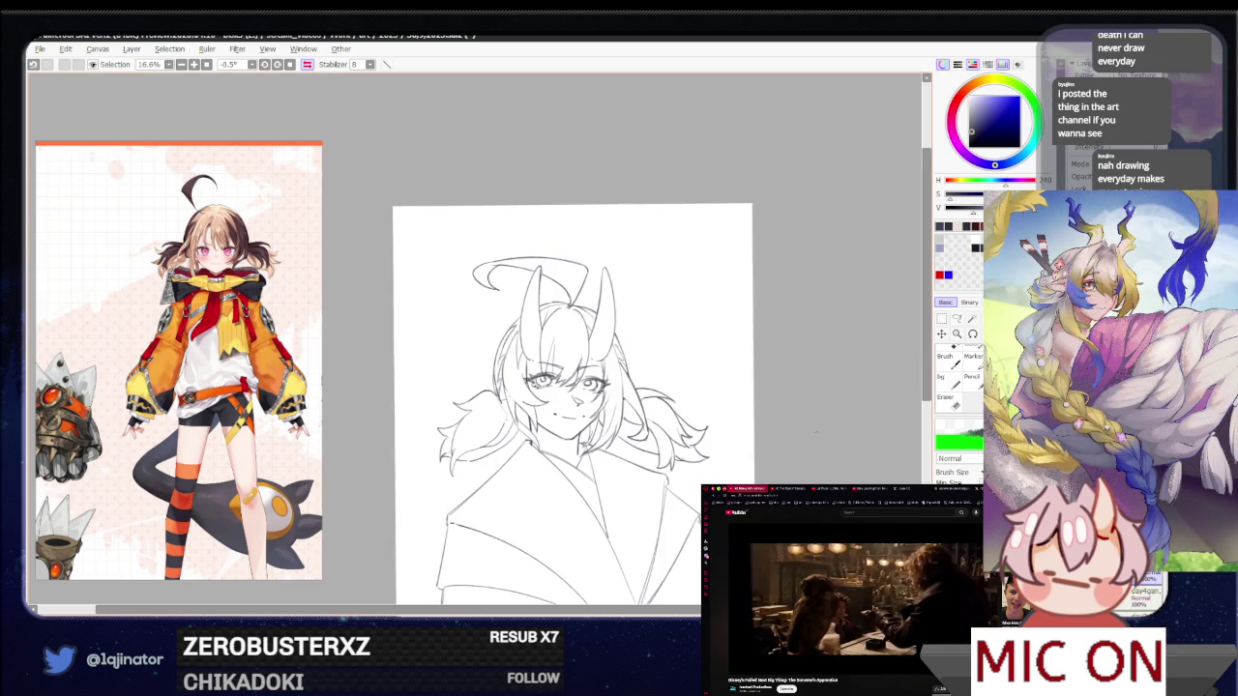
{"action": "key", "text": "ctrl+plus"}
{"action": "key", "text": "ctrl+plus"}
{"action": "key", "text": "ctrl+plus"}
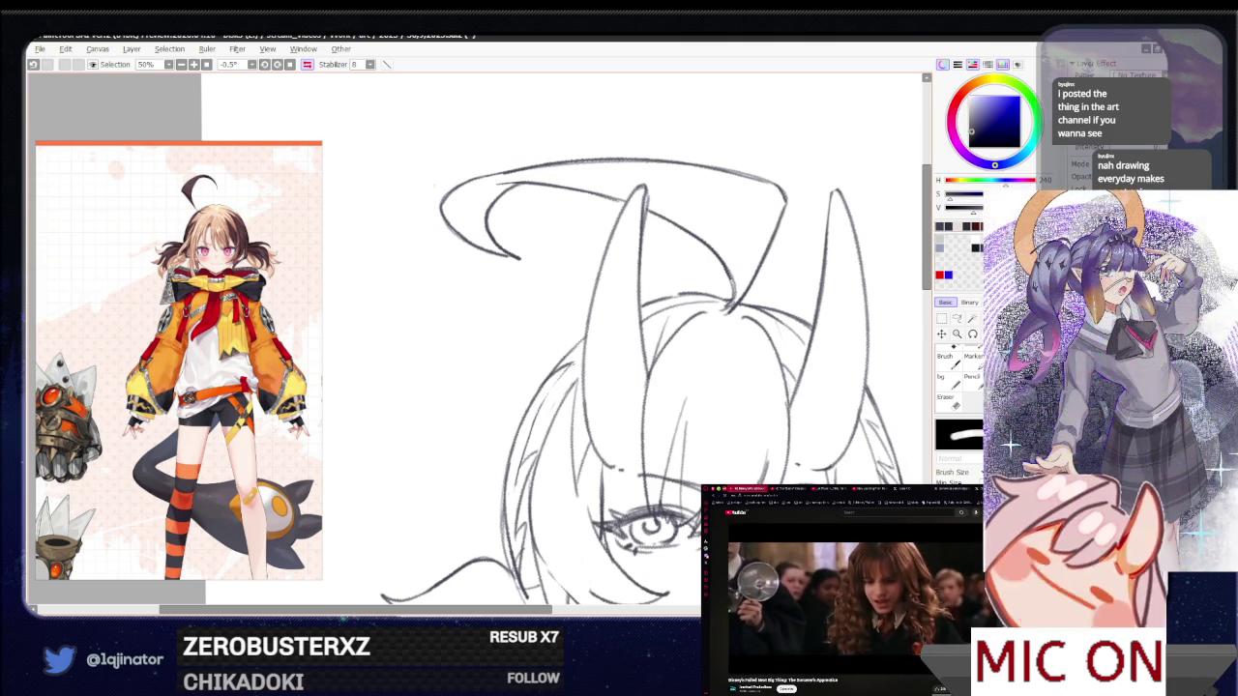
{"action": "key", "text": "ctrl+minus"}
{"action": "key", "text": "ctrl+minus"}
{"action": "key", "text": "ctrl+minus"}
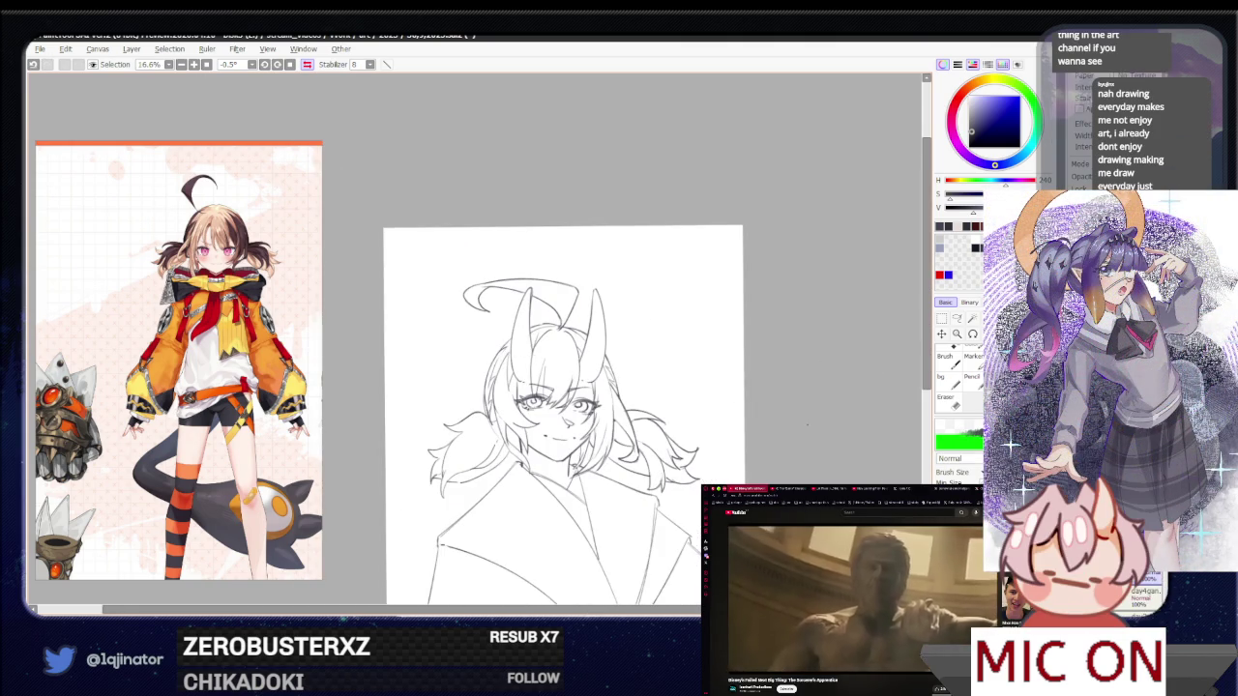
{"action": "scroll", "coordinate": [545, 434], "scroll_direction": "up", "scroll_amount": 2}
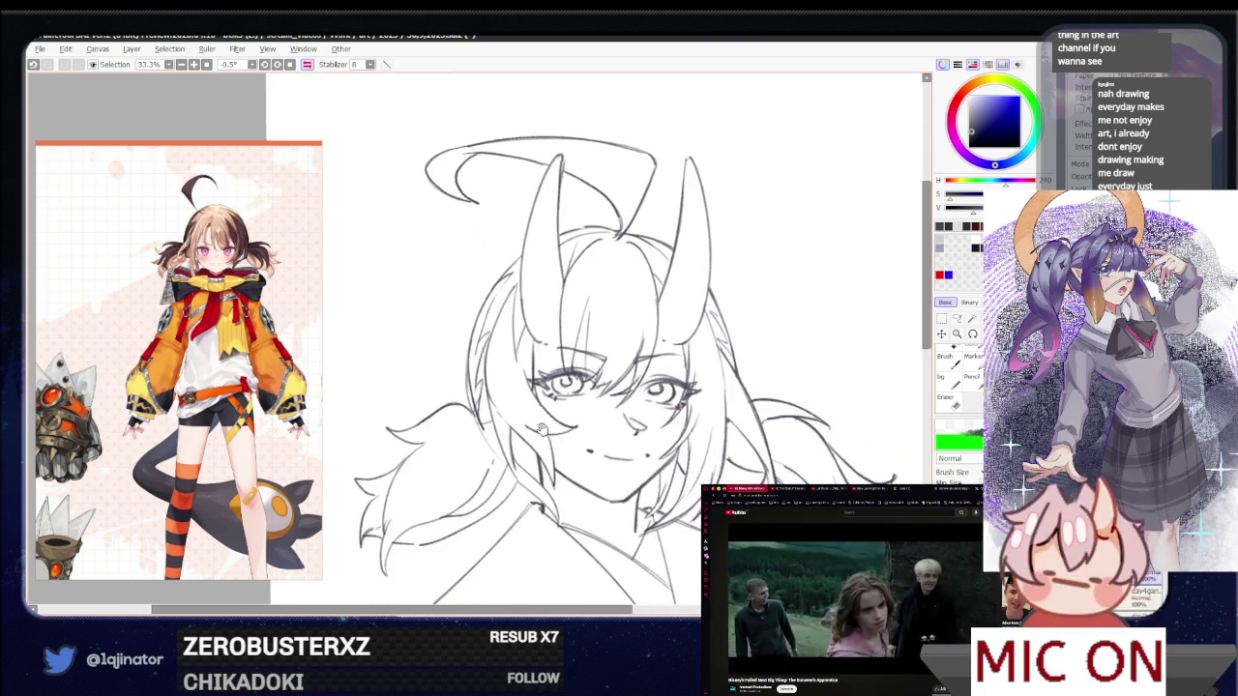
{"action": "scroll", "coordinate": [545, 434], "scroll_direction": "down", "scroll_amount": 1}
{"action": "scroll", "coordinate": [545, 435], "scroll_direction": "down", "scroll_amount": 1}
{"action": "scroll", "coordinate": [741, 396], "scroll_direction": "up", "scroll_amount": 2}
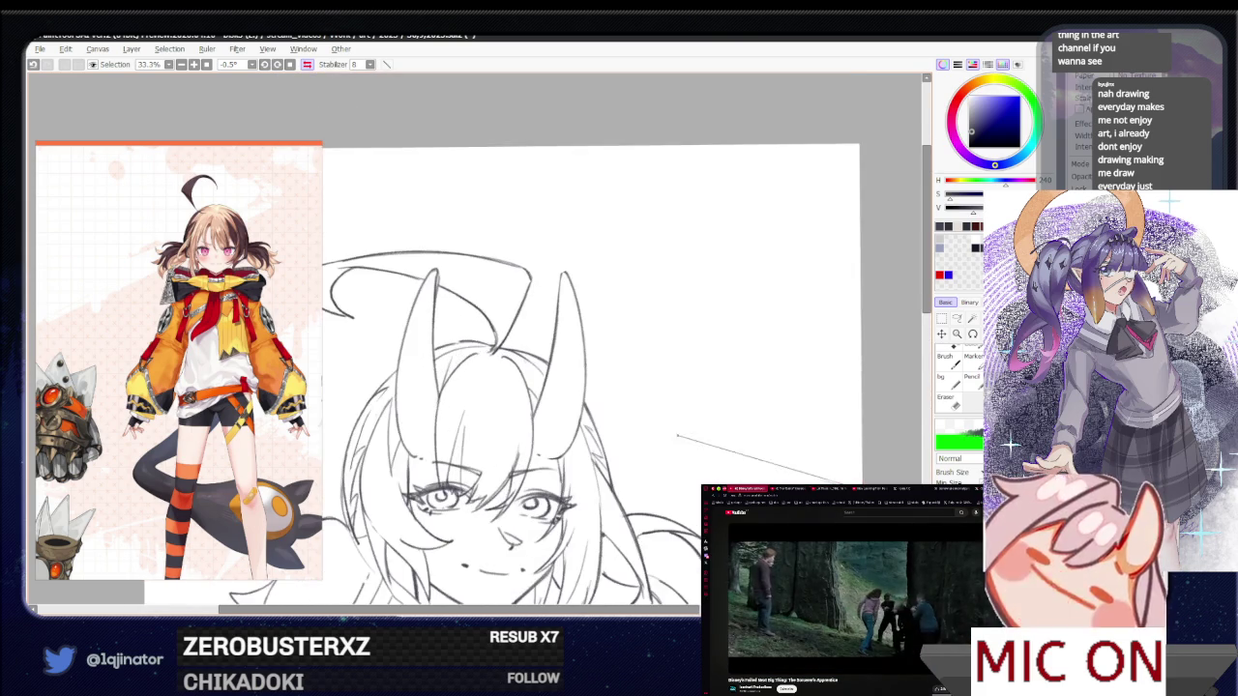
{"action": "scroll", "coordinate": [511, 421], "scroll_direction": "down", "scroll_amount": 2}
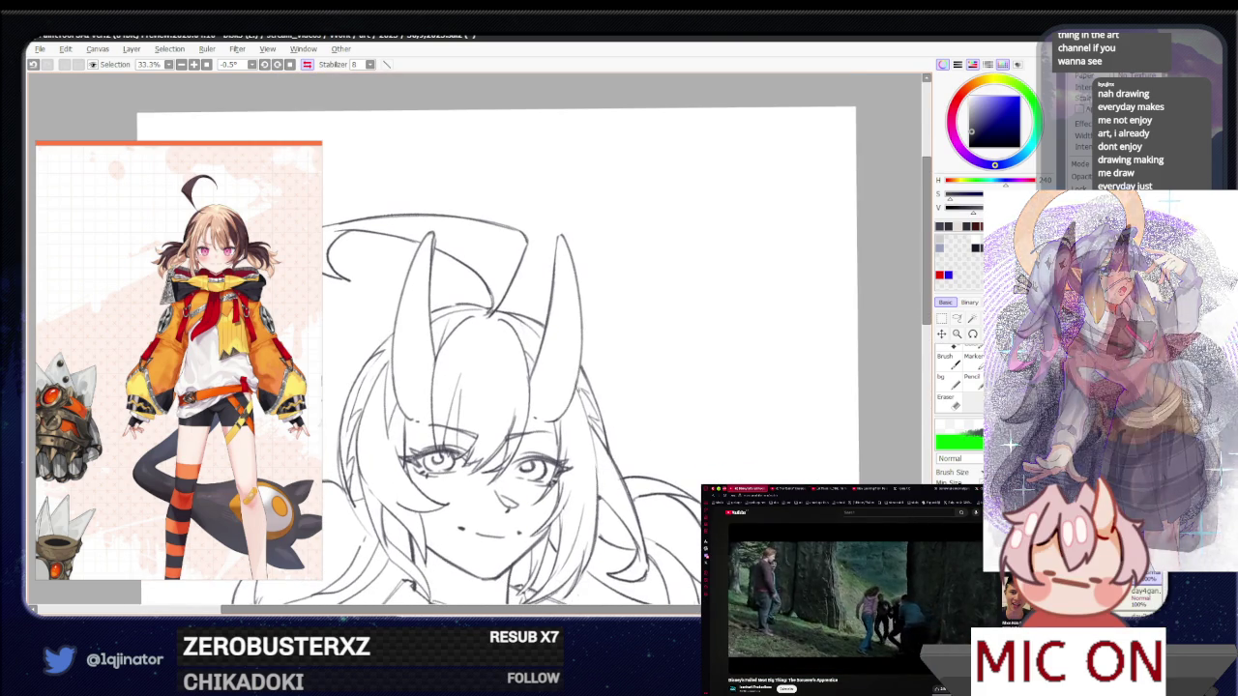
{"action": "scroll", "coordinate": [508, 387], "scroll_direction": "up", "scroll_amount": 1}
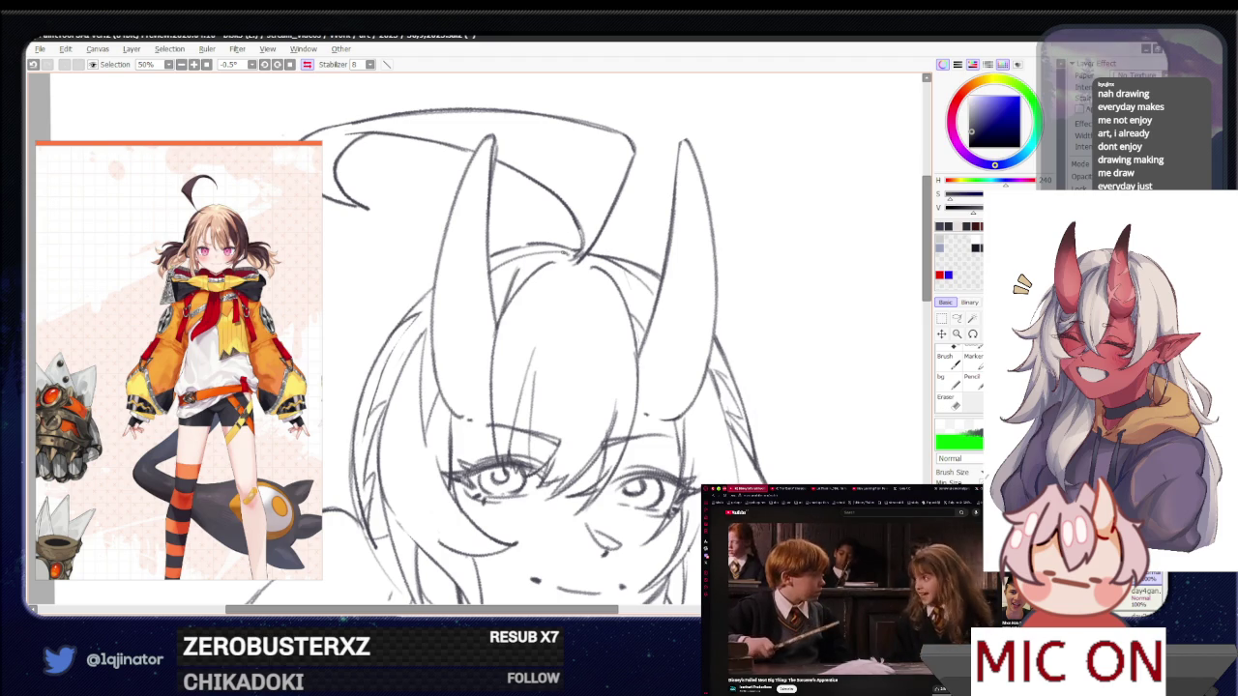
{"action": "scroll", "coordinate": [489, 273], "scroll_direction": "down", "scroll_amount": 3}
{"action": "left_click_drag", "start_coordinate": [495, 223], "coordinate": [491, 402]}
{"action": "key", "text": "ctrl+z"}
{"action": "left_click_drag", "start_coordinate": [493, 225], "coordinate": [489, 370]}
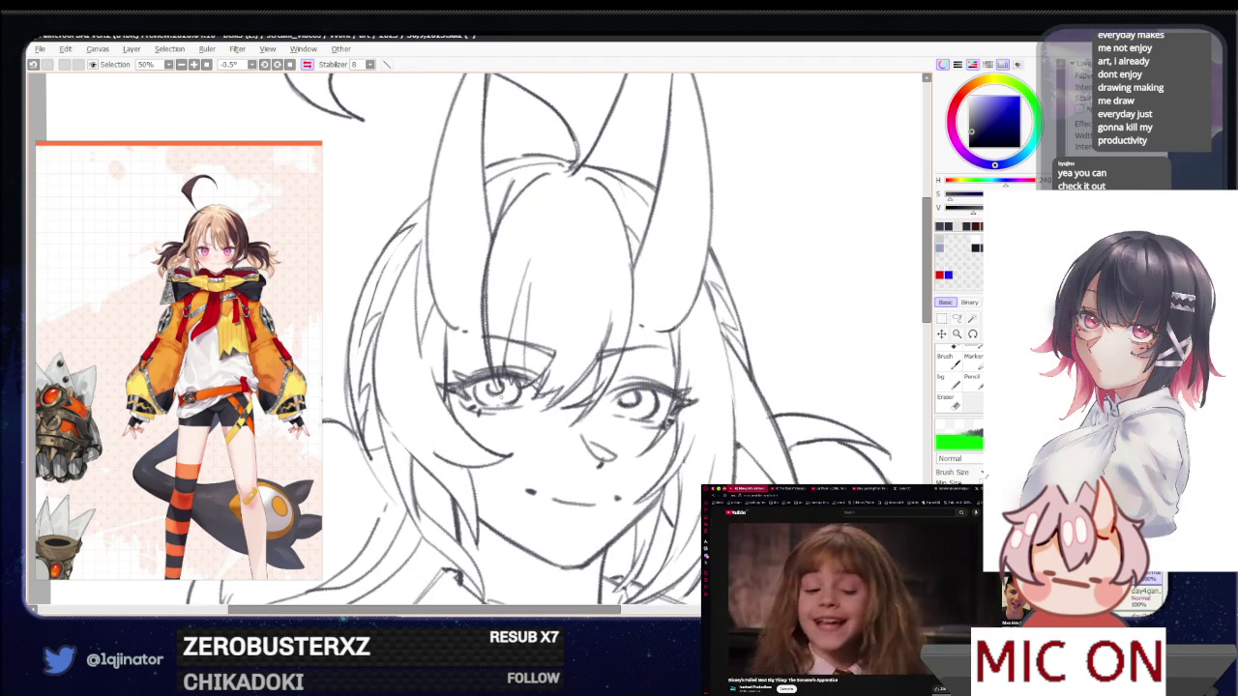
{"action": "key", "text": "ctrl+z"}
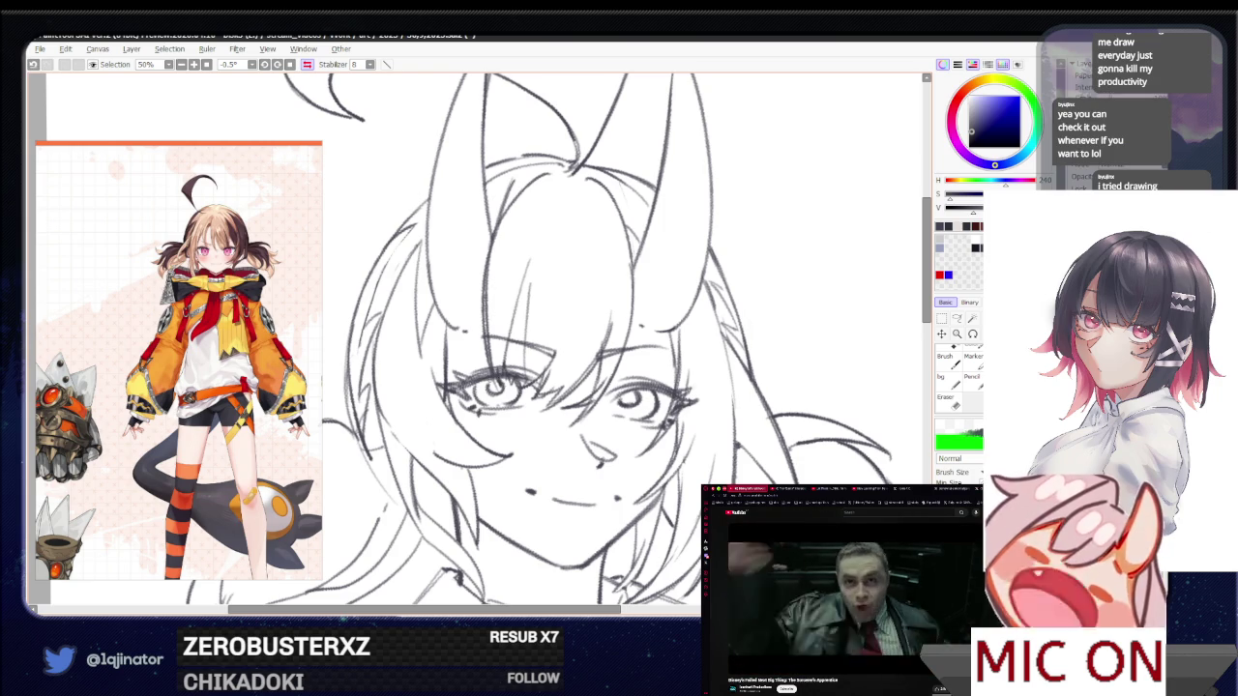
{"action": "key", "text": "ctrl+minus"}
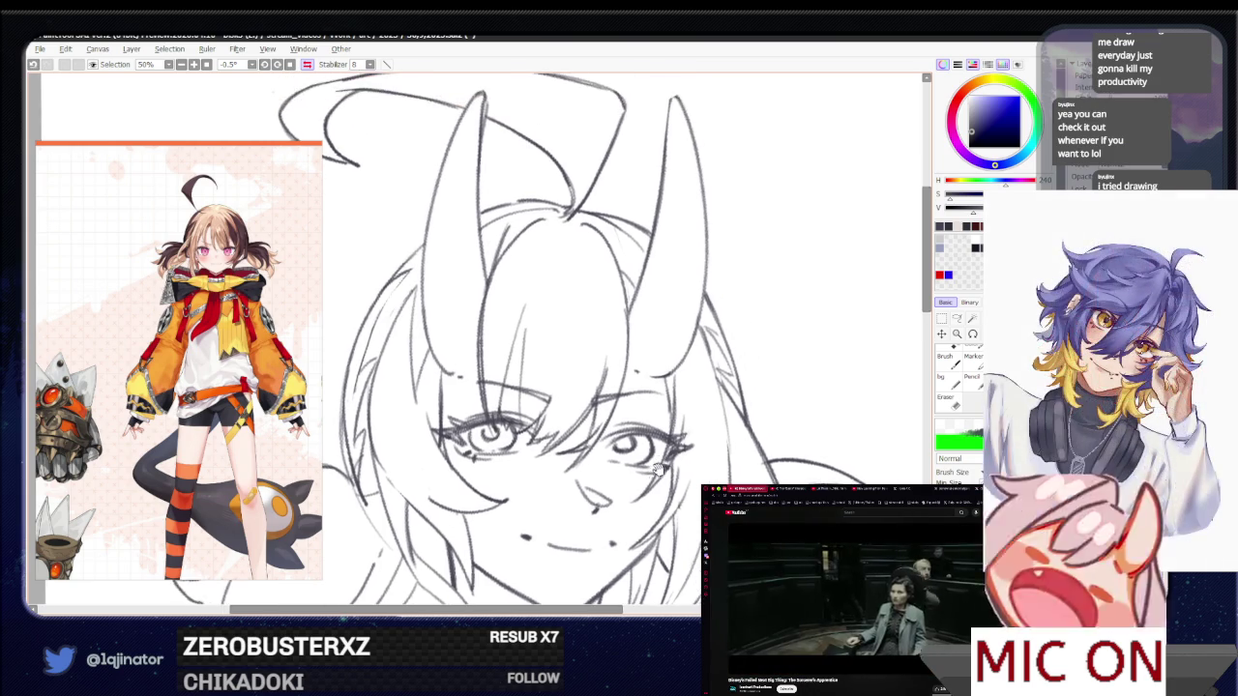
{"action": "key", "text": "End"}
{"action": "key", "text": "End"}
{"action": "key", "text": "End"}
{"action": "key", "text": "ctrl+plus"}
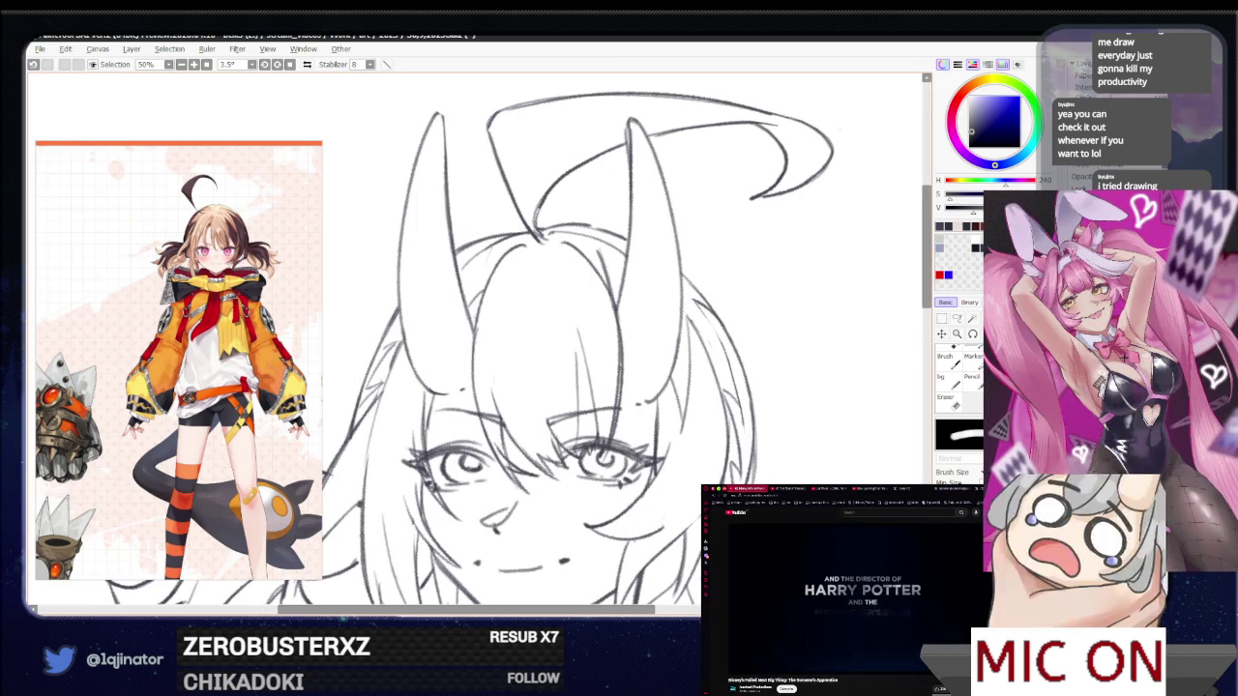
{"action": "key", "text": "space"}
{"action": "left_click_drag", "start_coordinate": [509, 386], "coordinate": [602, 286]}
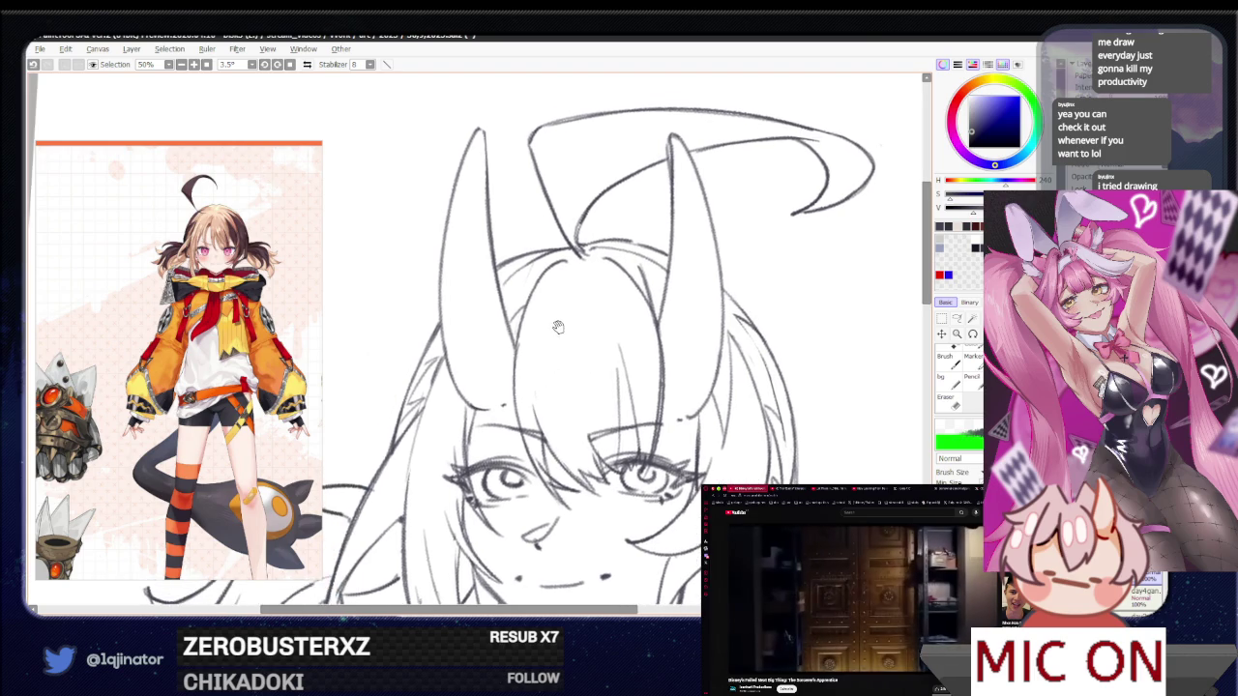
{"action": "scroll", "coordinate": [498, 440], "scroll_direction": "up", "scroll_amount": 1}
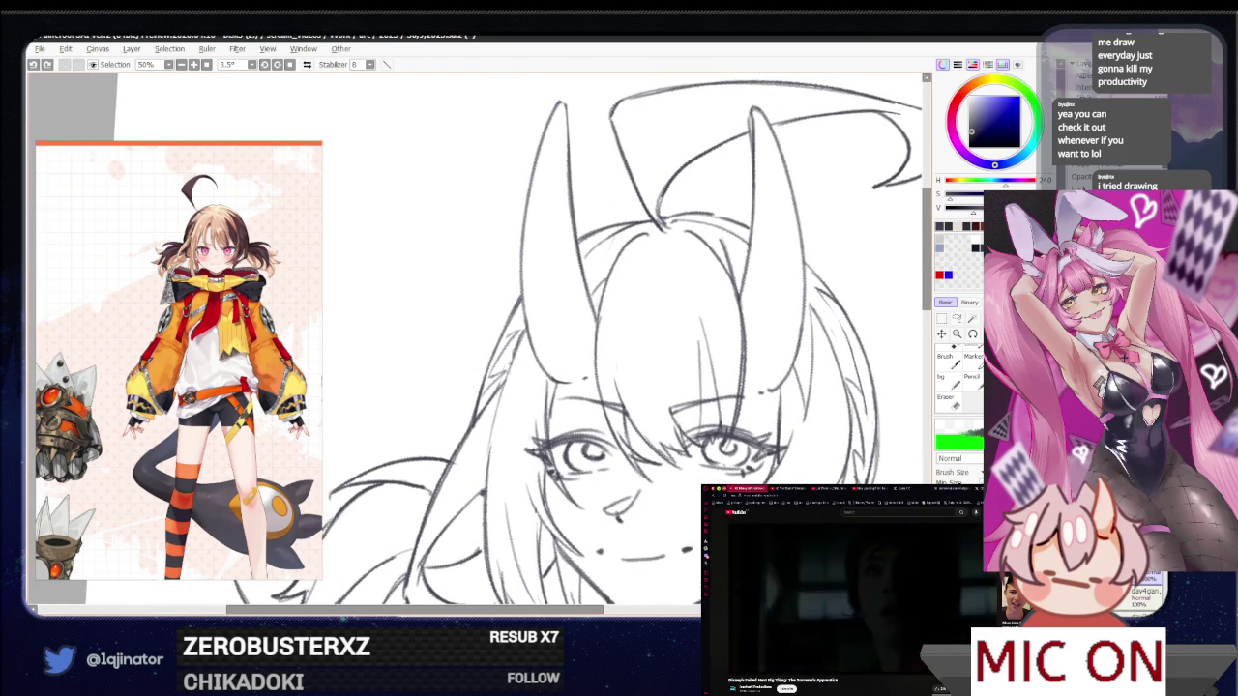
{"action": "scroll", "coordinate": [491, 435], "scroll_direction": "down", "scroll_amount": 2}
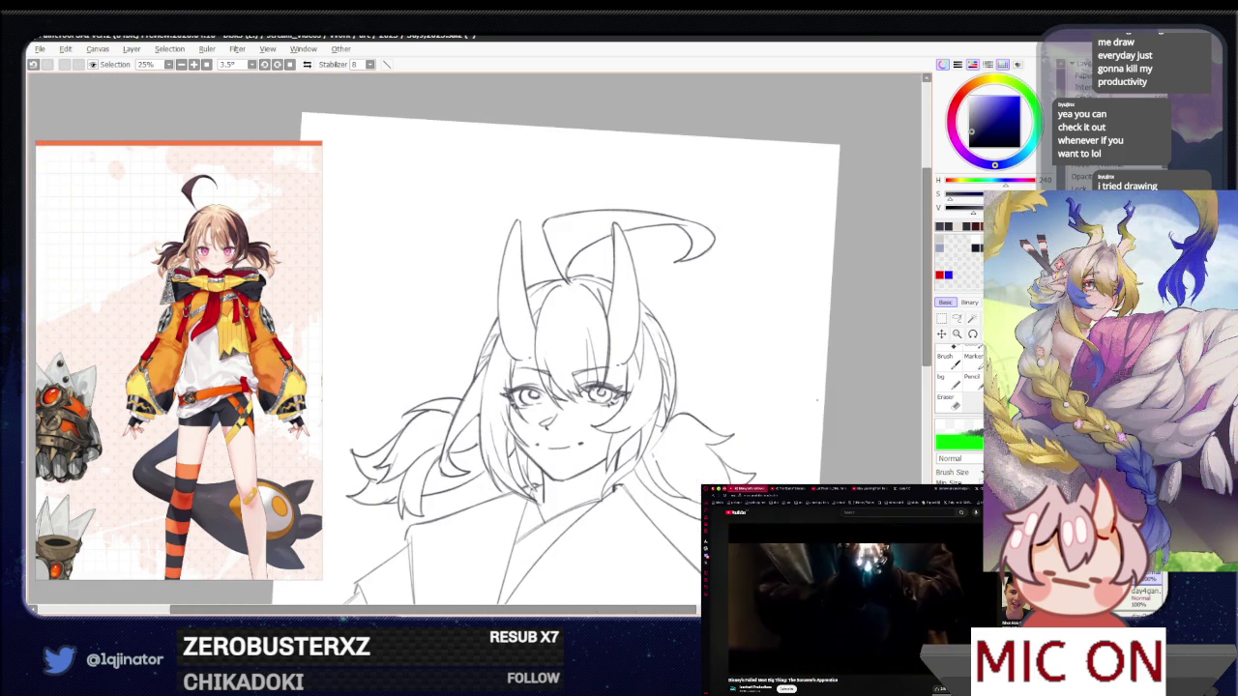
Zoom in and alternate between the eraser and pen on the sketch
{"action": "scroll", "coordinate": [495, 522], "scroll_direction": "up", "scroll_amount": 1}
{"action": "scroll", "coordinate": [495, 523], "scroll_direction": "up", "scroll_amount": 1}
{"action": "scroll", "coordinate": [495, 522], "scroll_direction": "up", "scroll_amount": 1}
{"action": "key", "text": "e"}
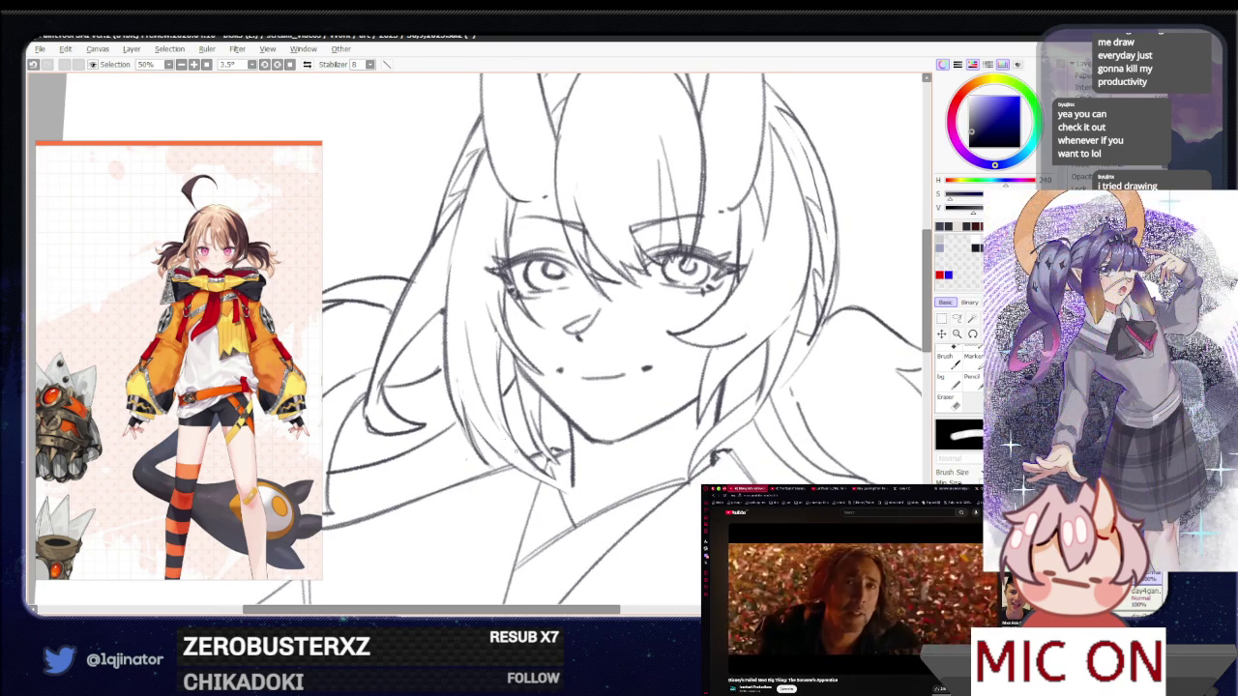
{"action": "key", "text": "n"}
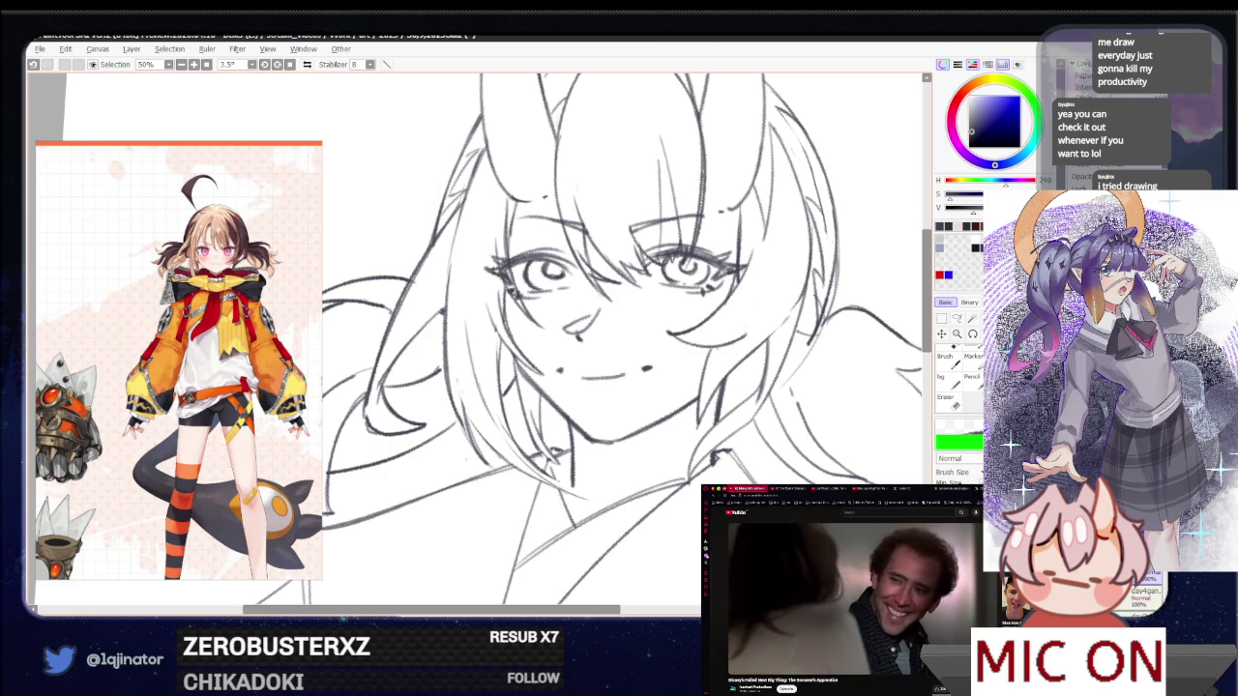
{"action": "key", "text": "e"}
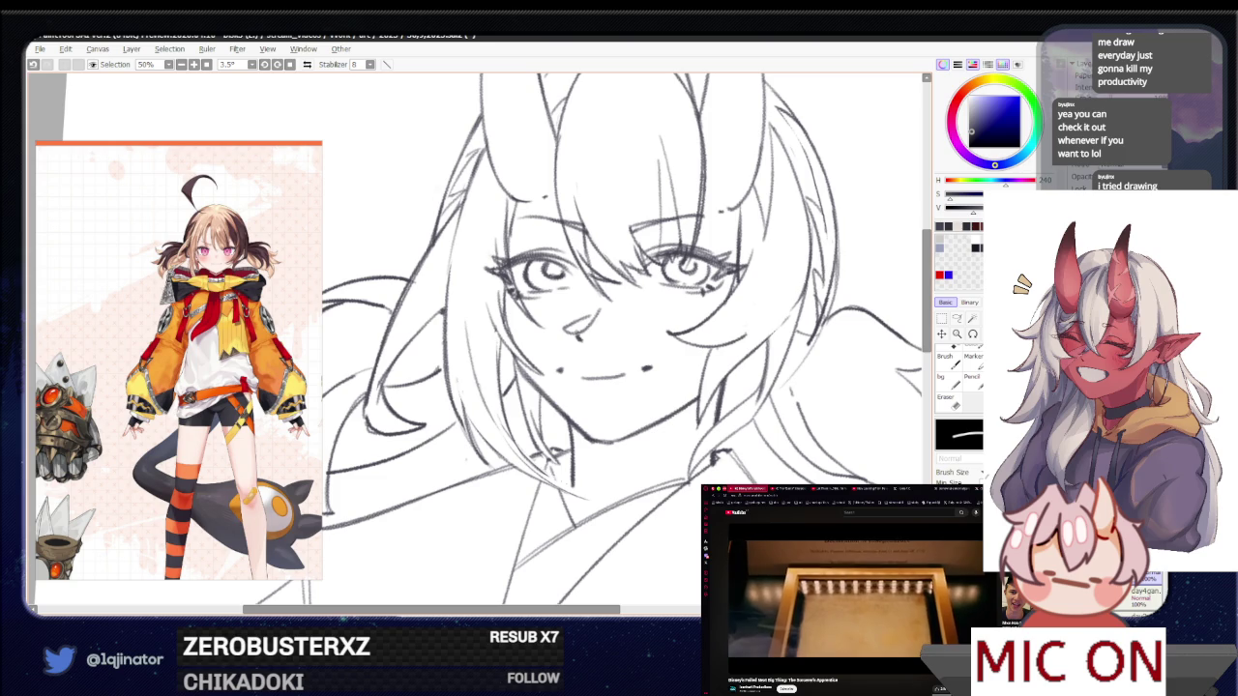
{"action": "key", "text": "b"}
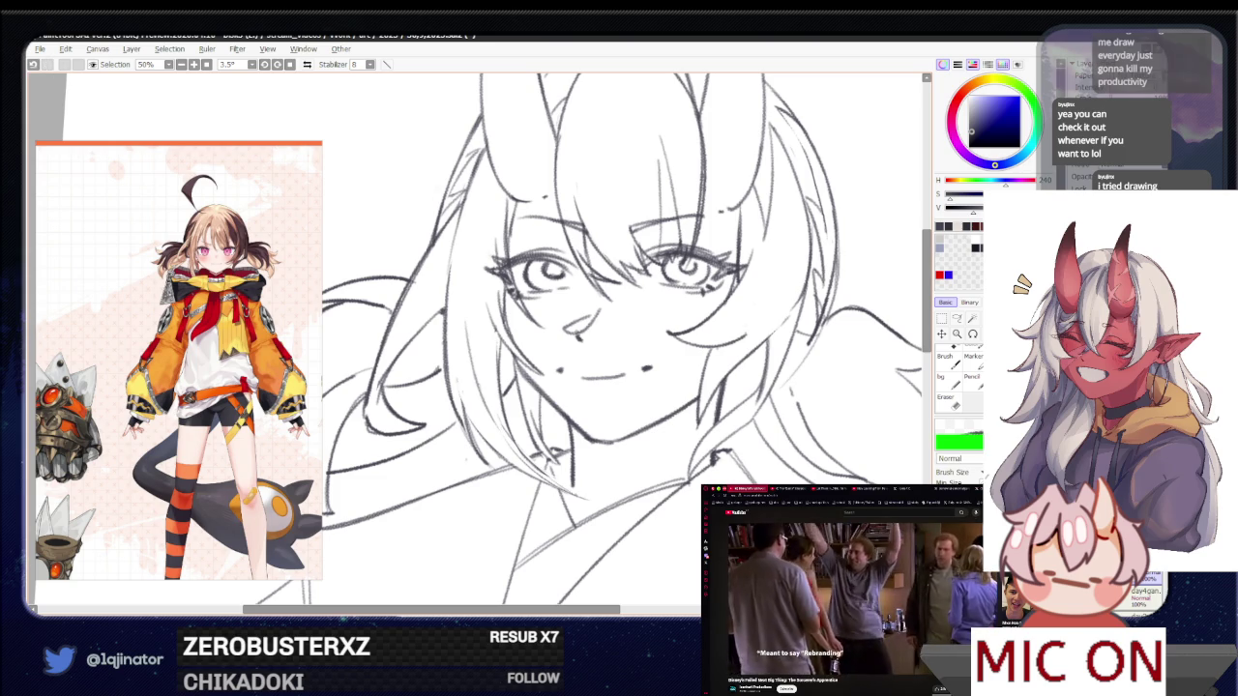
Enlarge the brush, reframe on the face, and mirror the canvas view horizontally
{"action": "key", "text": "minus"}
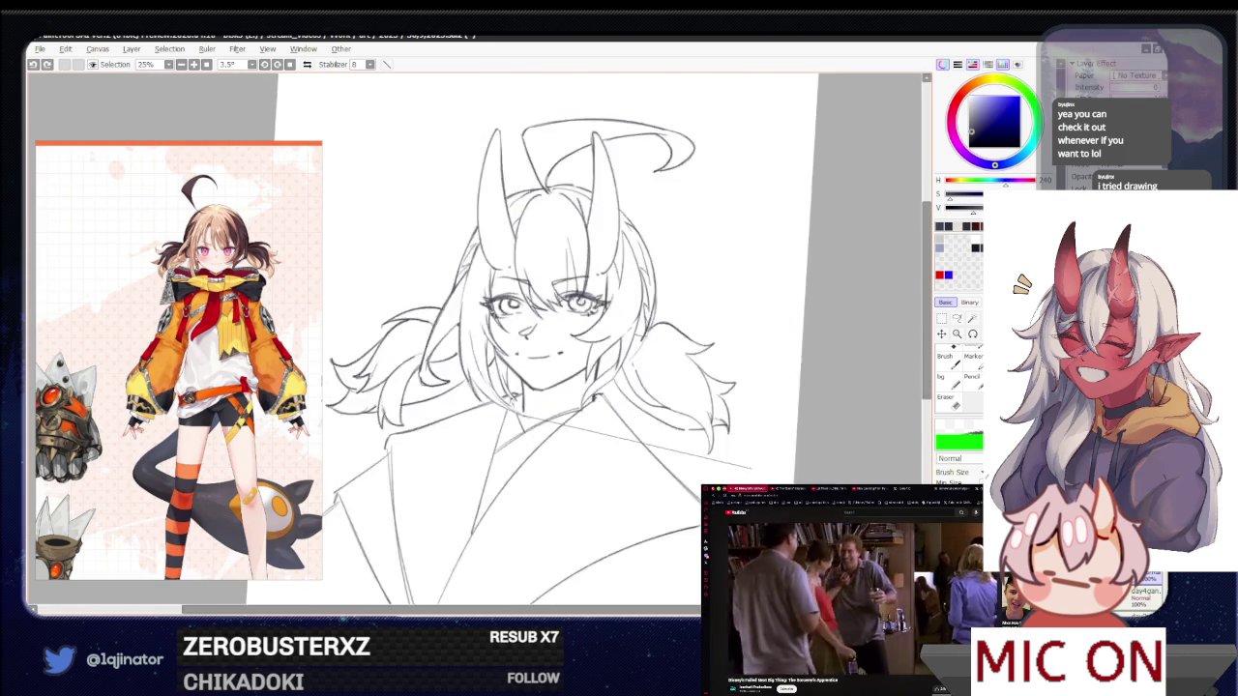
{"action": "key", "text": "minus"}
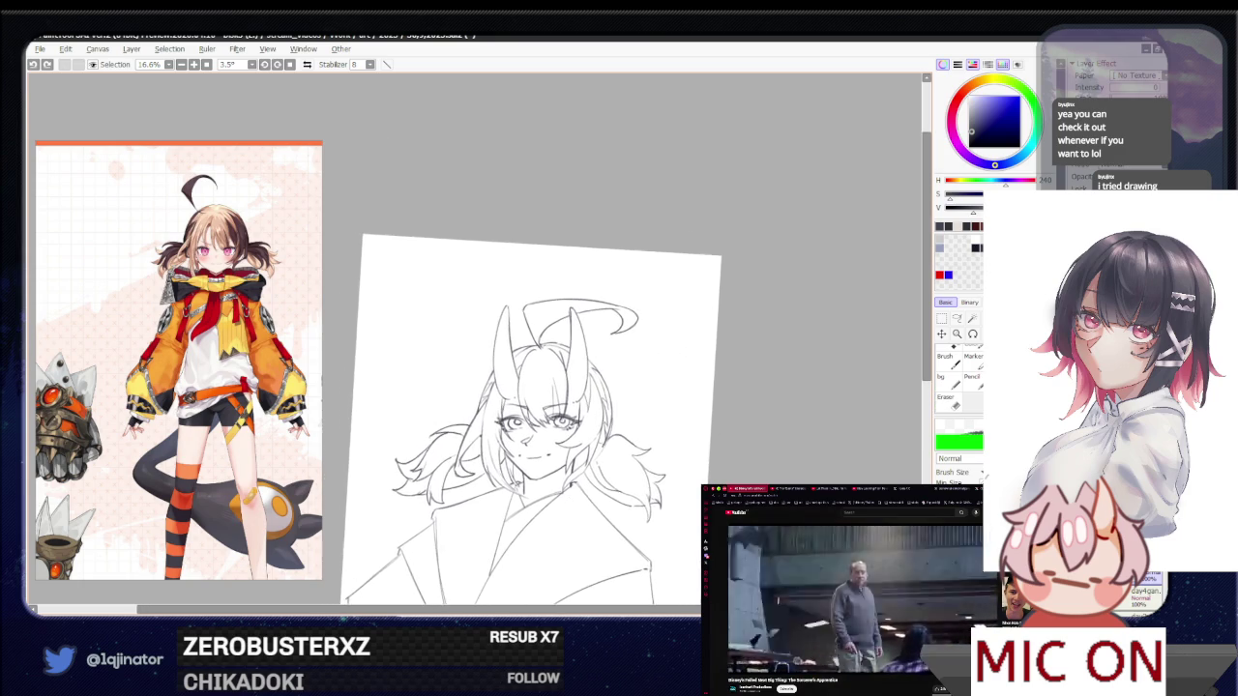
{"action": "key", "text": "plus"}
{"action": "key", "text": "plus"}
{"action": "key", "text": "plus"}
{"action": "key", "text": "minus"}
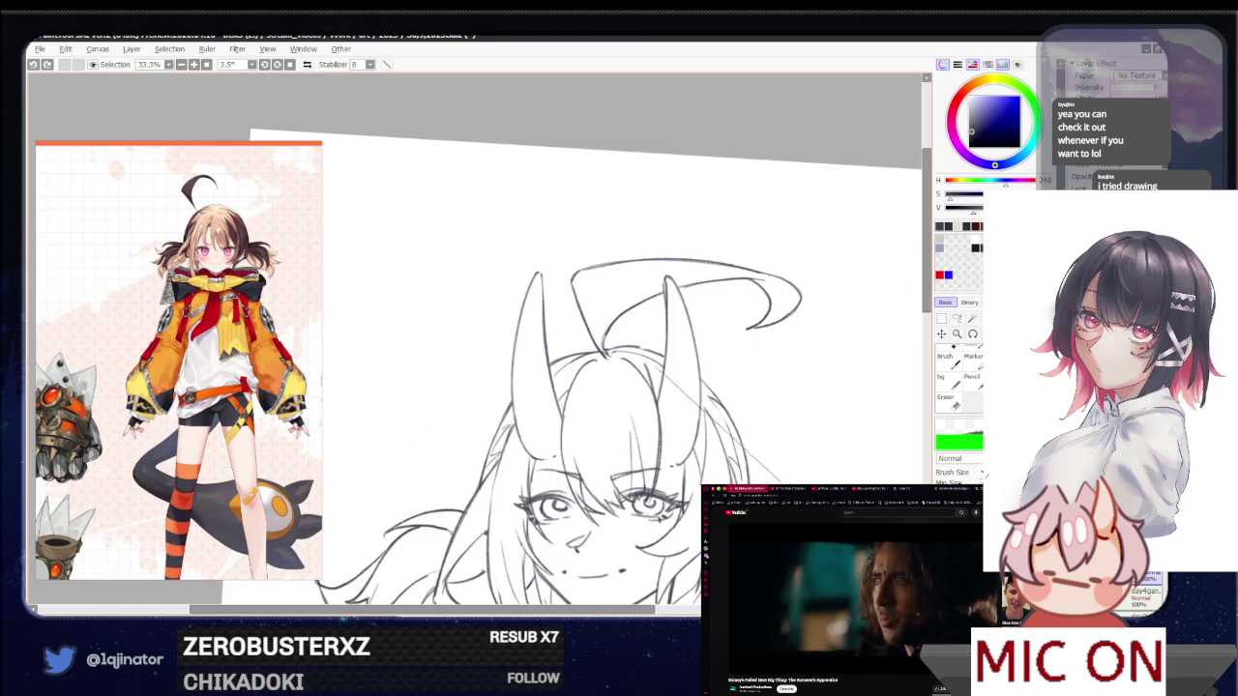
{"action": "key", "text": "bracketright"}
{"action": "key", "text": "bracketright"}
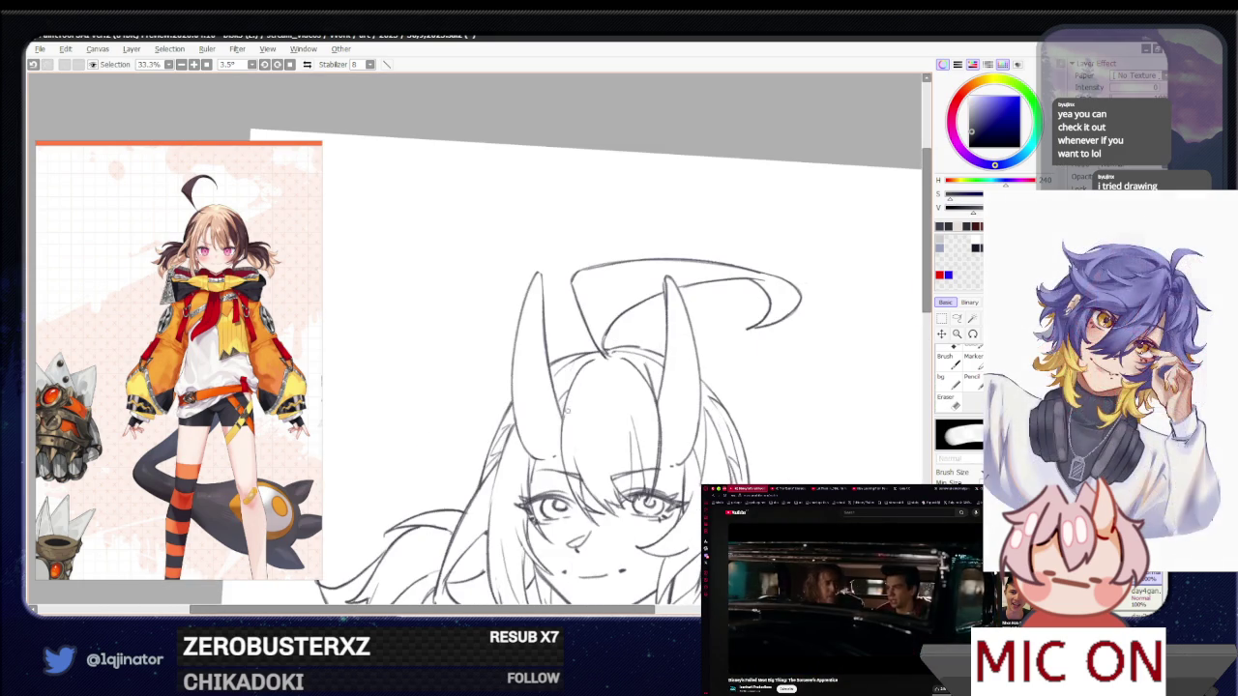
{"action": "key", "text": "minus"}
{"action": "mouse_move", "coordinate": [655, 509]}
{"action": "left_mouse_down"}
{"action": "mouse_move", "coordinate": [674, 461]}
{"action": "mouse_move", "coordinate": [613, 450]}
{"action": "mouse_move", "coordinate": [613, 485]}
{"action": "left_mouse_up"}
{"action": "key", "text": "plus"}
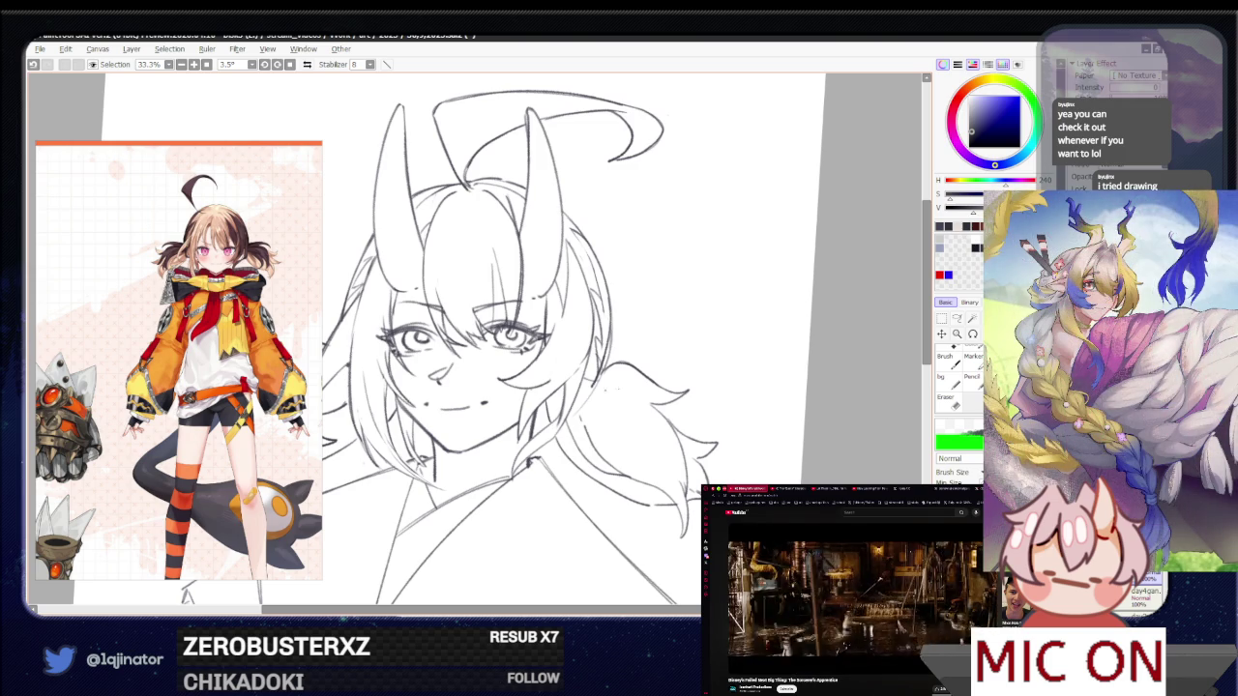
{"action": "key", "text": "Insert"}
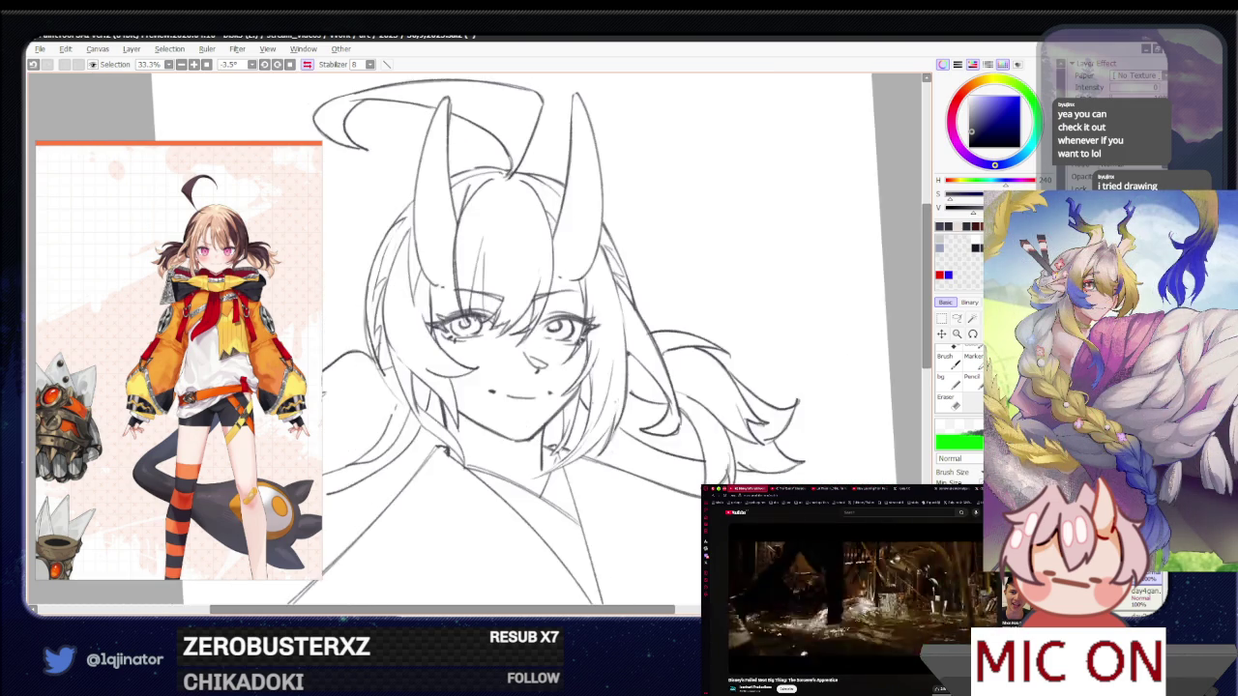
{"action": "left_click_drag", "start_coordinate": [714, 435], "coordinate": [704, 468]}
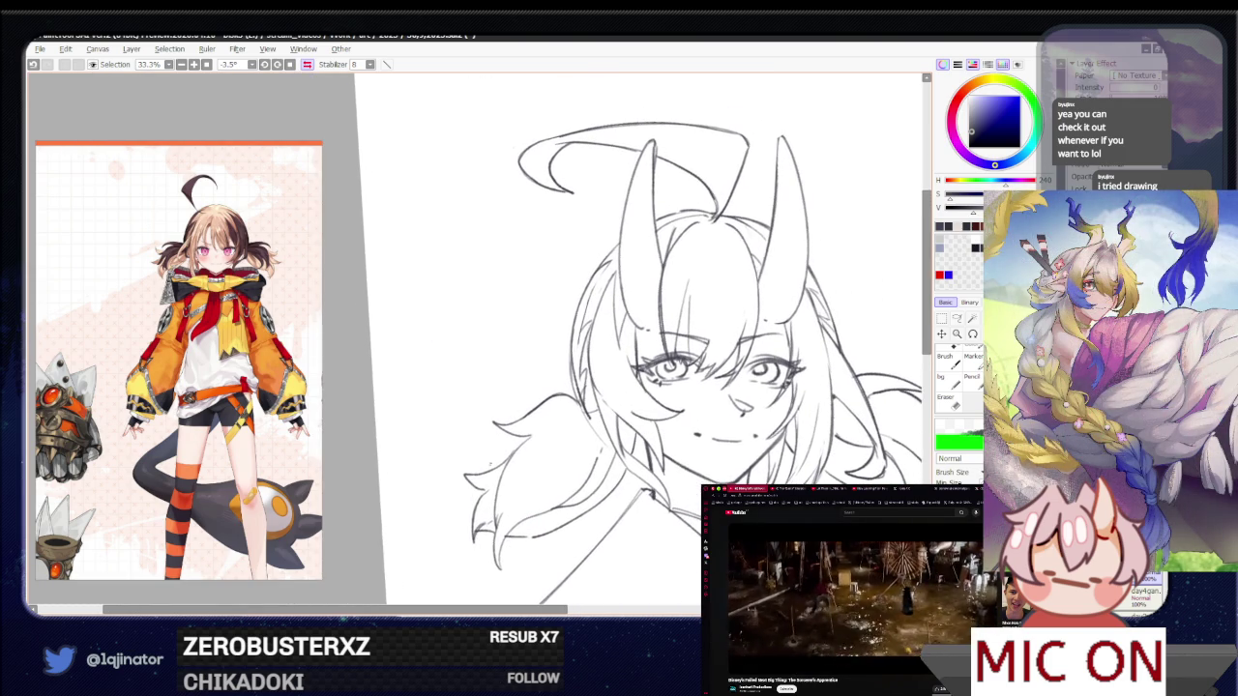
{"action": "key", "text": "e"}
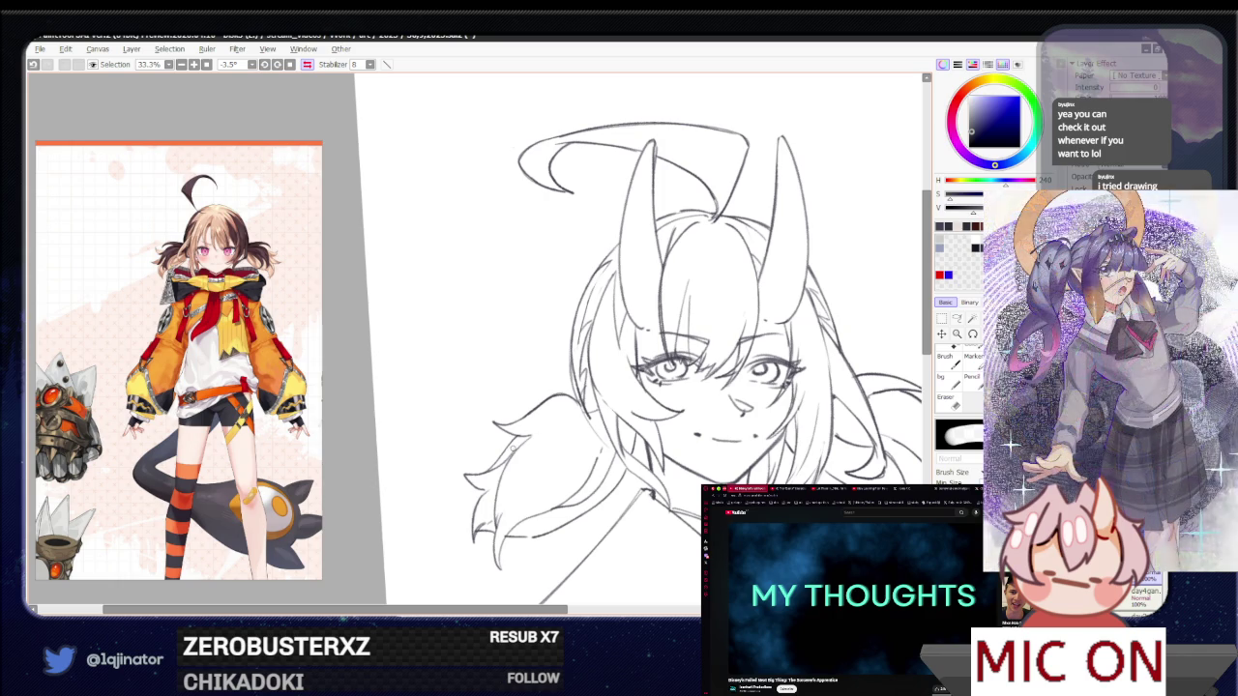
{"action": "key", "text": "["}
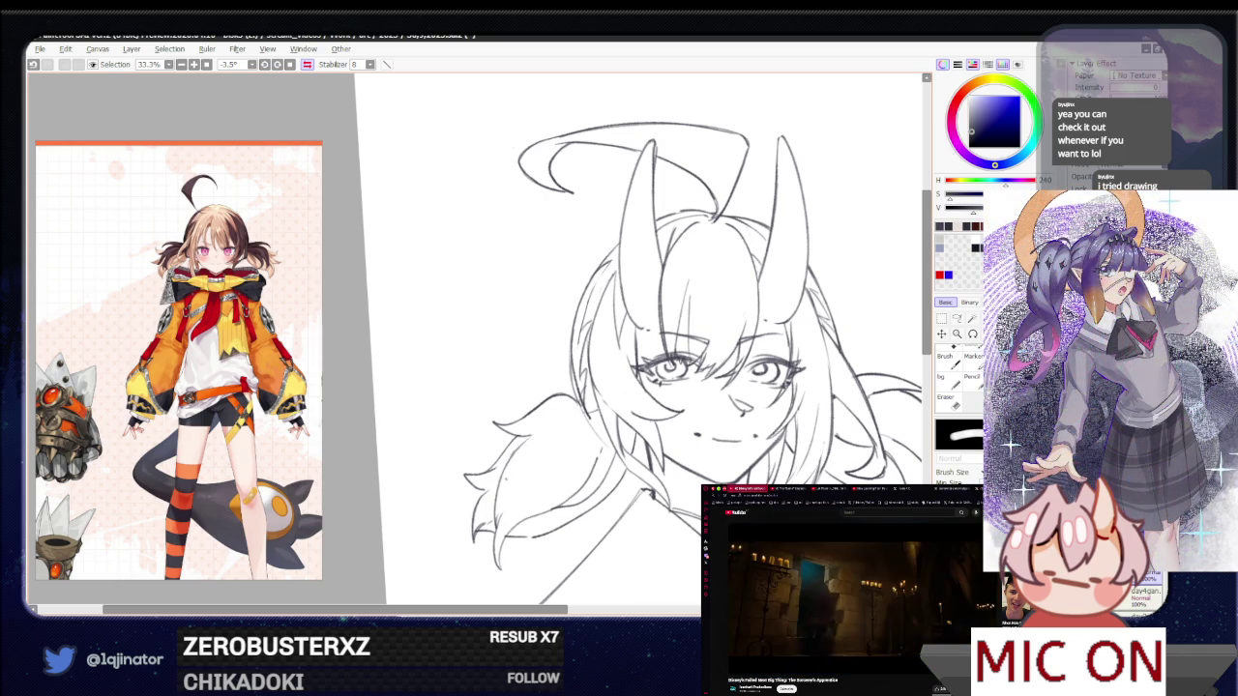
{"action": "key", "text": "e"}
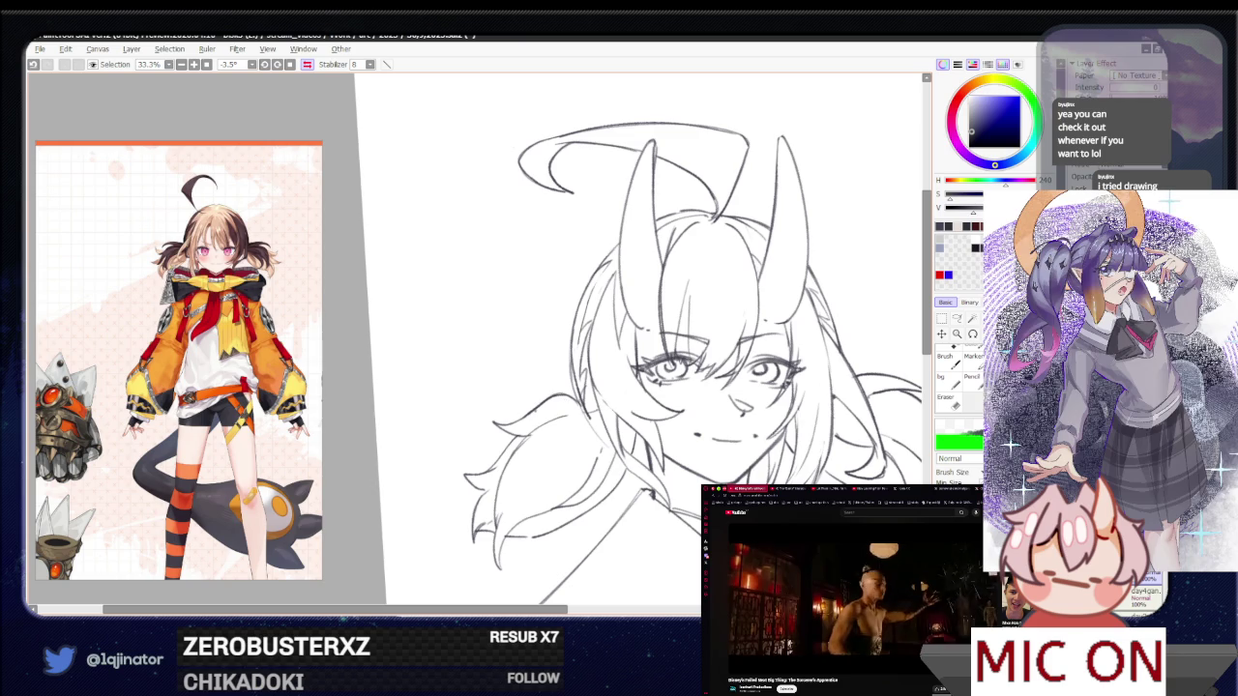
{"action": "key", "text": "b"}
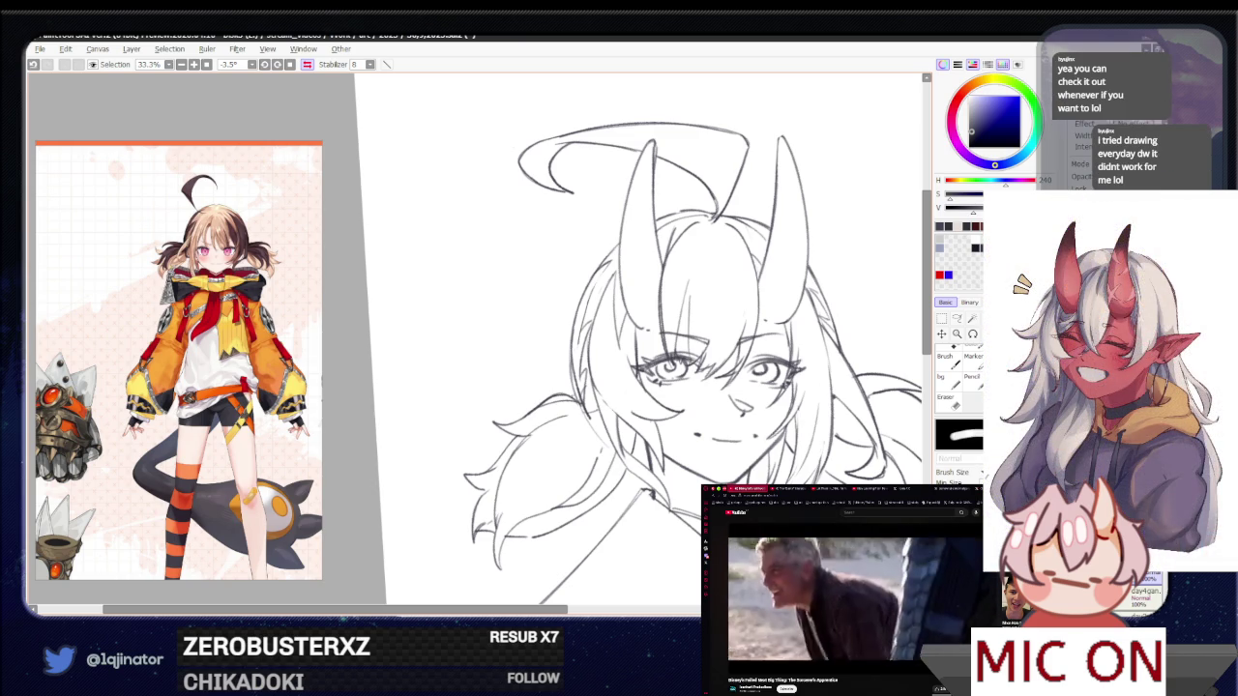
{"action": "scroll", "coordinate": [638, 339], "scroll_direction": "left", "scroll_amount": 2}
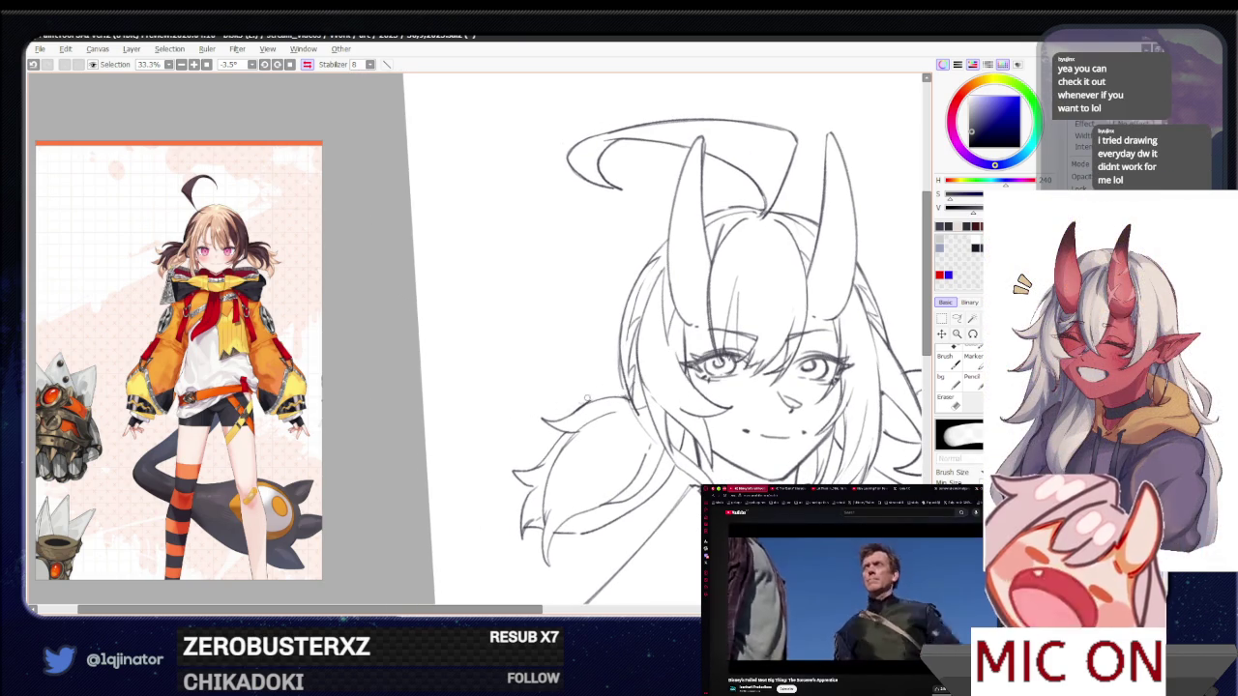
{"action": "scroll", "coordinate": [558, 413], "scroll_direction": "up", "scroll_amount": 2}
{"action": "scroll", "coordinate": [558, 414], "scroll_direction": "right", "scroll_amount": 2}
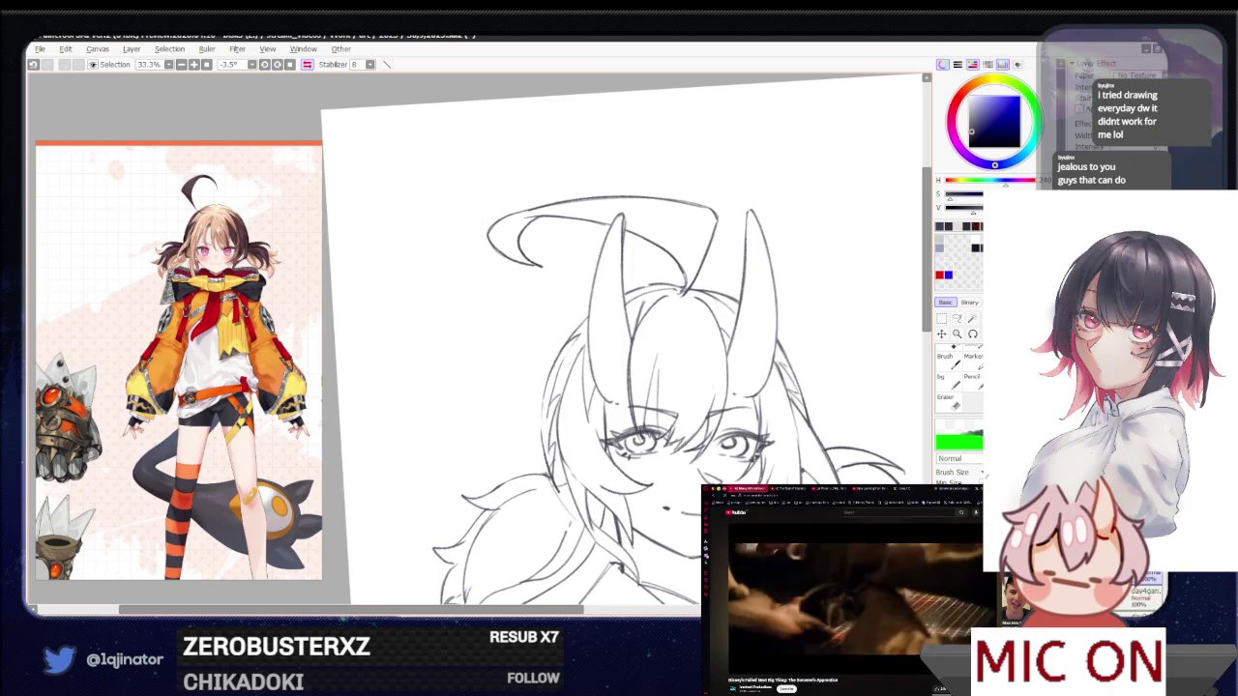
{"action": "scroll", "coordinate": [757, 447], "scroll_direction": "down", "scroll_amount": 3}
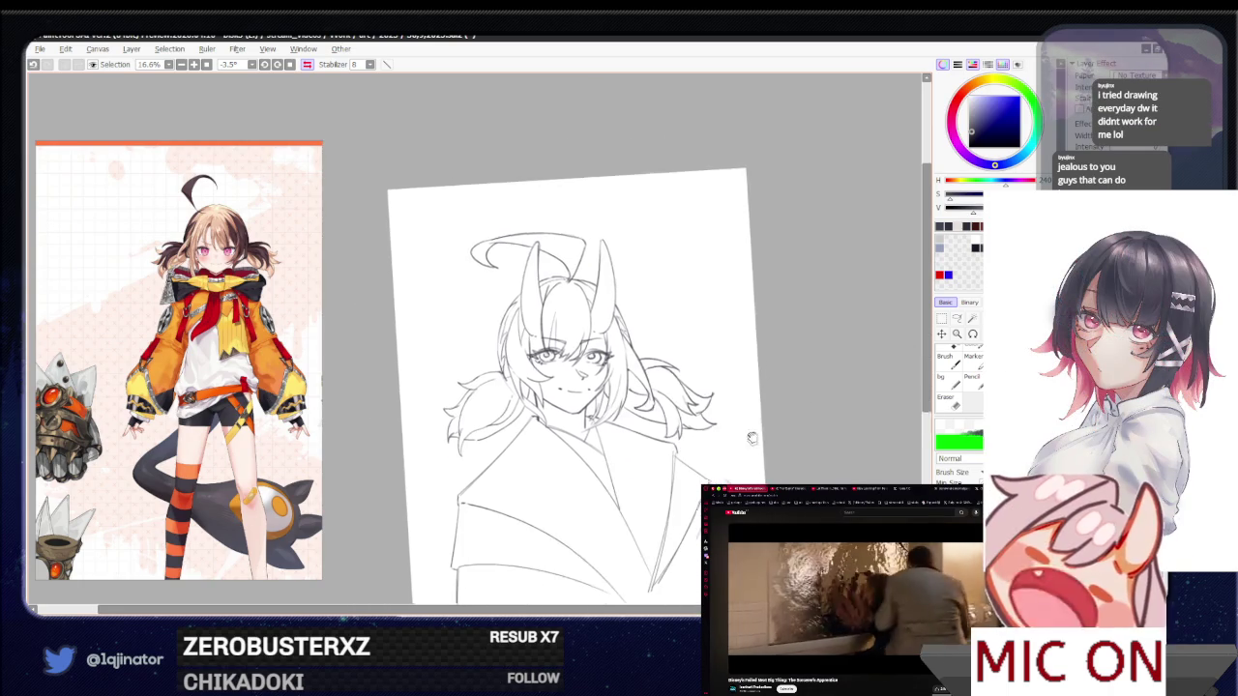
{"action": "scroll", "coordinate": [757, 447], "scroll_direction": "up", "scroll_amount": 1}
{"action": "scroll", "coordinate": [757, 447], "scroll_direction": "up", "scroll_amount": 2}
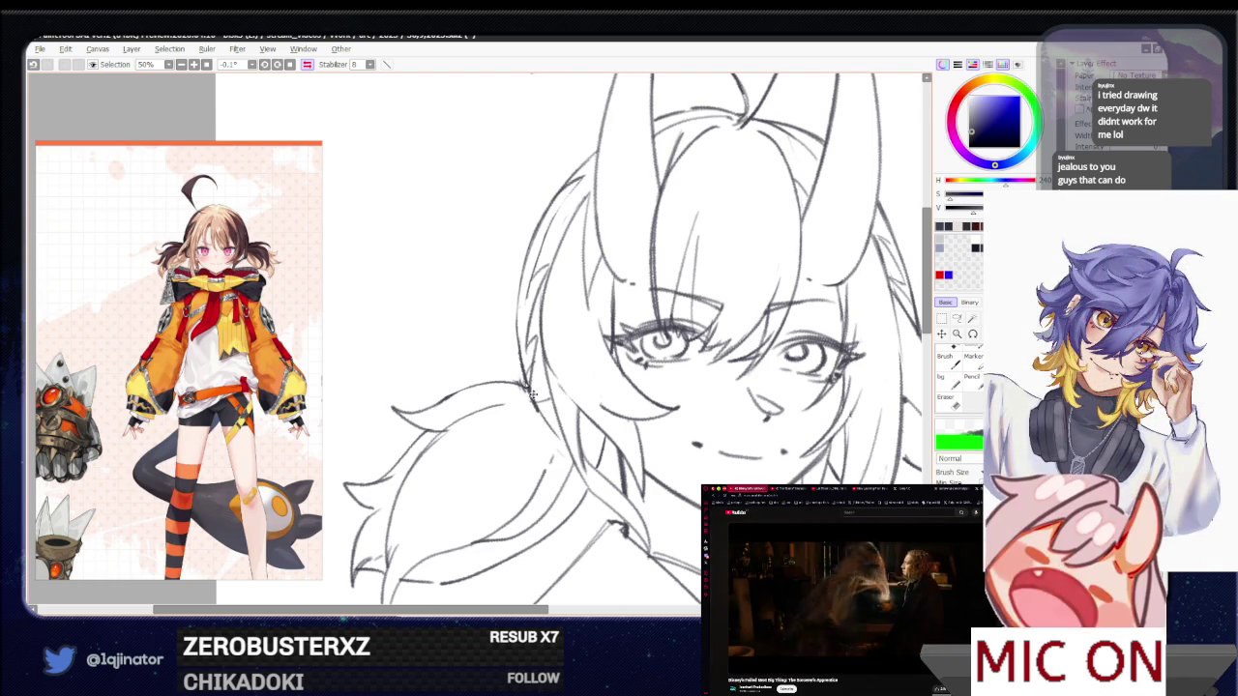
{"action": "key", "text": "e"}
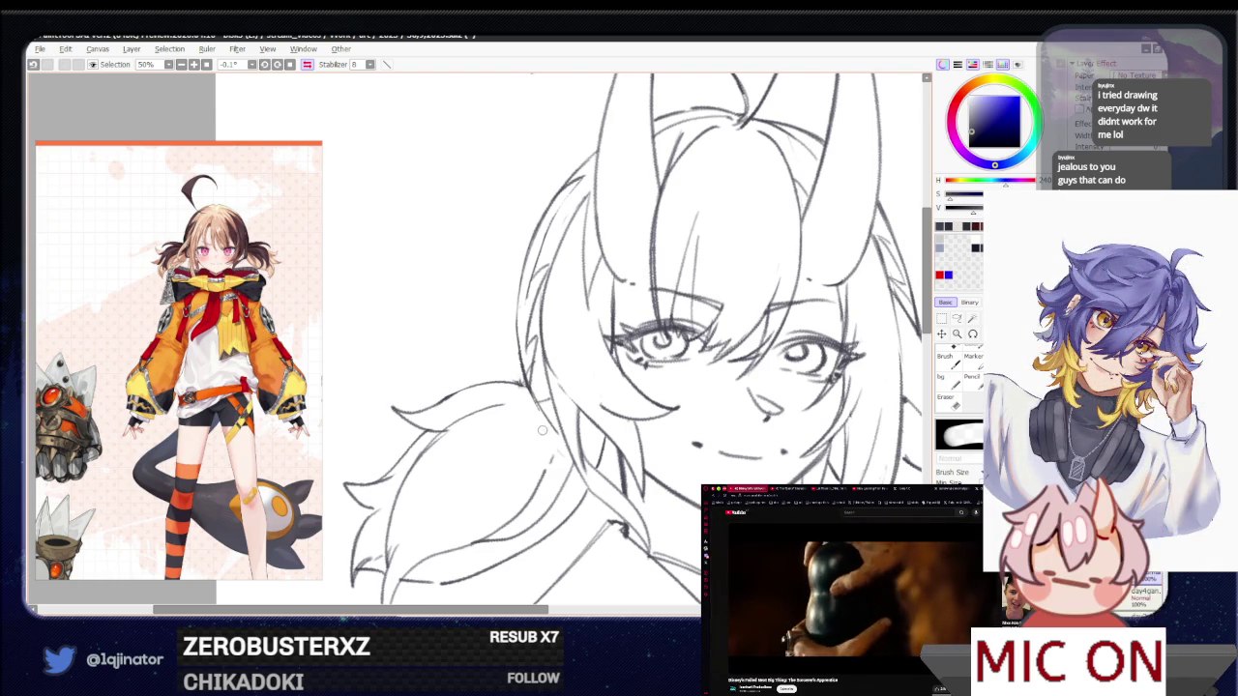
{"action": "scroll", "coordinate": [525, 399], "scroll_direction": "down", "scroll_amount": 3}
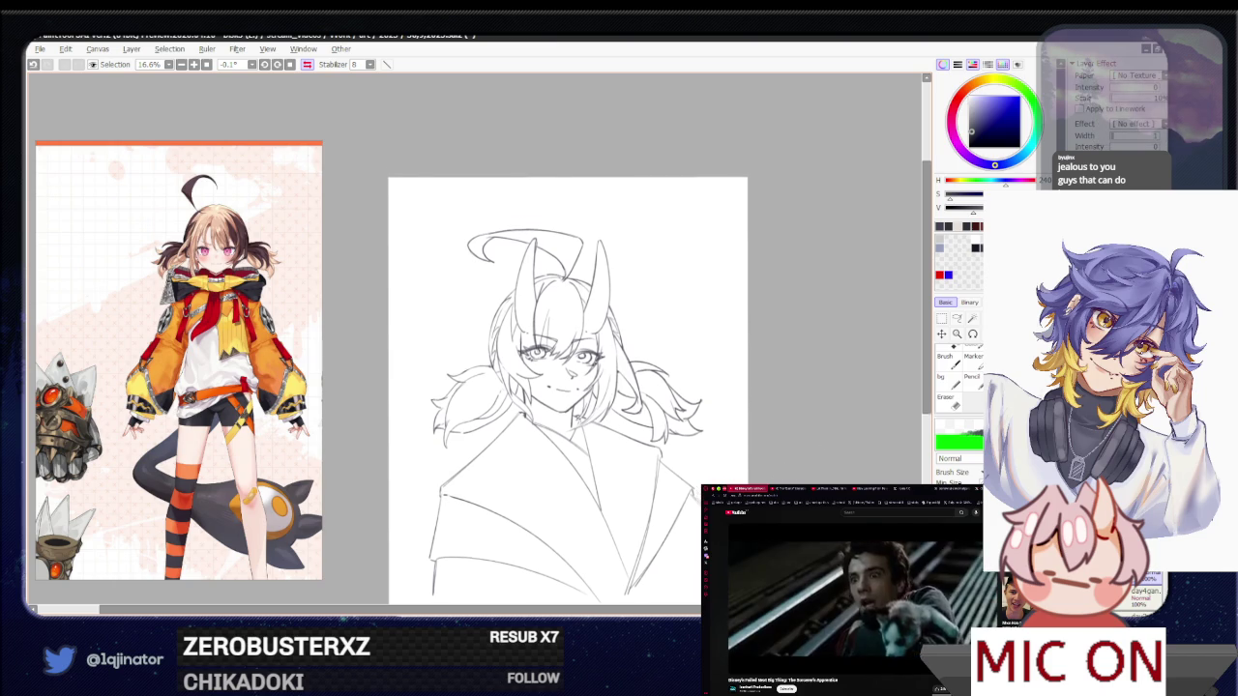
{"action": "scroll", "coordinate": [468, 320], "scroll_direction": "up", "scroll_amount": 3}
{"action": "left_click_drag", "start_coordinate": [619, 387], "coordinate": [537, 401]}
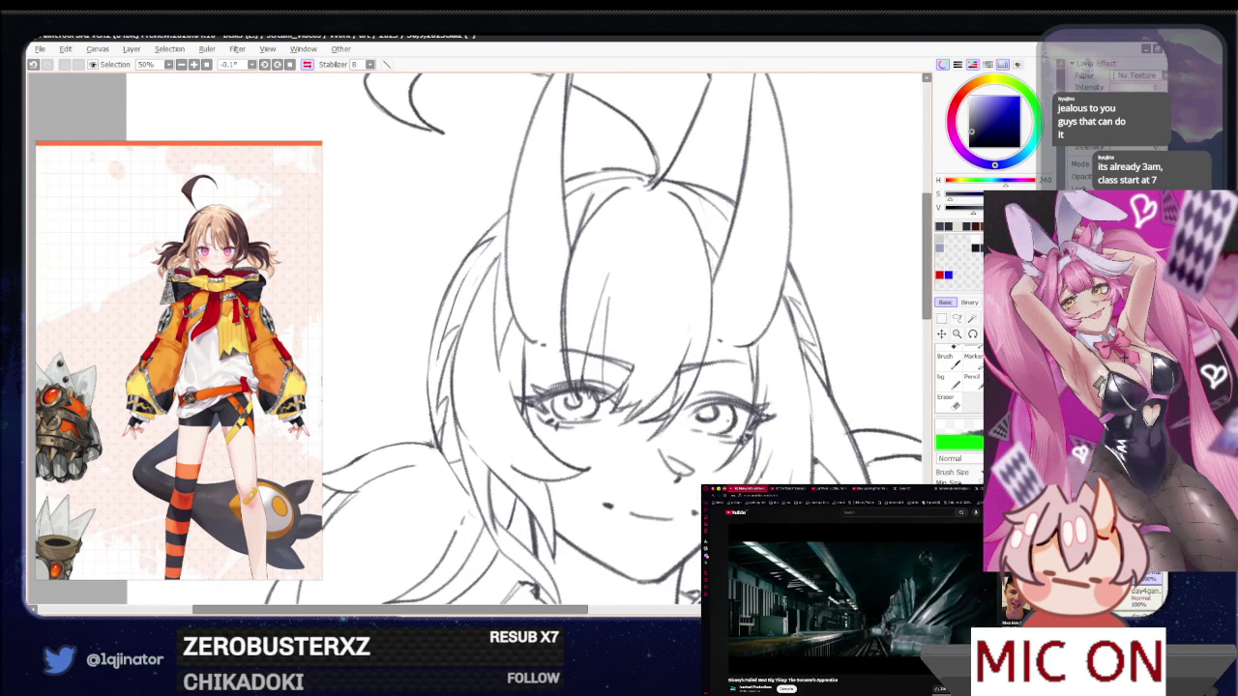
{"action": "scroll", "coordinate": [479, 346], "scroll_direction": "down", "scroll_amount": 1}
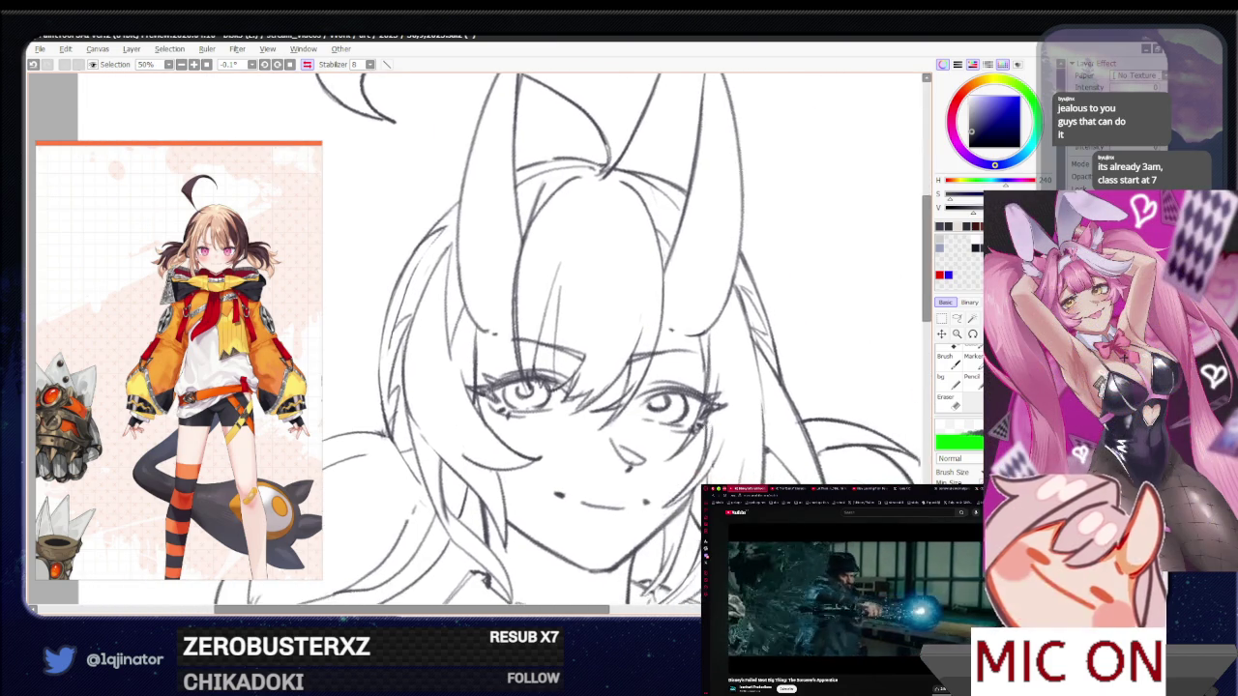
{"action": "scroll", "coordinate": [479, 346], "scroll_direction": "down", "scroll_amount": 1}
{"action": "scroll", "coordinate": [479, 346], "scroll_direction": "down", "scroll_amount": 1}
{"action": "key", "text": "h"}
{"action": "mouse_move", "coordinate": [639, 462]}
{"action": "left_mouse_down"}
{"action": "mouse_move", "coordinate": [743, 444]}
{"action": "mouse_move", "coordinate": [641, 451]}
{"action": "left_mouse_up"}
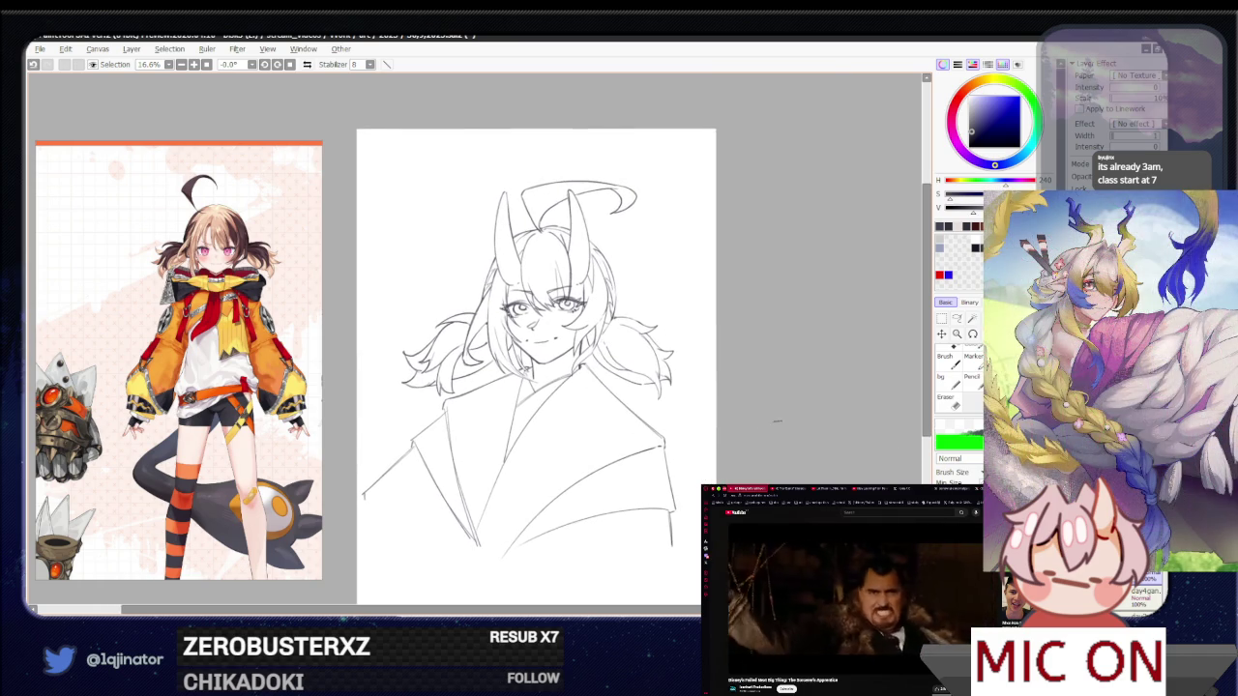
{"action": "scroll", "coordinate": [540, 498], "scroll_direction": "up", "scroll_amount": 1}
{"action": "scroll", "coordinate": [540, 498], "scroll_direction": "up", "scroll_amount": 1}
{"action": "scroll", "coordinate": [540, 498], "scroll_direction": "up", "scroll_amount": 1}
{"action": "left_click_drag", "start_coordinate": [539, 498], "coordinate": [656, 435]}
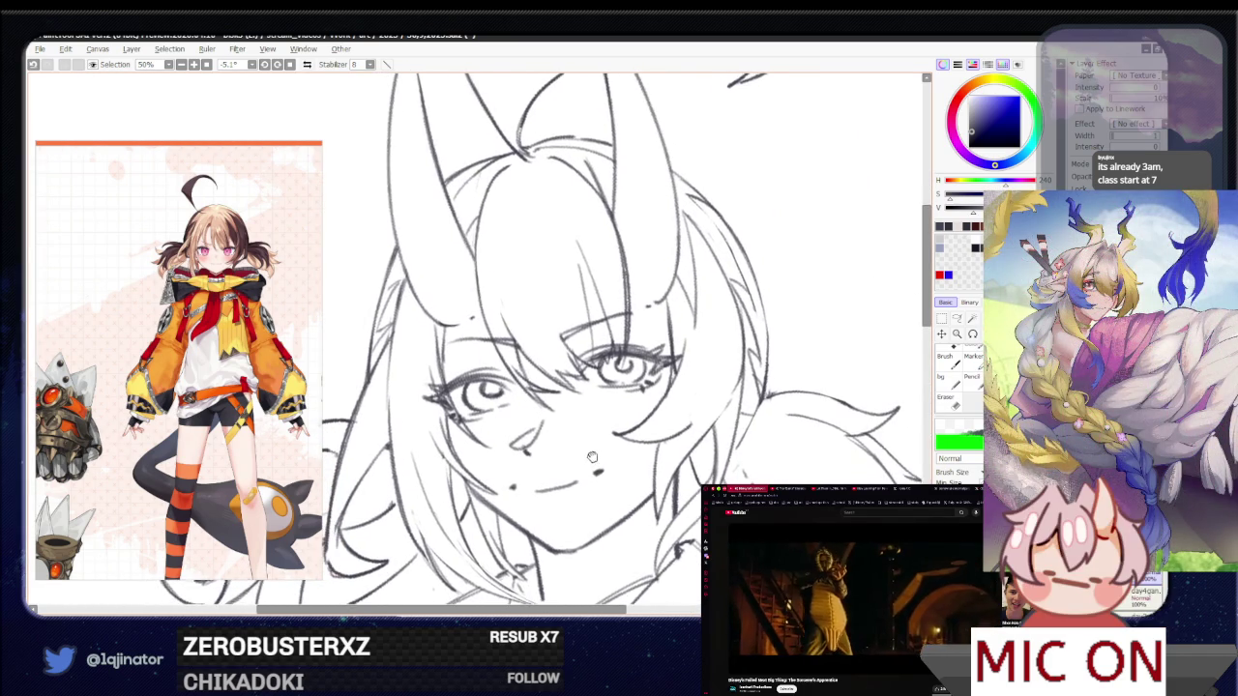
Hatch diagonal blush lines under the right eye, retrying strokes until they sit right
{"action": "left_click_drag", "start_coordinate": [592, 468], "coordinate": [611, 461]}
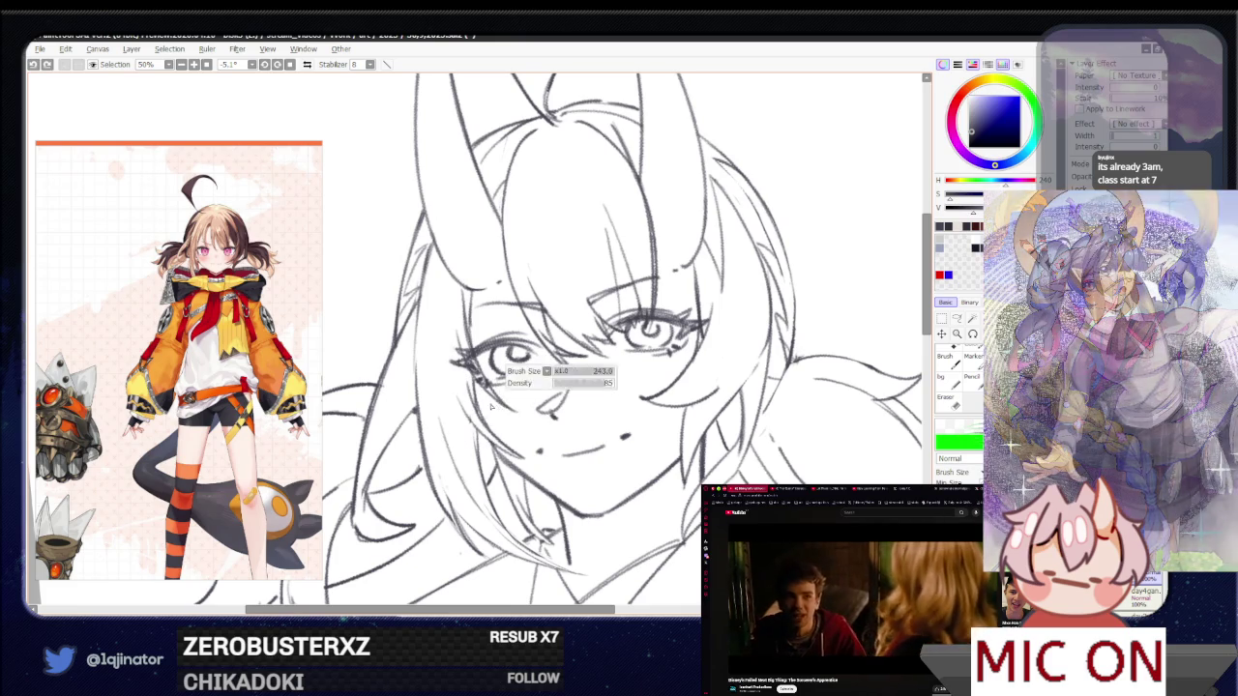
{"action": "mouse_move", "coordinate": [474, 416]}
{"action": "left_mouse_down"}
{"action": "mouse_move", "coordinate": [566, 368]}
{"action": "mouse_move", "coordinate": [691, 356]}
{"action": "left_mouse_up"}
{"action": "key", "text": "ctrl+z"}
{"action": "key", "text": "ctrl+z"}
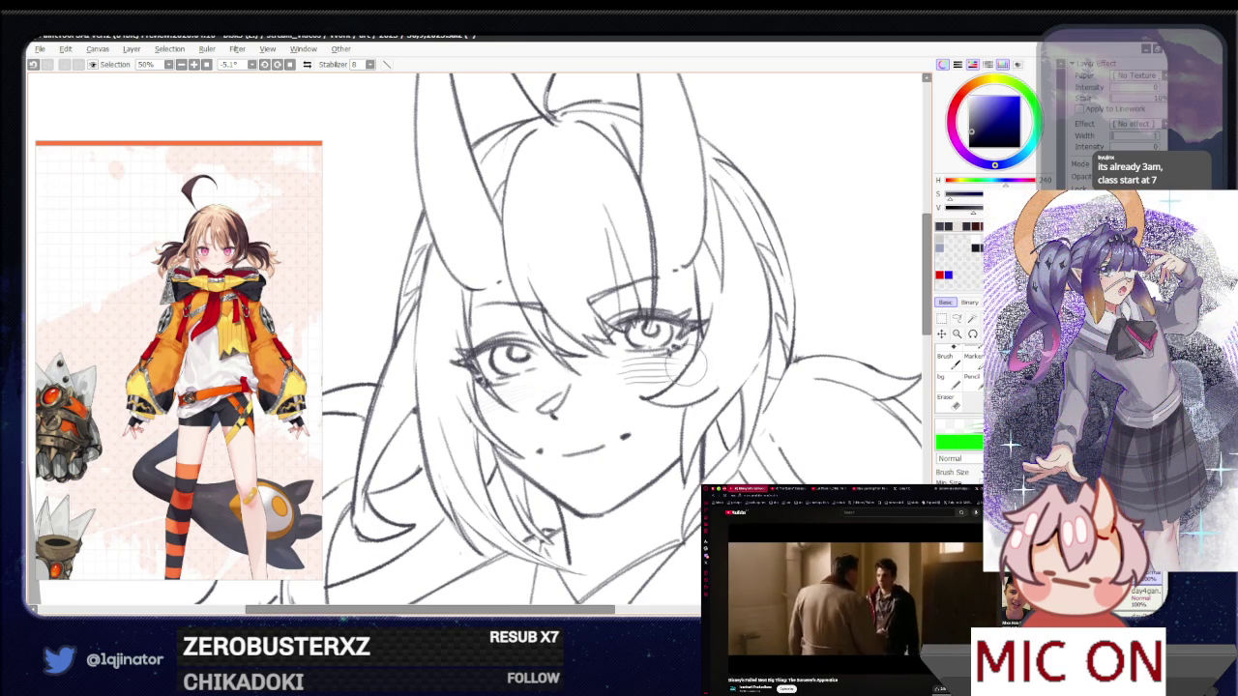
{"action": "key", "text": "ctrl+z"}
{"action": "left_click_drag", "start_coordinate": [624, 367], "coordinate": [735, 349]}
{"action": "key", "text": "ctrl+z"}
{"action": "left_click_drag", "start_coordinate": [610, 387], "coordinate": [730, 358]}
{"action": "key", "text": "ctrl+z"}
{"action": "left_click_drag", "start_coordinate": [619, 382], "coordinate": [735, 348]}
{"action": "key", "text": "ctrl+z"}
{"action": "left_click_drag", "start_coordinate": [622, 379], "coordinate": [730, 356]}
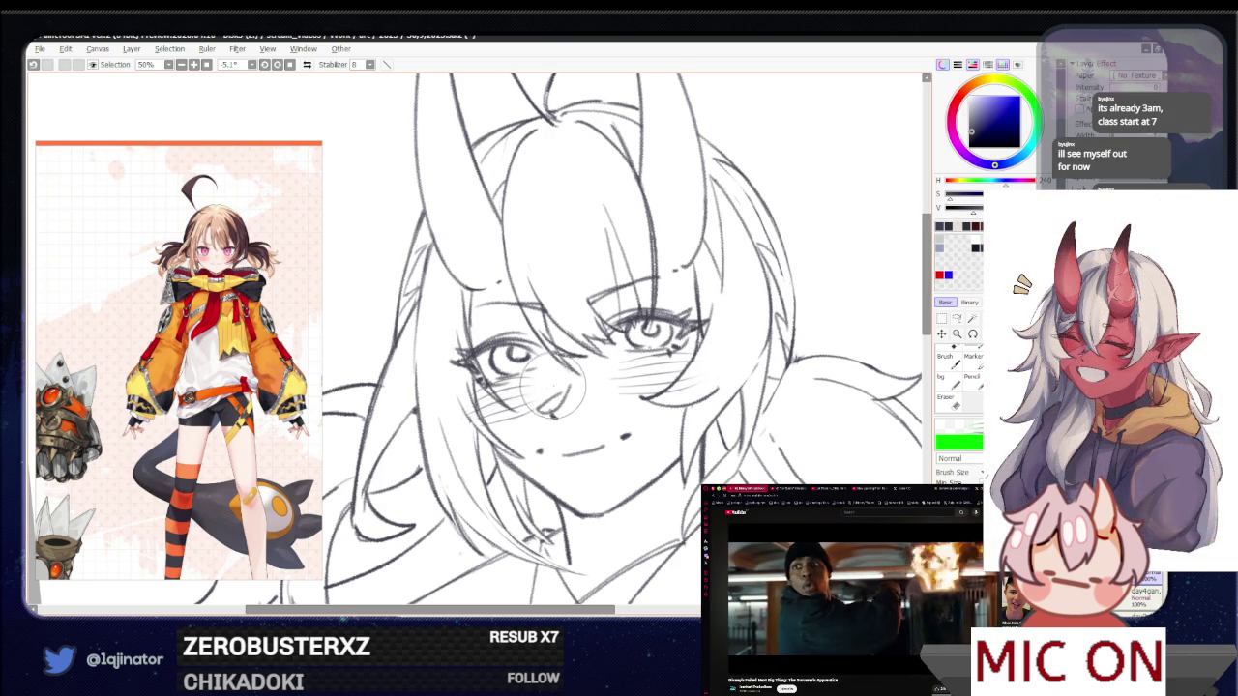
Hatch blush lines on the left cheek, then zoom out to check the flushed face
{"action": "left_click_drag", "start_coordinate": [479, 407], "coordinate": [527, 387]}
{"action": "key", "text": "ctrl+z"}
{"action": "left_click_drag", "start_coordinate": [466, 416], "coordinate": [541, 385]}
{"action": "key", "text": "ctrl+z"}
{"action": "key", "text": "minus"}
{"action": "key", "text": "minus"}
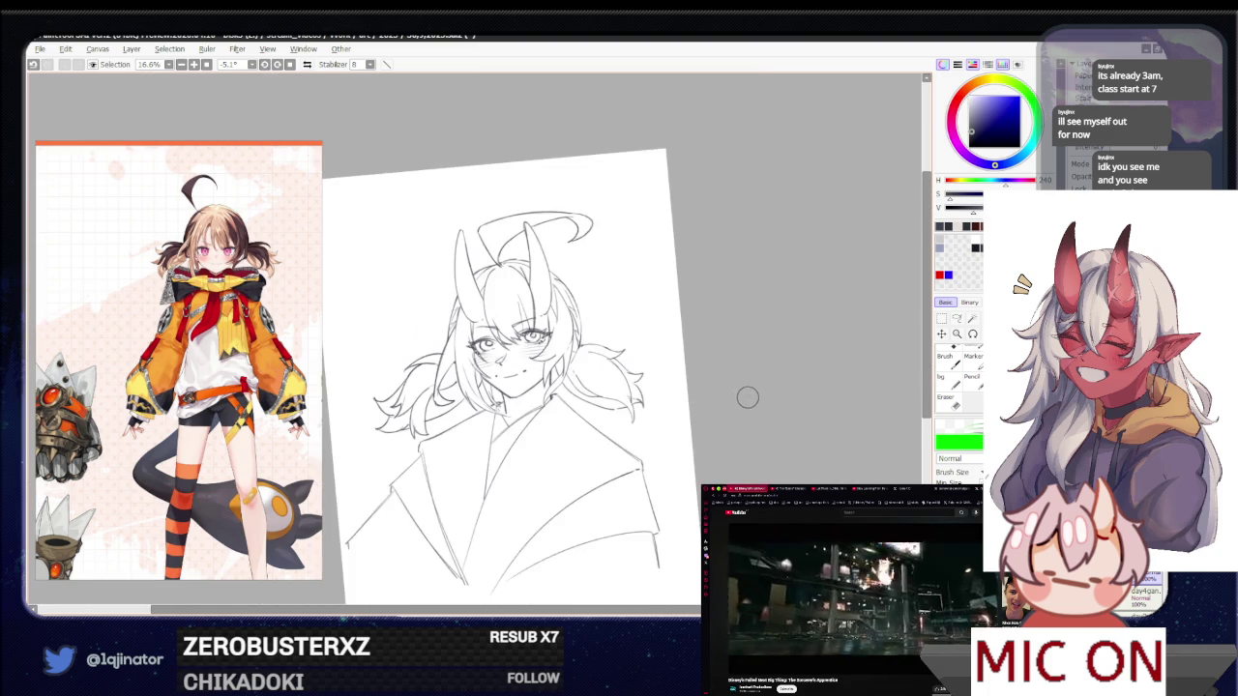
Tilt and reposition the page, then undo the stray short stroke beside the left horn
{"action": "left_click_drag", "start_coordinate": [751, 393], "coordinate": [825, 334]}
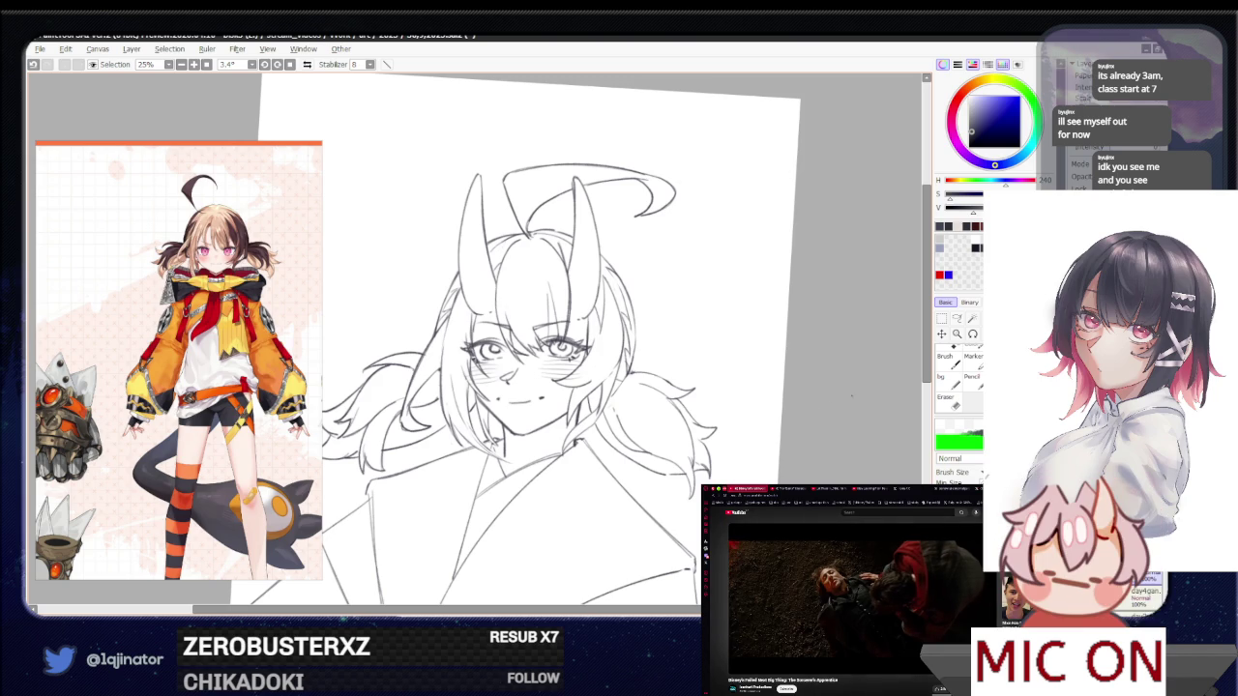
{"action": "left_click_drag", "start_coordinate": [691, 478], "coordinate": [716, 676]}
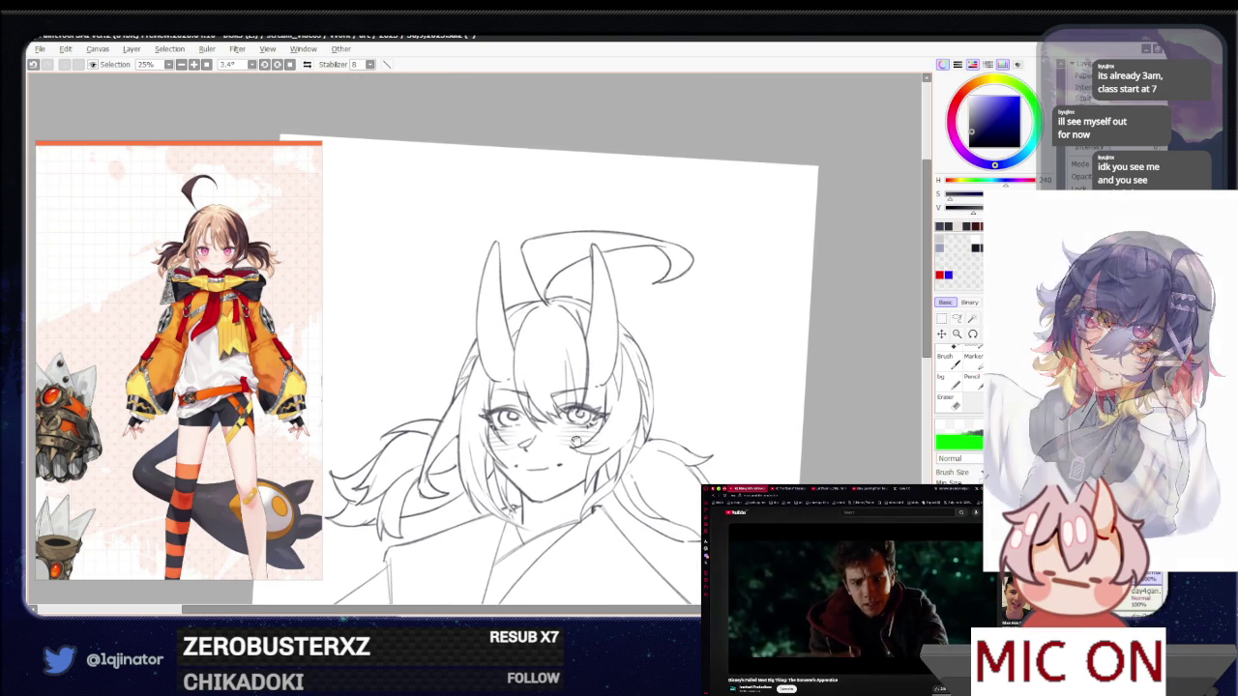
{"action": "key", "text": "e"}
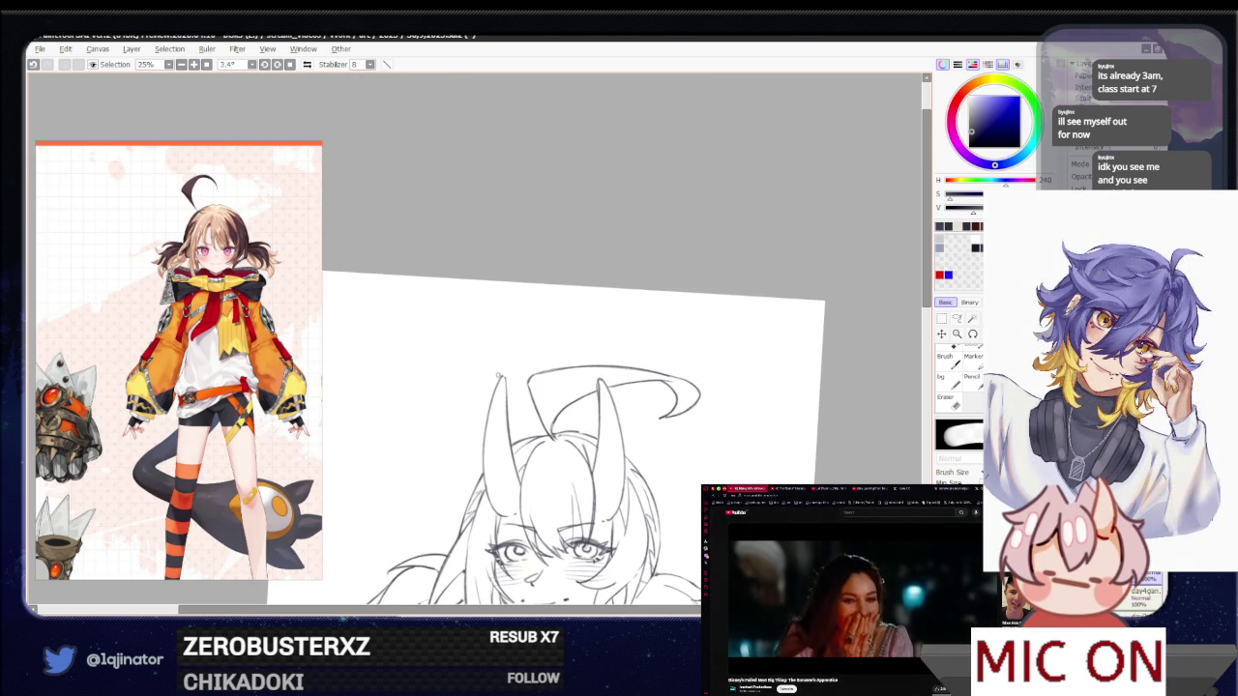
{"action": "key", "text": "e"}
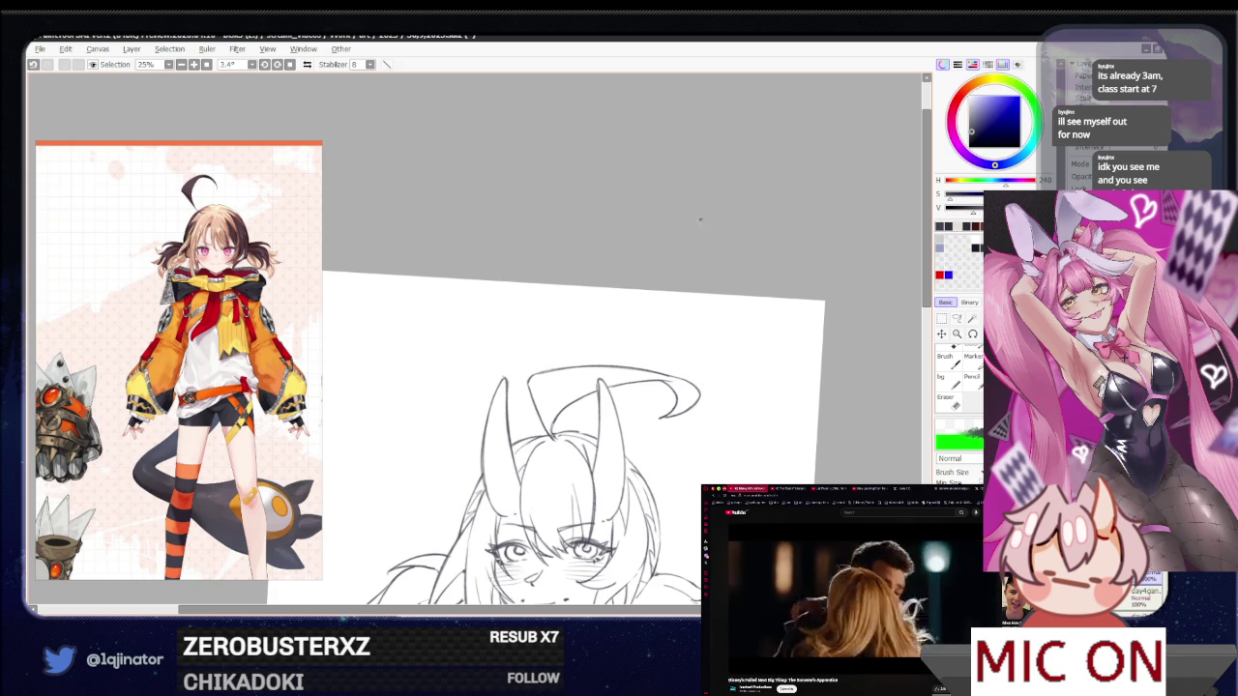
{"action": "left_click_drag", "start_coordinate": [580, 435], "coordinate": [527, 452]}
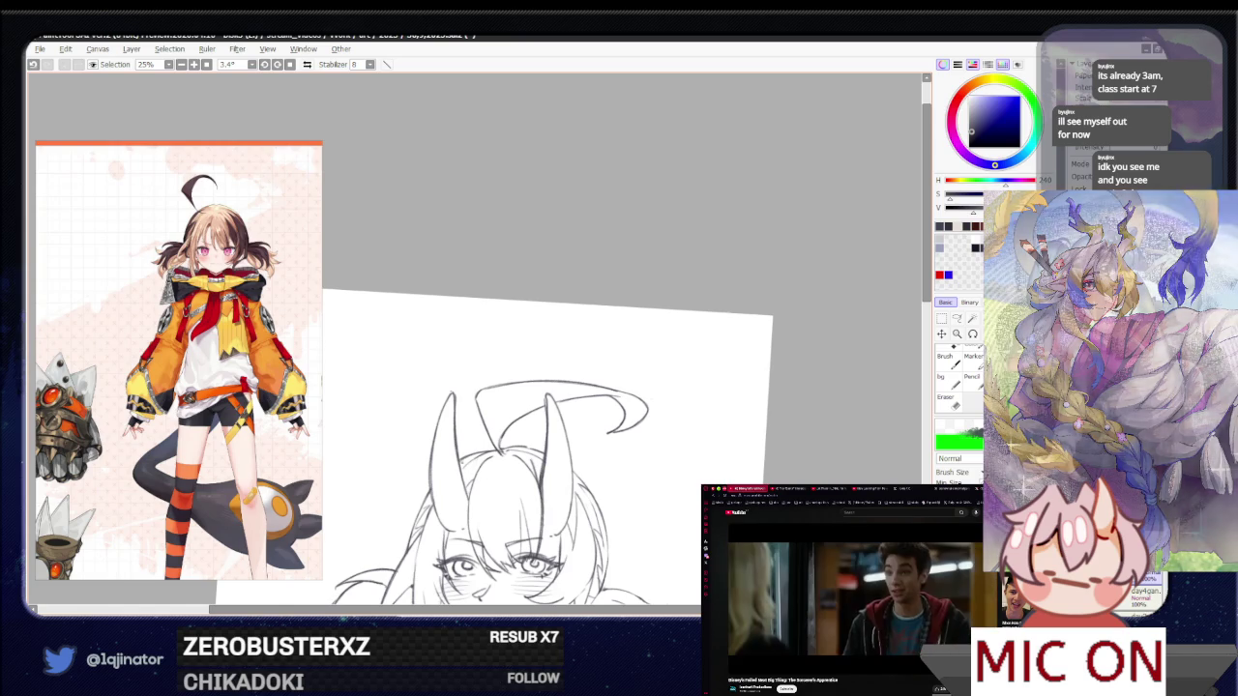
{"action": "key", "text": "ctrl+z"}
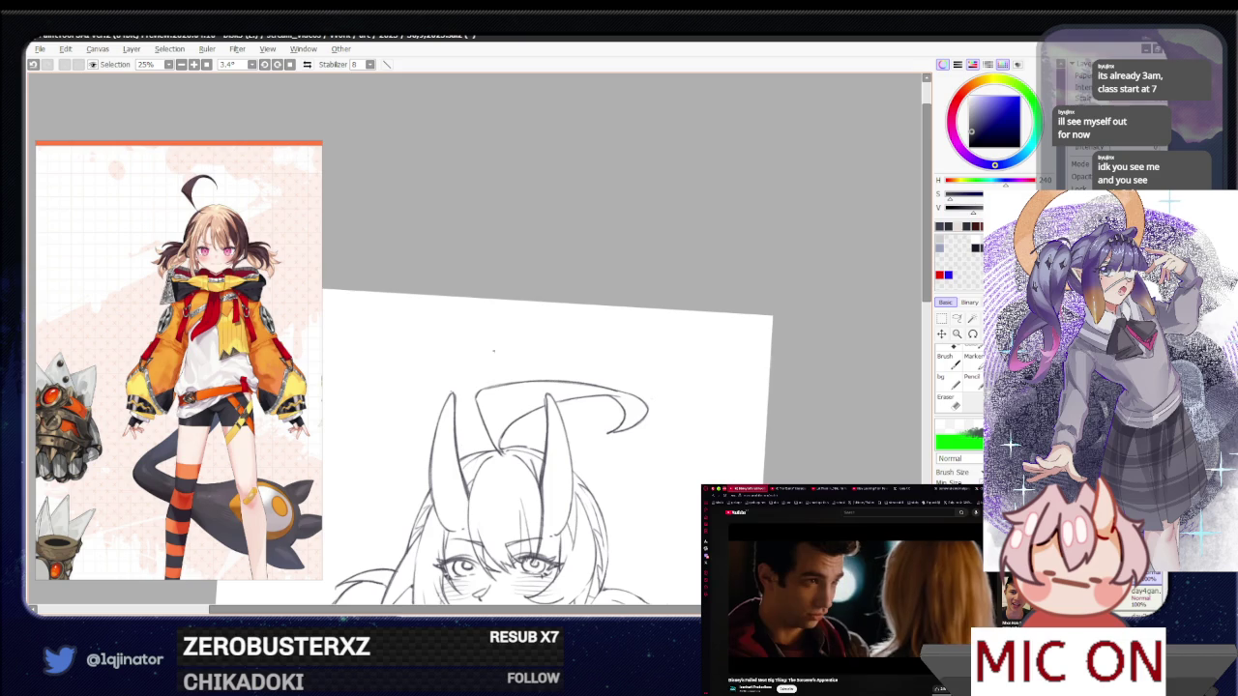
{"action": "scroll", "coordinate": [640, 248], "scroll_direction": "down", "scroll_amount": 3}
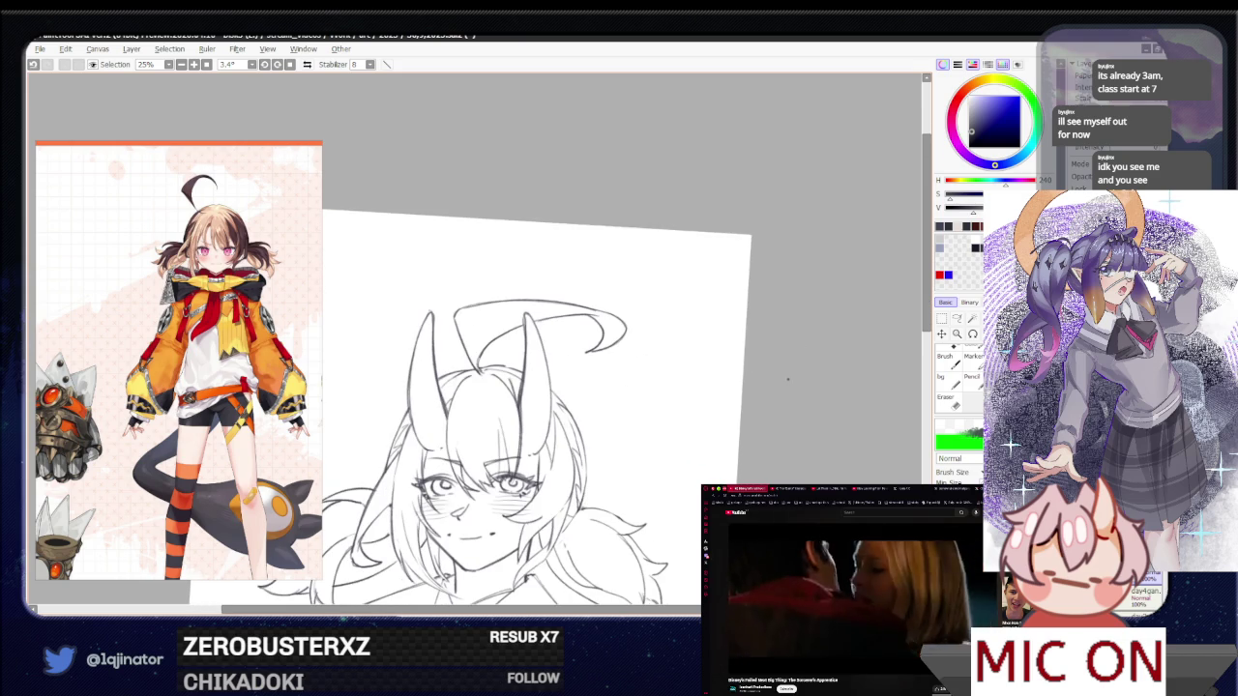
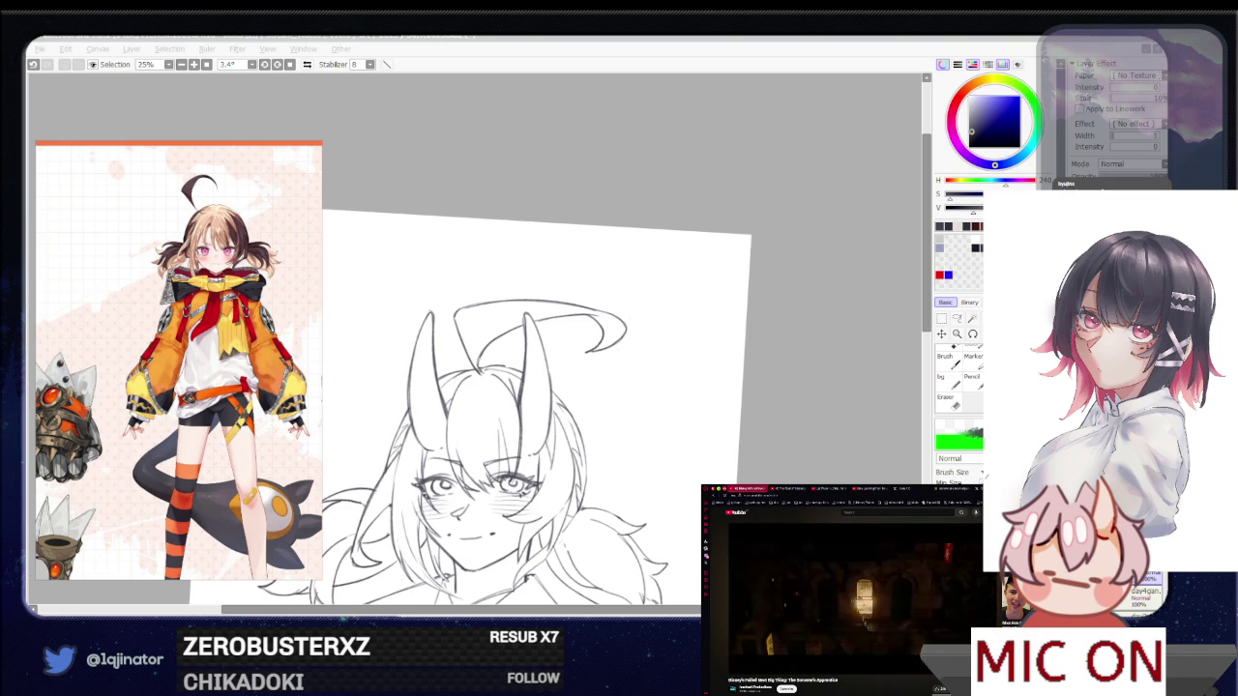
Level the tilted canvas, zoom out over the whole sketch and pick the Lasso tool (L)
{"action": "left_click", "coordinate": [798, 410]}
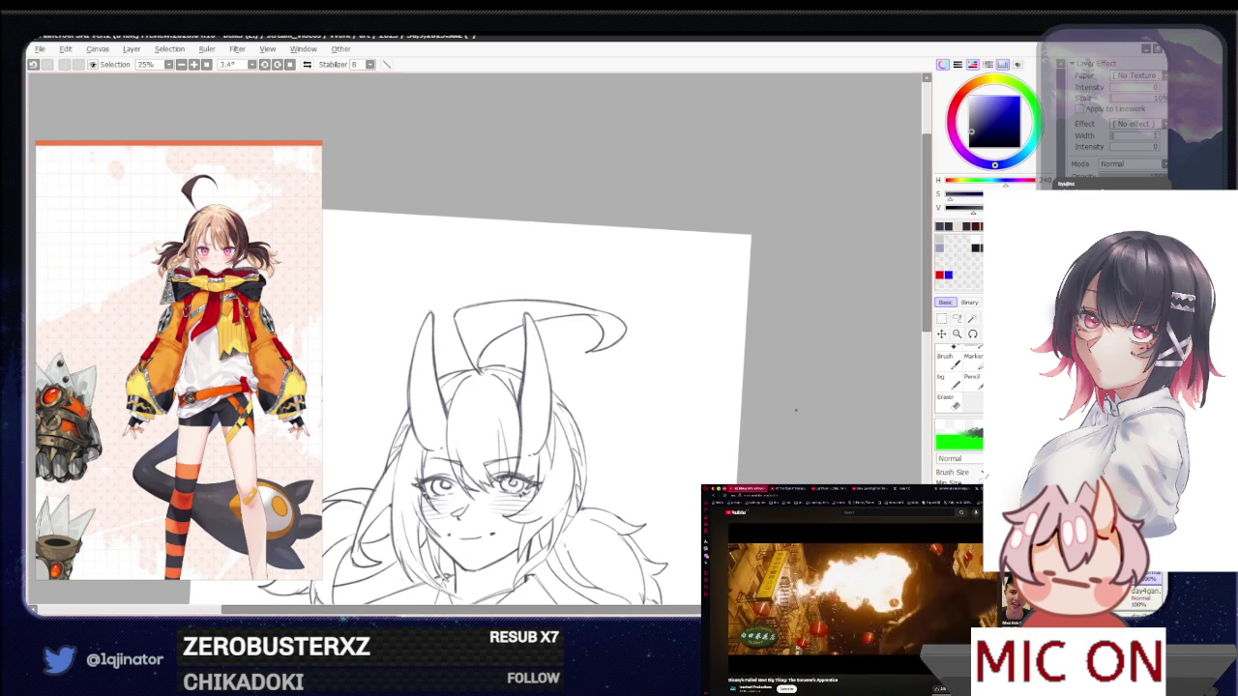
{"action": "scroll", "coordinate": [642, 478], "scroll_direction": "up", "scroll_amount": 1}
{"action": "left_click_drag", "start_coordinate": [642, 478], "coordinate": [890, 313]}
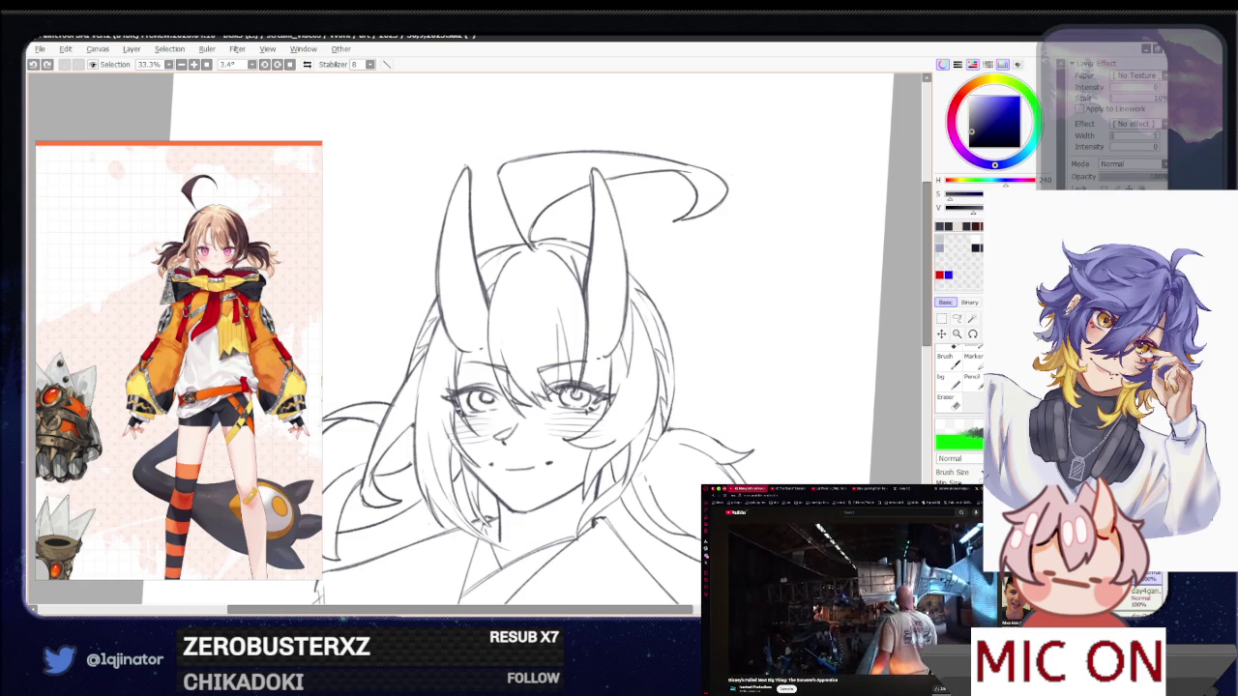
{"action": "scroll", "coordinate": [684, 416], "scroll_direction": "down", "scroll_amount": 1}
{"action": "mouse_move", "coordinate": [684, 416]}
{"action": "left_mouse_down"}
{"action": "mouse_move", "coordinate": [763, 357]}
{"action": "mouse_move", "coordinate": [714, 384]}
{"action": "mouse_move", "coordinate": [810, 351]}
{"action": "mouse_move", "coordinate": [812, 381]}
{"action": "left_mouse_up"}
{"action": "scroll", "coordinate": [813, 381], "scroll_direction": "down", "scroll_amount": 1}
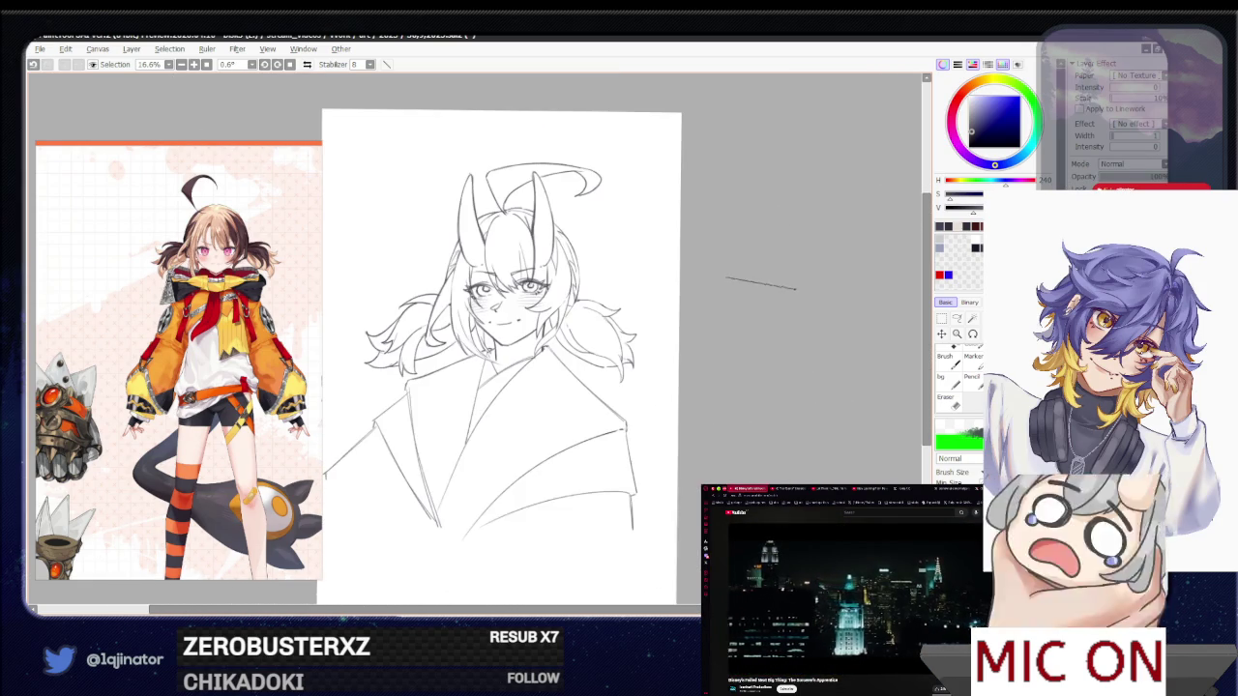
{"action": "left_click_drag", "start_coordinate": [758, 418], "coordinate": [743, 382]}
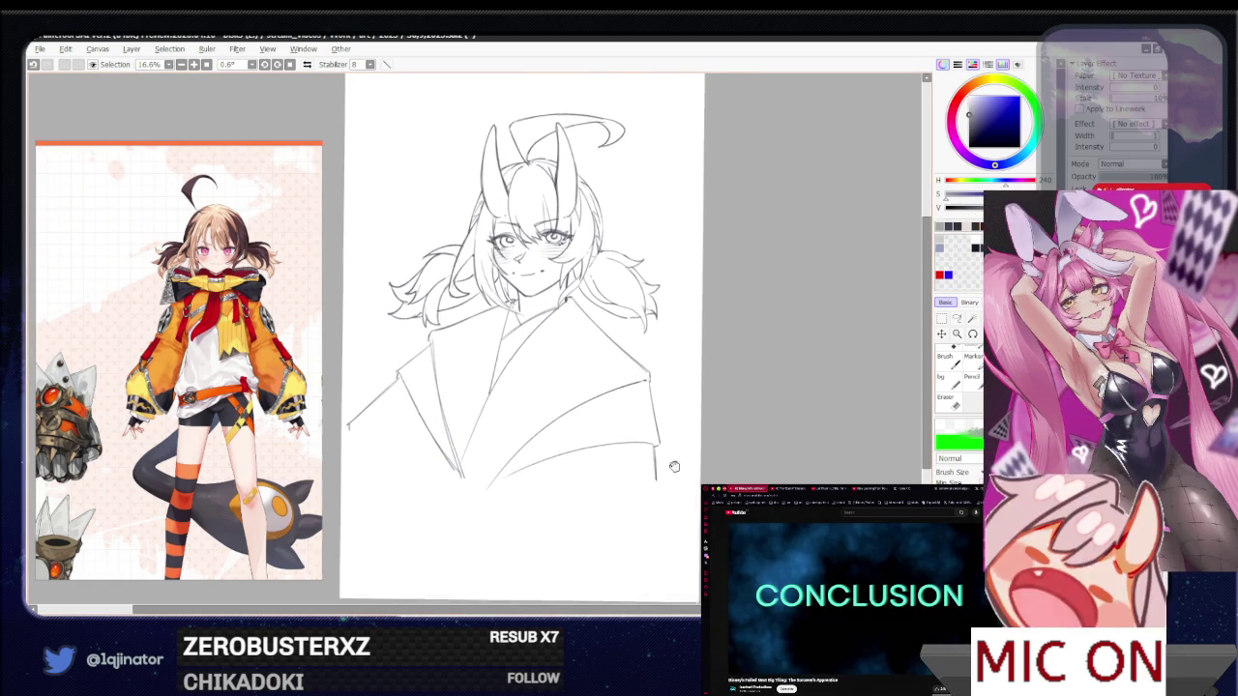
{"action": "left_click_drag", "start_coordinate": [634, 501], "coordinate": [680, 407]}
{"action": "key", "text": "l"}
{"action": "scroll", "coordinate": [680, 408], "scroll_direction": "up", "scroll_amount": 1}
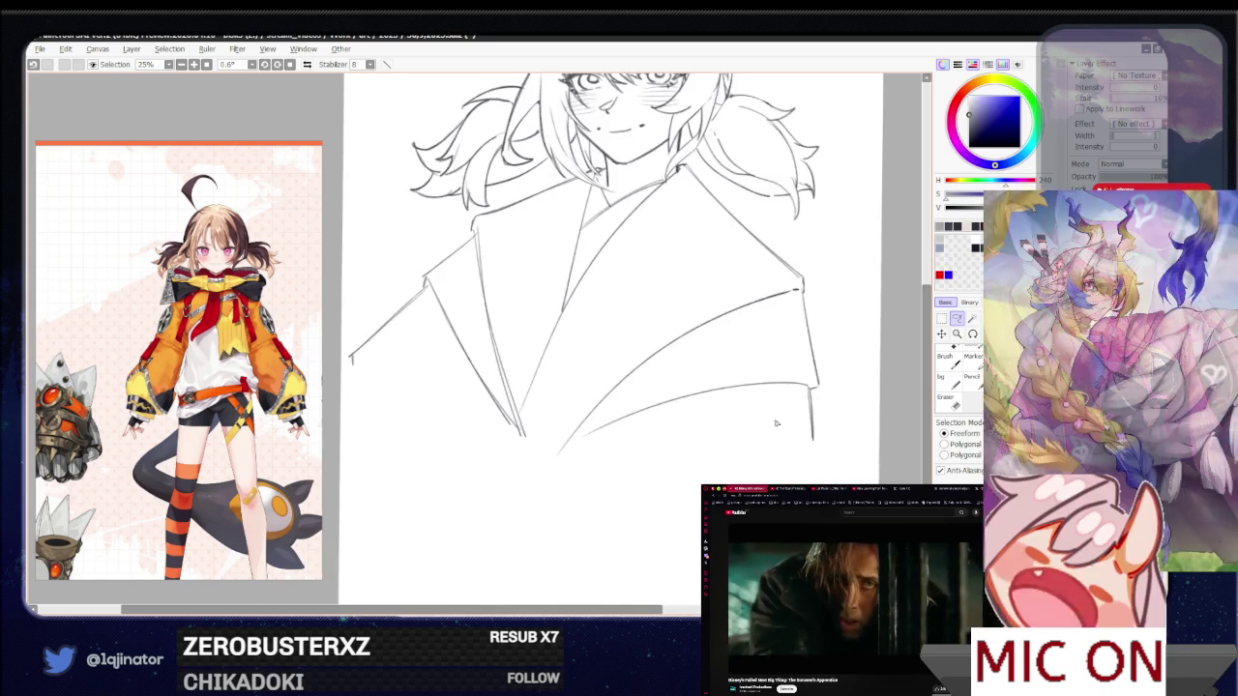
At 33.3% zoom, trace a freeform lasso outline around the sketched coat below the hair
{"action": "left_click_drag", "start_coordinate": [680, 407], "coordinate": [789, 424]}
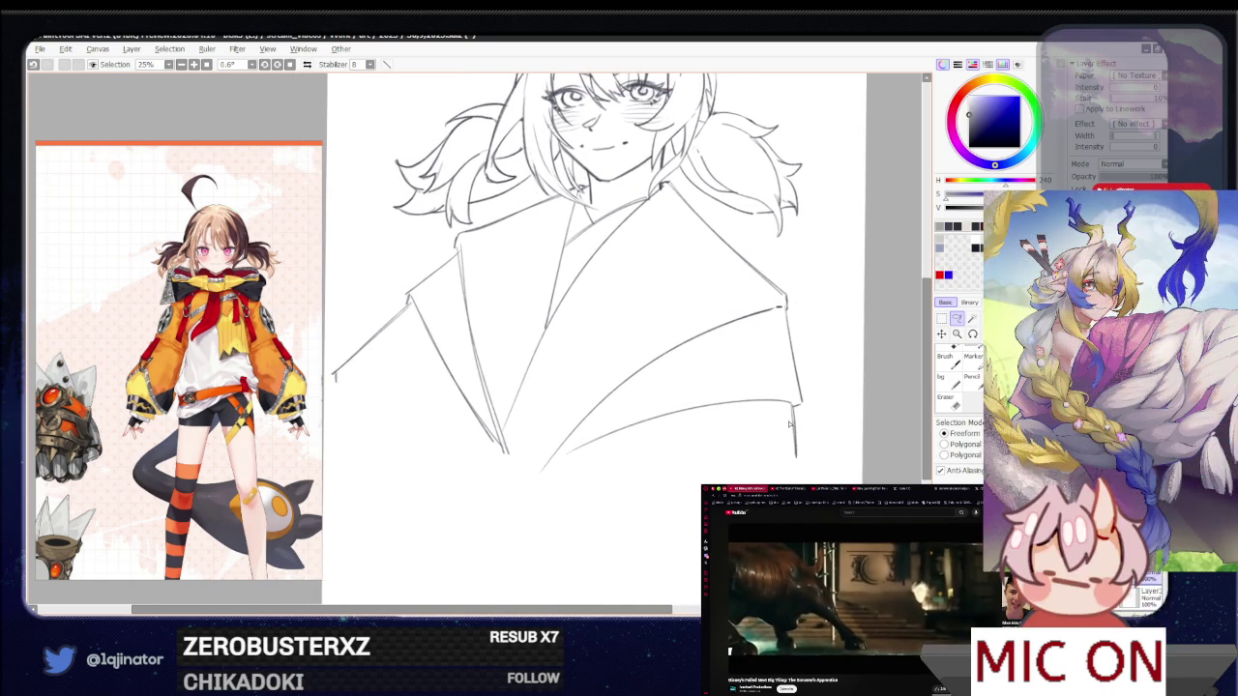
{"action": "left_click_drag", "start_coordinate": [806, 381], "coordinate": [765, 397]}
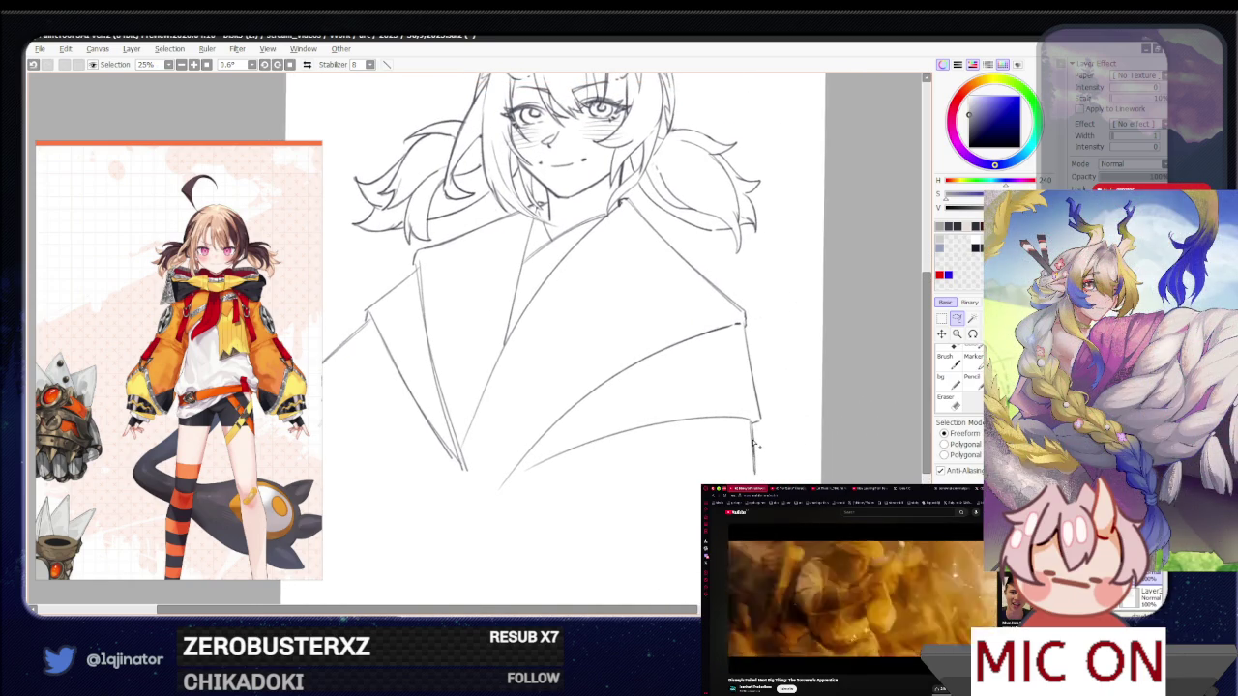
{"action": "left_click_drag", "start_coordinate": [759, 426], "coordinate": [753, 443]}
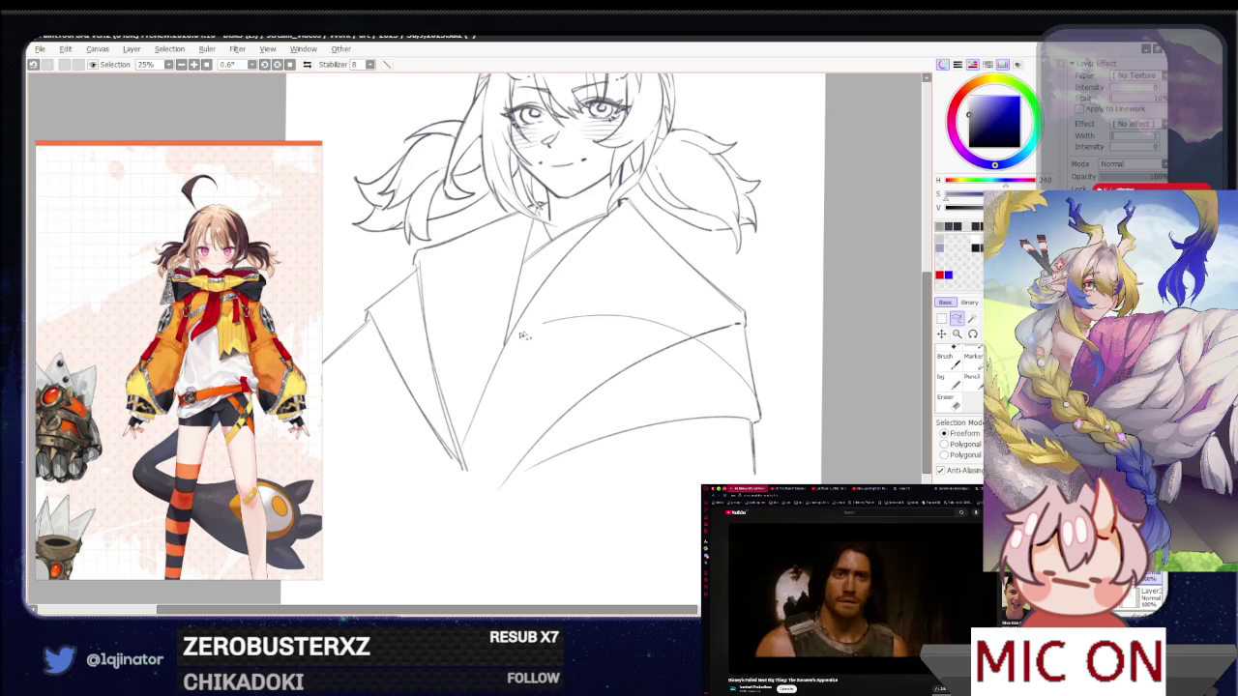
{"action": "left_click_drag", "start_coordinate": [343, 406], "coordinate": [477, 437]}
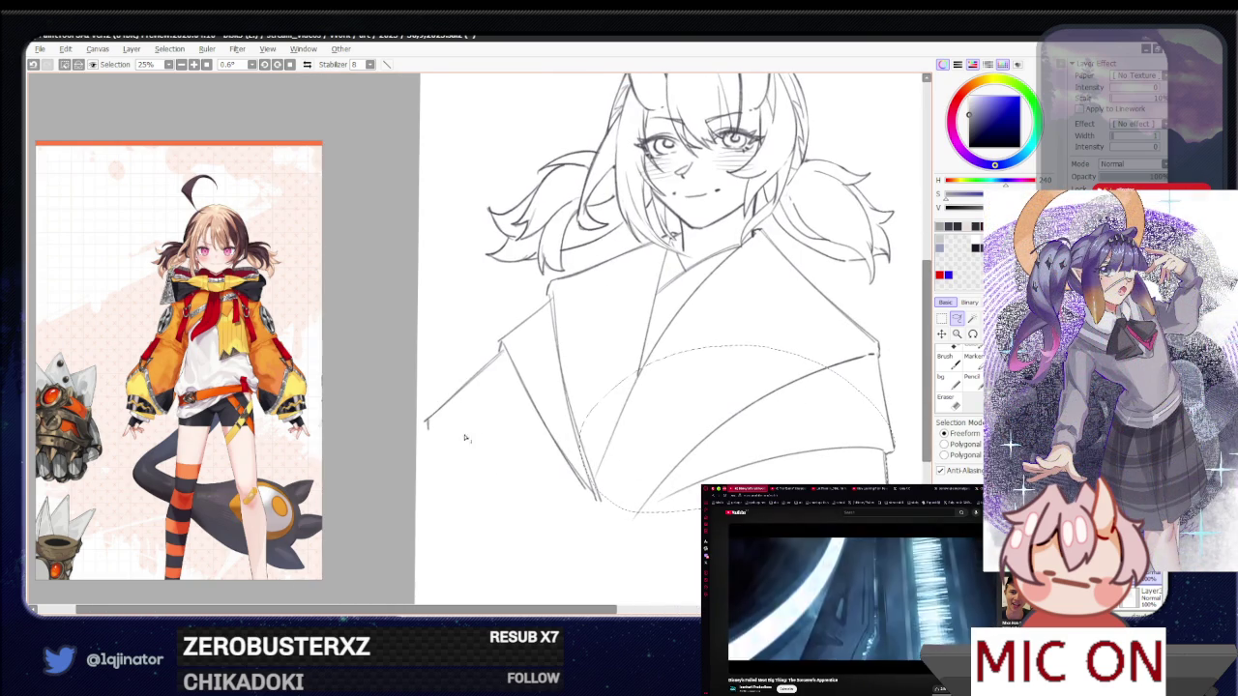
{"action": "mouse_move", "coordinate": [542, 397]}
{"action": "left_mouse_down"}
{"action": "mouse_move", "coordinate": [655, 495]}
{"action": "mouse_move", "coordinate": [462, 408]}
{"action": "left_mouse_up"}
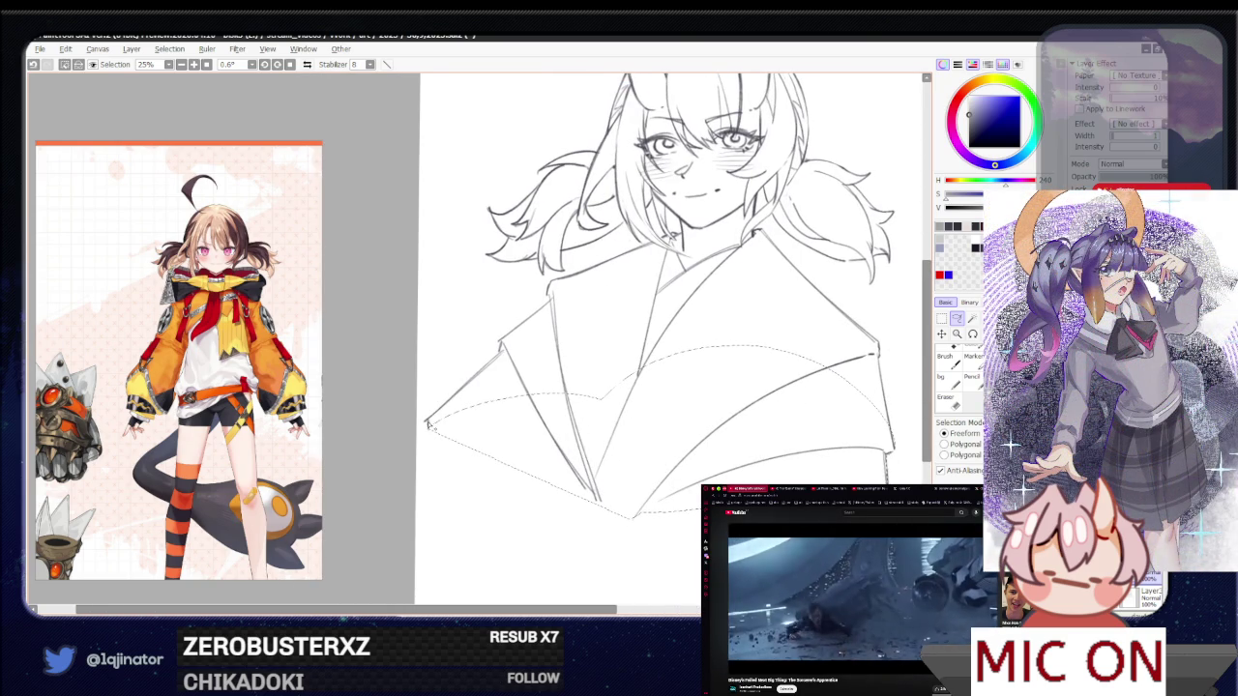
{"action": "scroll", "coordinate": [475, 425], "scroll_direction": "up", "scroll_amount": 1}
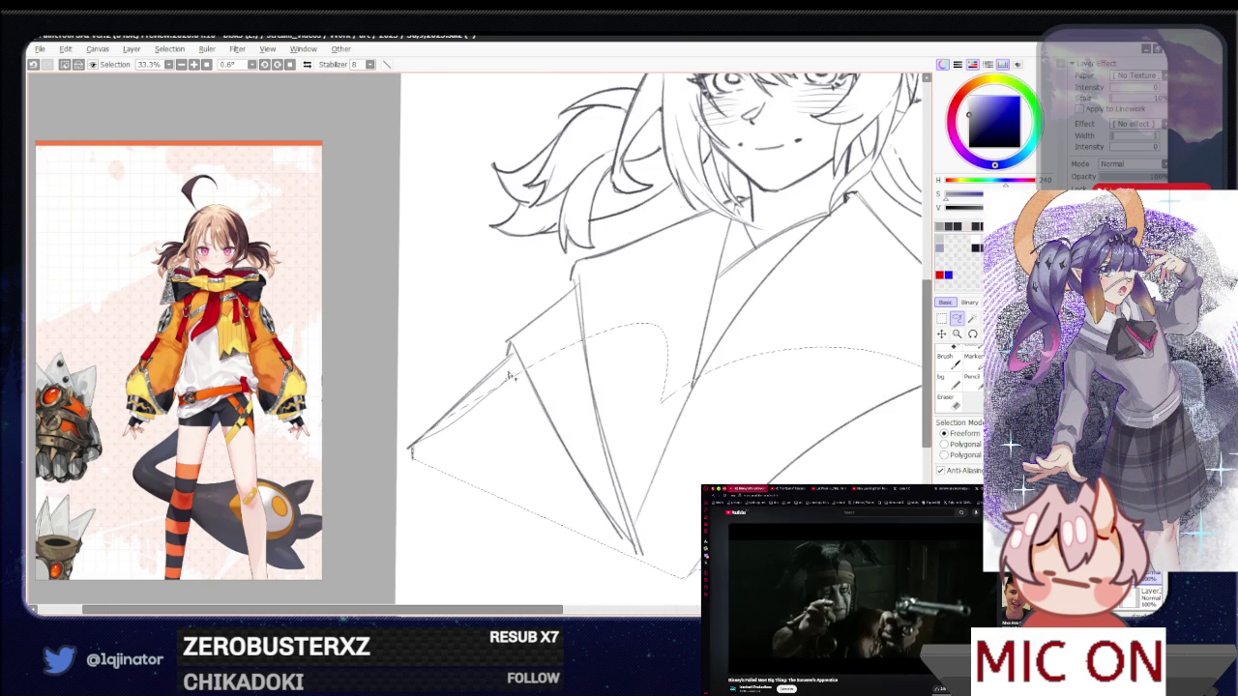
{"action": "left_click_drag", "start_coordinate": [513, 358], "coordinate": [507, 364]}
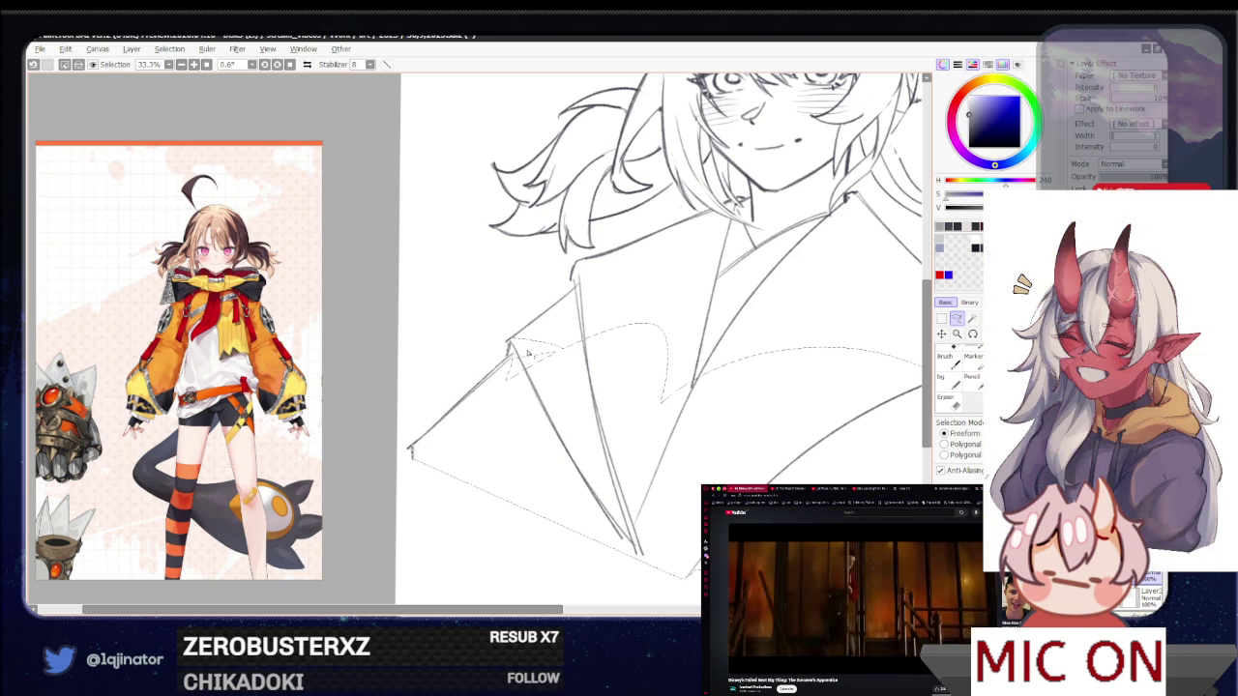
{"action": "mouse_move", "coordinate": [580, 287]}
{"action": "left_mouse_down"}
{"action": "mouse_move", "coordinate": [530, 368]}
{"action": "mouse_move", "coordinate": [523, 334]}
{"action": "left_mouse_up"}
{"action": "mouse_move", "coordinate": [585, 266]}
{"action": "left_mouse_down"}
{"action": "mouse_move", "coordinate": [533, 351]}
{"action": "mouse_move", "coordinate": [556, 326]}
{"action": "left_mouse_up"}
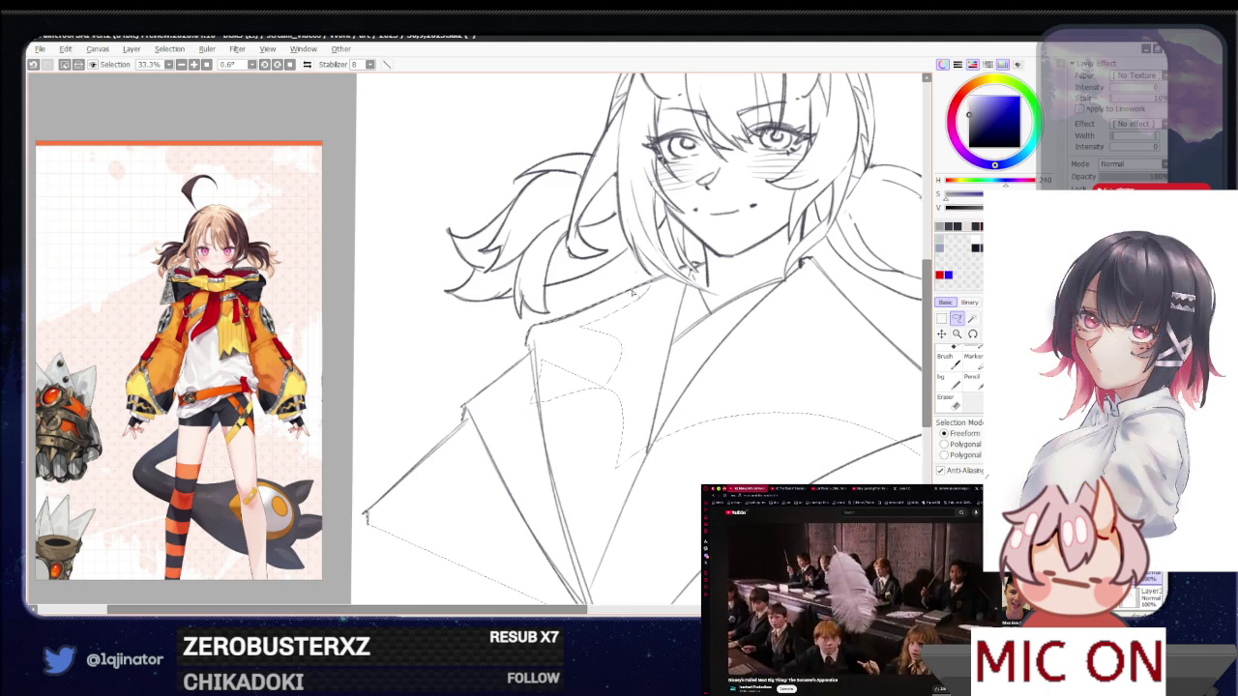
{"action": "mouse_move", "coordinate": [556, 326]}
{"action": "left_mouse_down"}
{"action": "mouse_move", "coordinate": [661, 300]}
{"action": "mouse_move", "coordinate": [702, 270]}
{"action": "mouse_move", "coordinate": [646, 292]}
{"action": "left_mouse_up"}
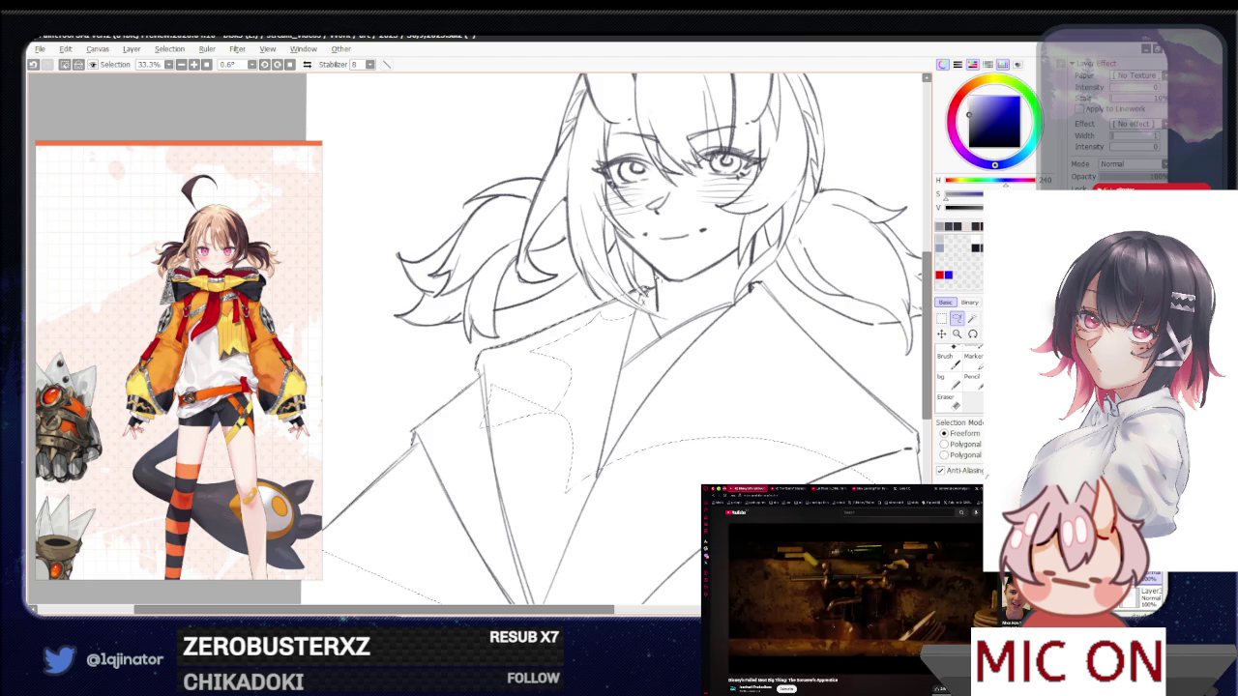
{"action": "left_click_drag", "start_coordinate": [693, 243], "coordinate": [711, 166]}
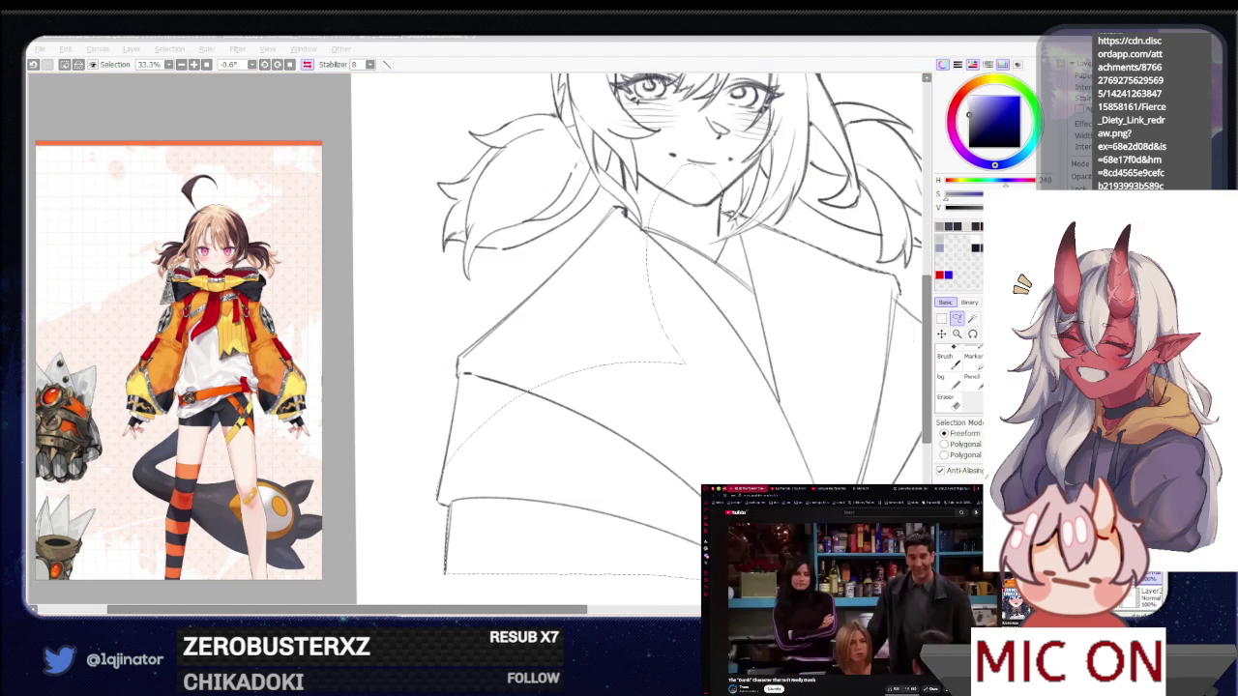
Zoom to 50% and redraw the freeform selection around the coat collar
{"action": "left_click", "coordinate": [958, 334]}
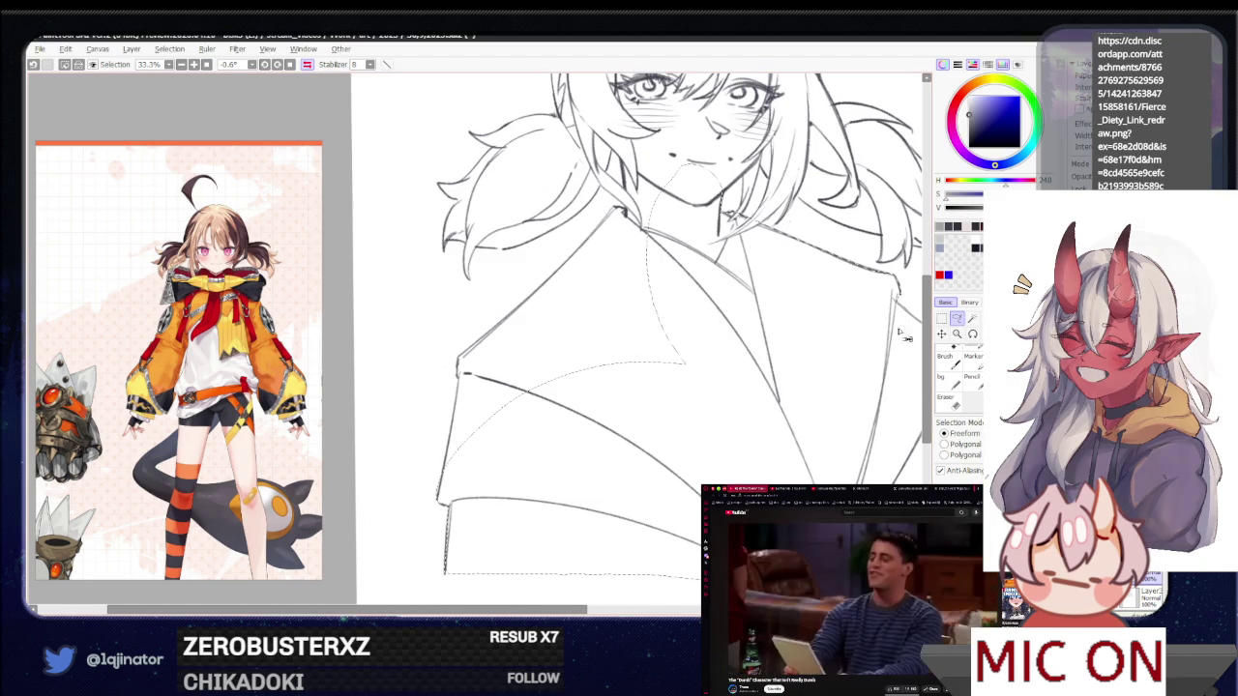
{"action": "scroll", "coordinate": [455, 513], "scroll_direction": "up", "scroll_amount": 1}
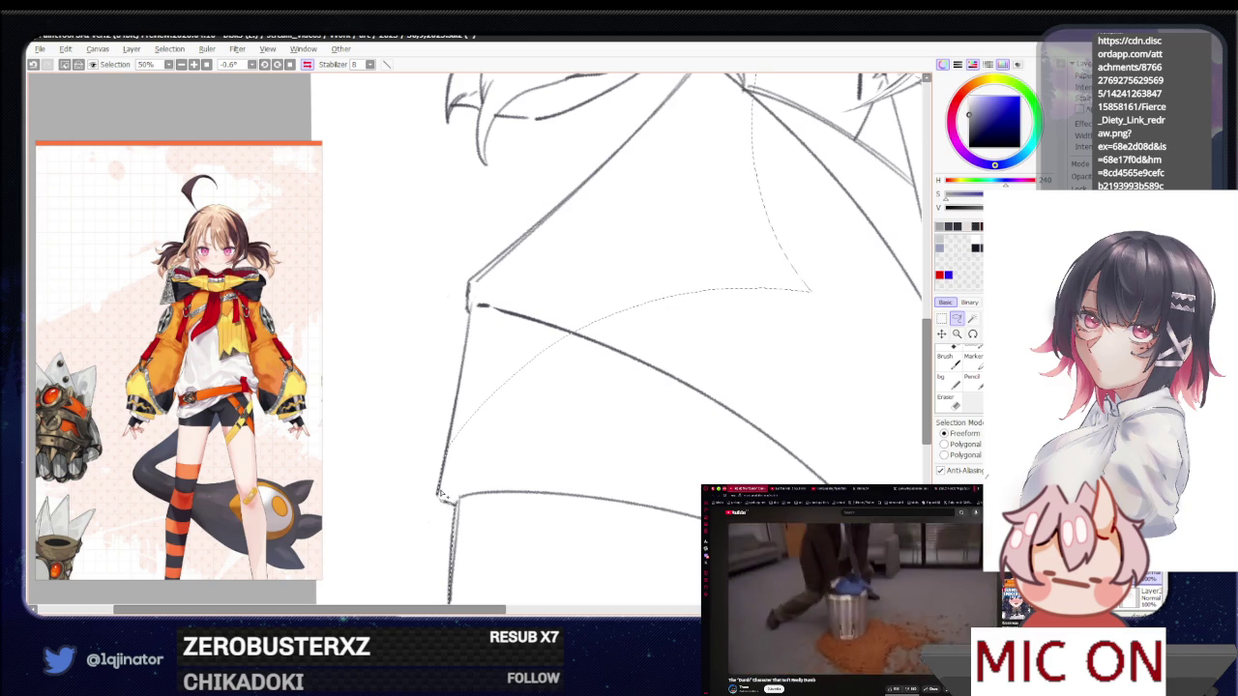
{"action": "left_click_drag", "start_coordinate": [475, 407], "coordinate": [442, 464]}
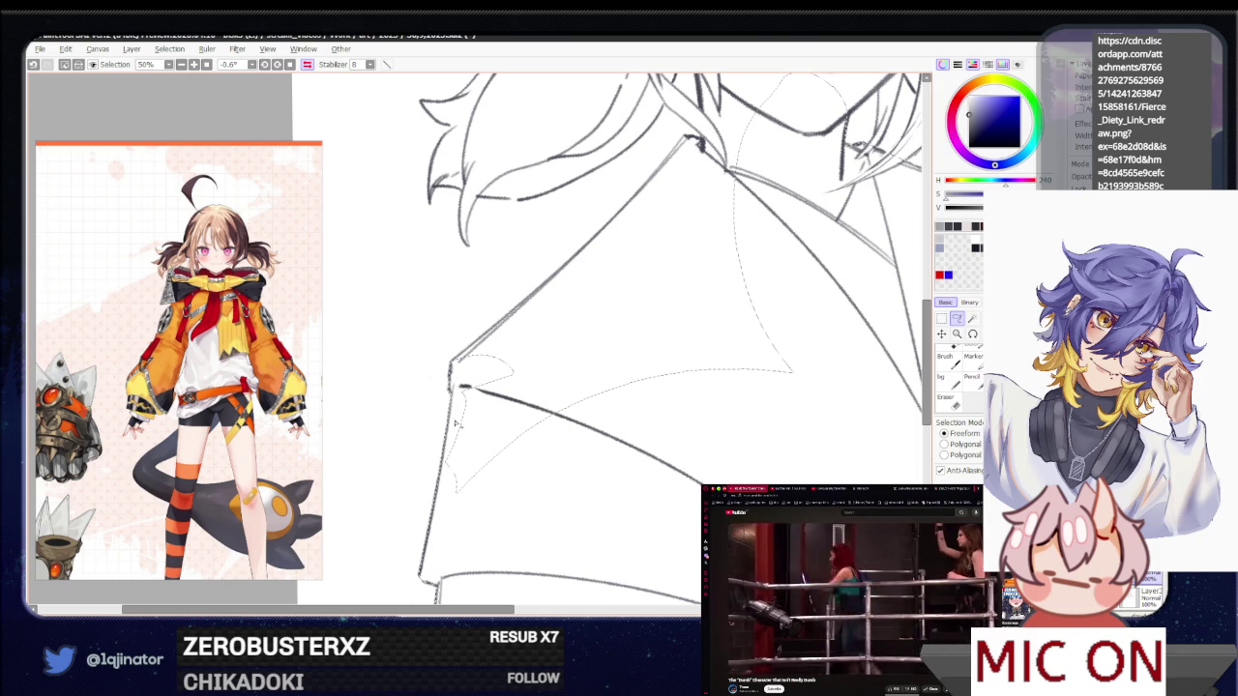
{"action": "left_click_drag", "start_coordinate": [448, 455], "coordinate": [463, 382]}
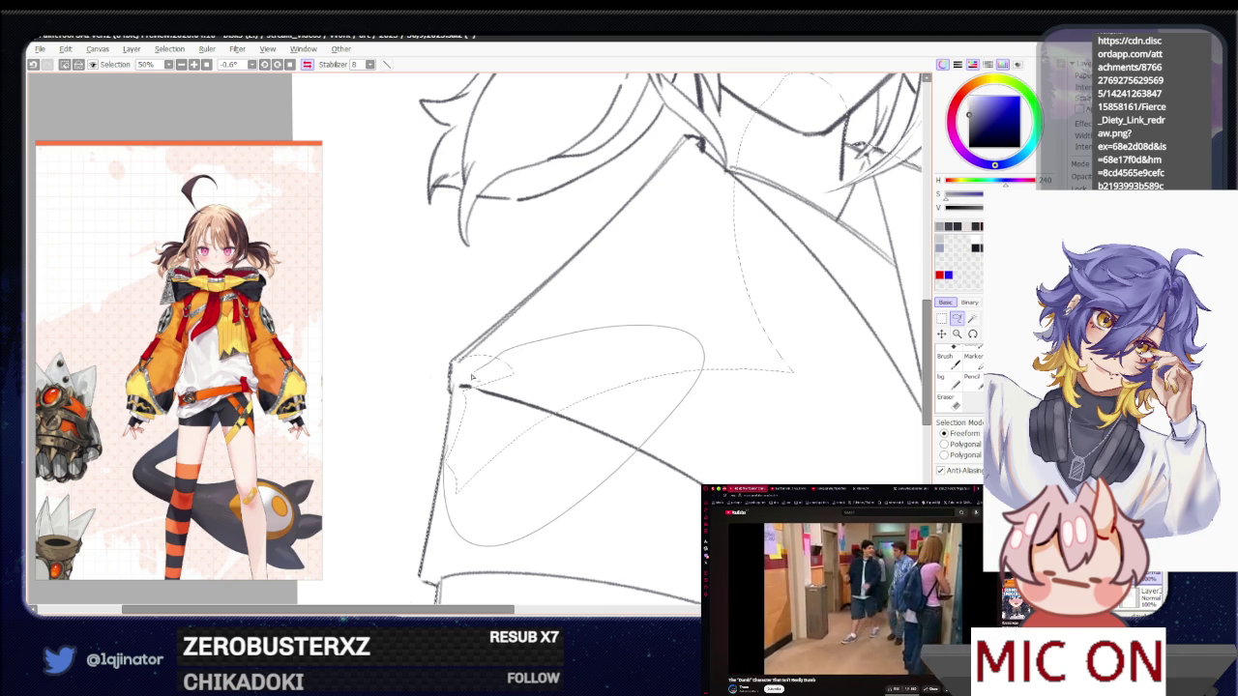
{"action": "scroll", "coordinate": [453, 420], "scroll_direction": "up", "scroll_amount": 2}
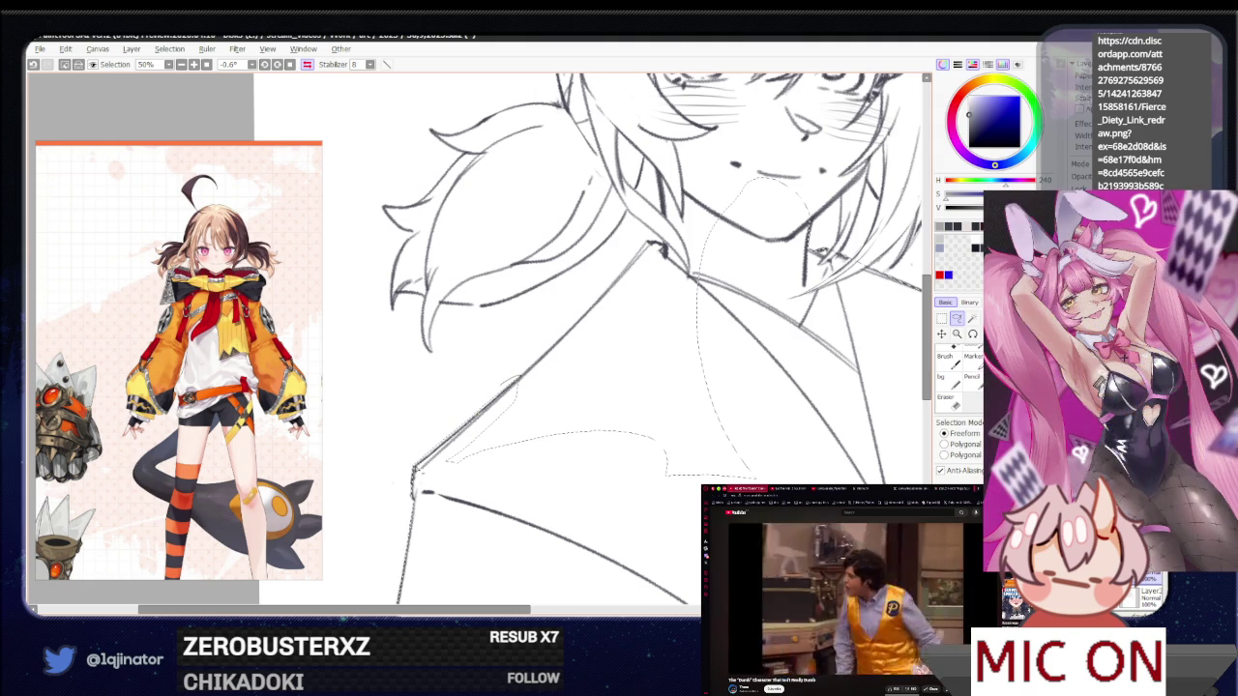
{"action": "left_click_drag", "start_coordinate": [445, 462], "coordinate": [606, 349]}
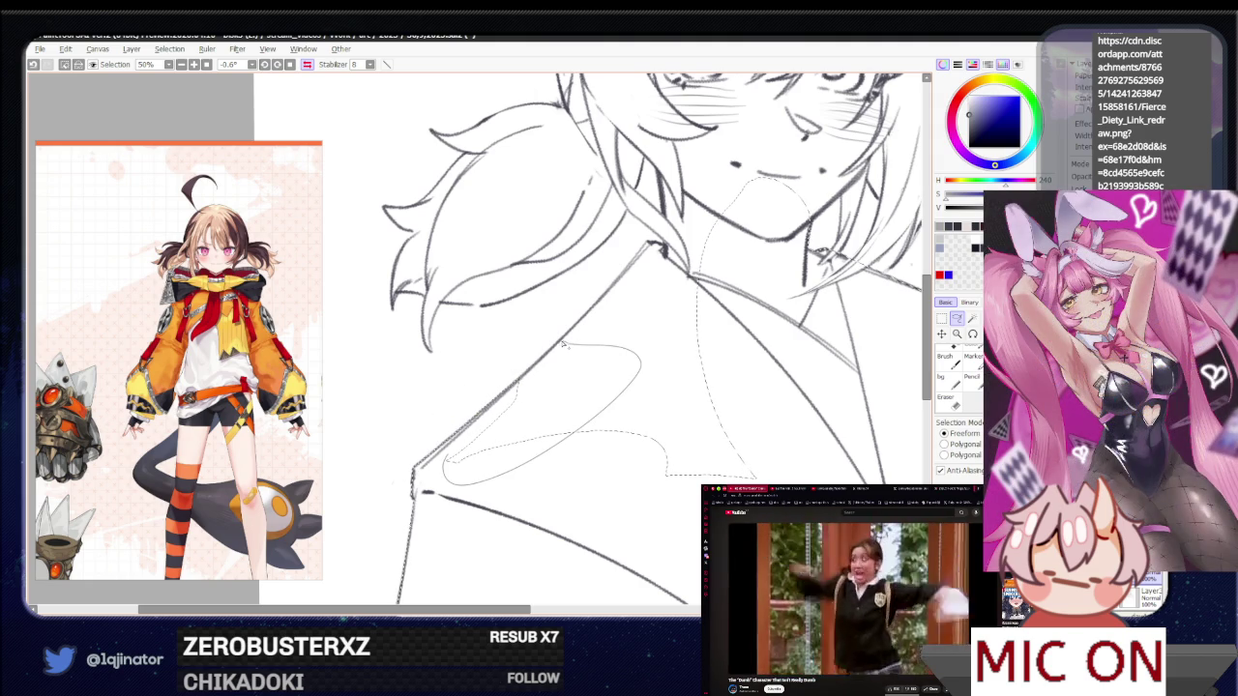
{"action": "left_click_drag", "start_coordinate": [522, 380], "coordinate": [523, 381]}
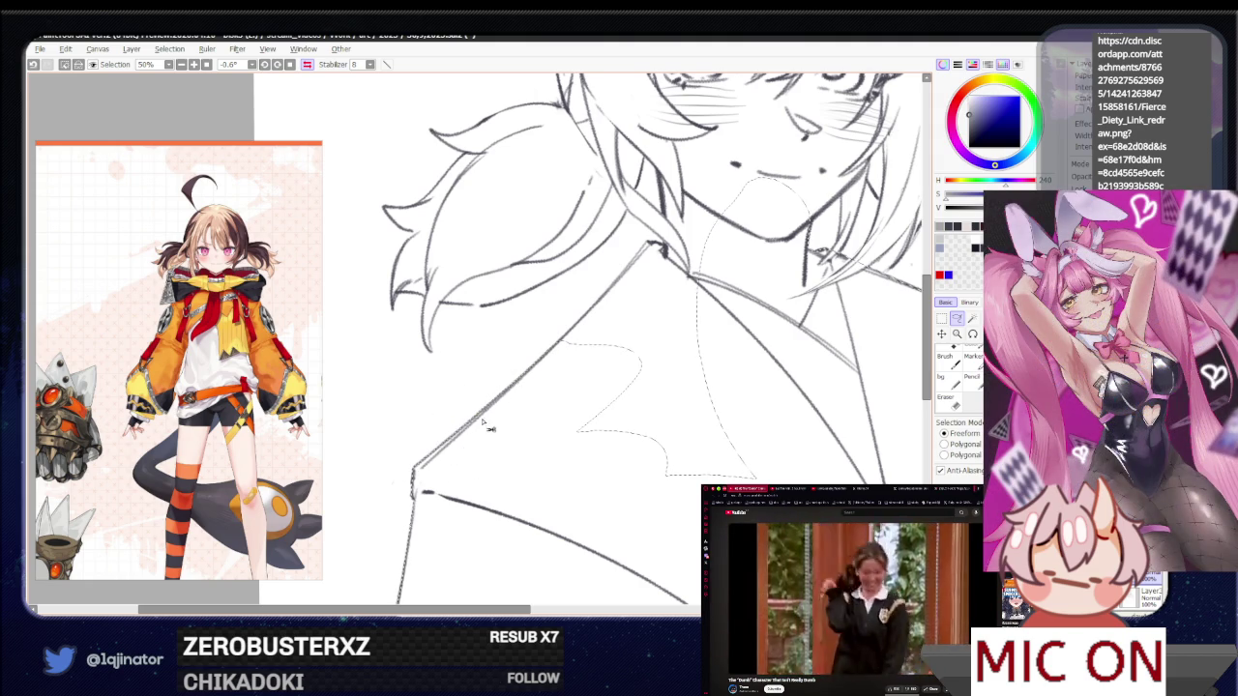
Trace a smaller freeform selection arc on the collar just below the chin
{"action": "left_click_drag", "start_coordinate": [618, 309], "coordinate": [534, 404]}
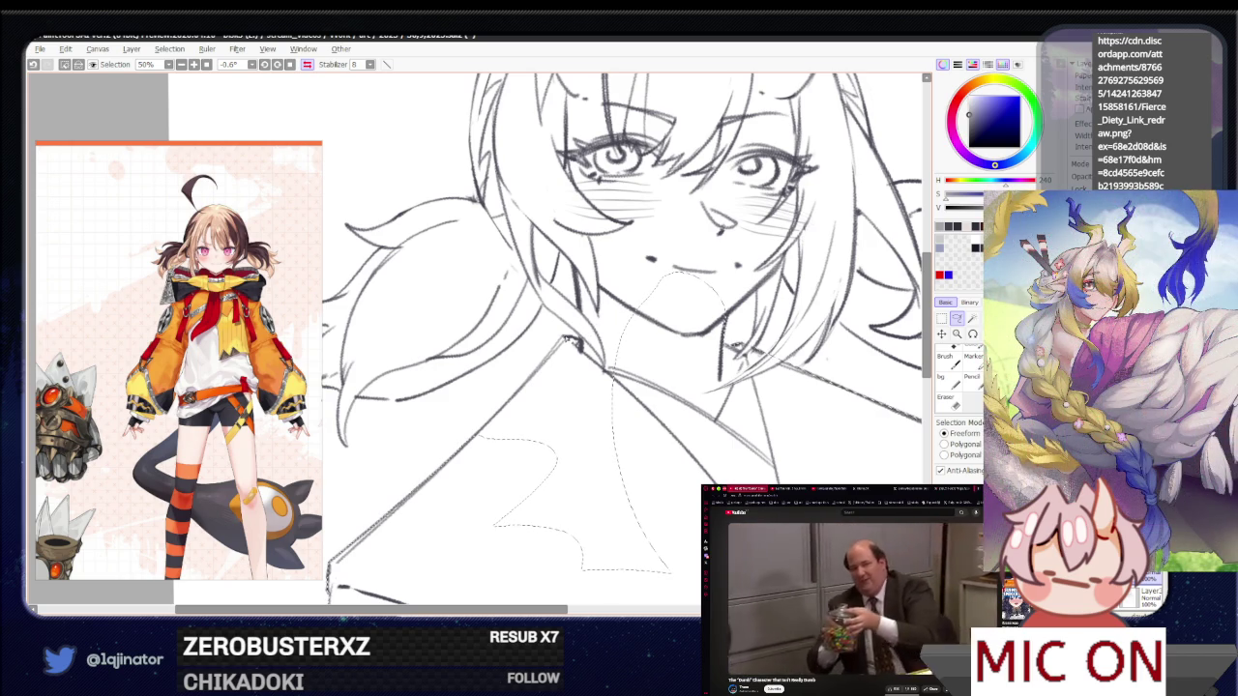
{"action": "left_click_drag", "start_coordinate": [585, 325], "coordinate": [704, 407]}
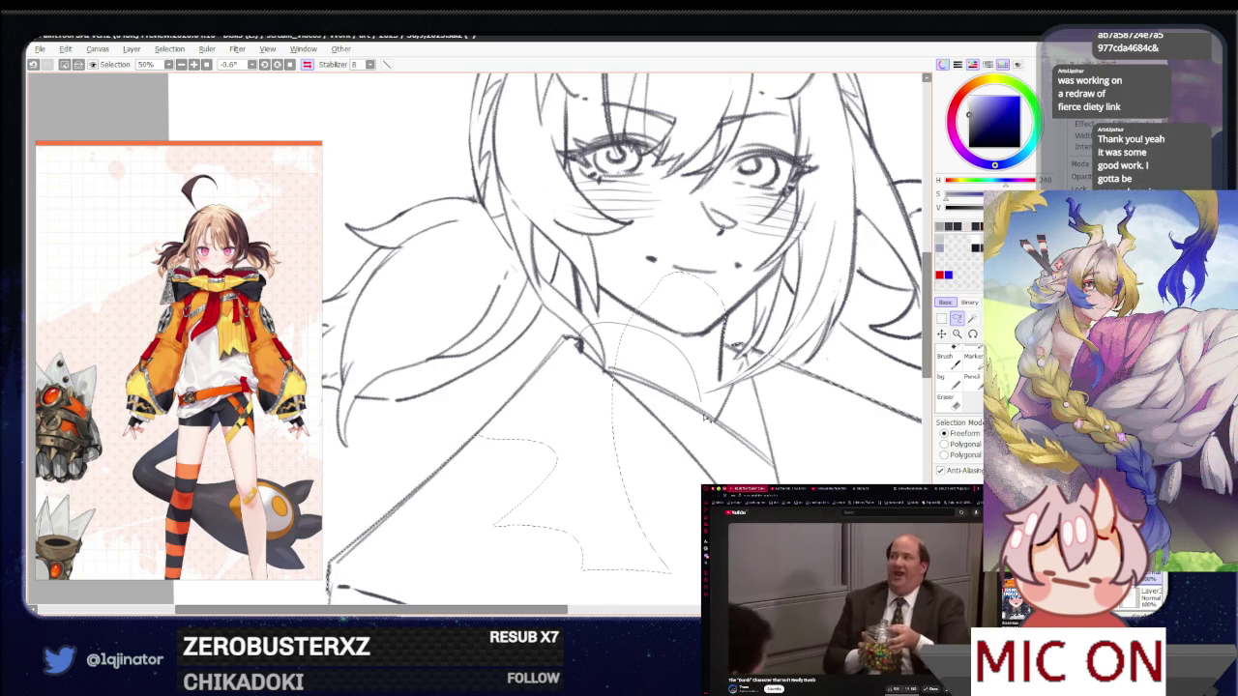
{"action": "left_click_drag", "start_coordinate": [673, 573], "coordinate": [471, 455]}
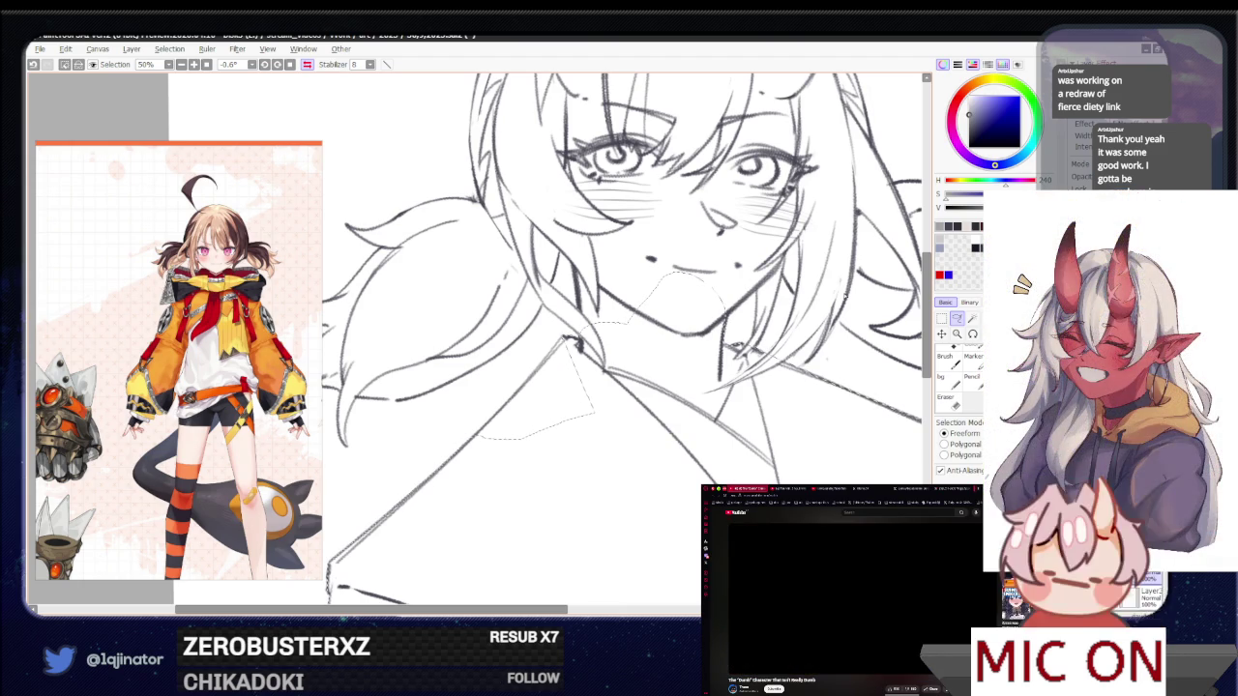
{"action": "left_click_drag", "start_coordinate": [501, 449], "coordinate": [521, 454]}
{"action": "left_click_drag", "start_coordinate": [637, 407], "coordinate": [650, 398]}
{"action": "left_click_drag", "start_coordinate": [682, 350], "coordinate": [489, 445]}
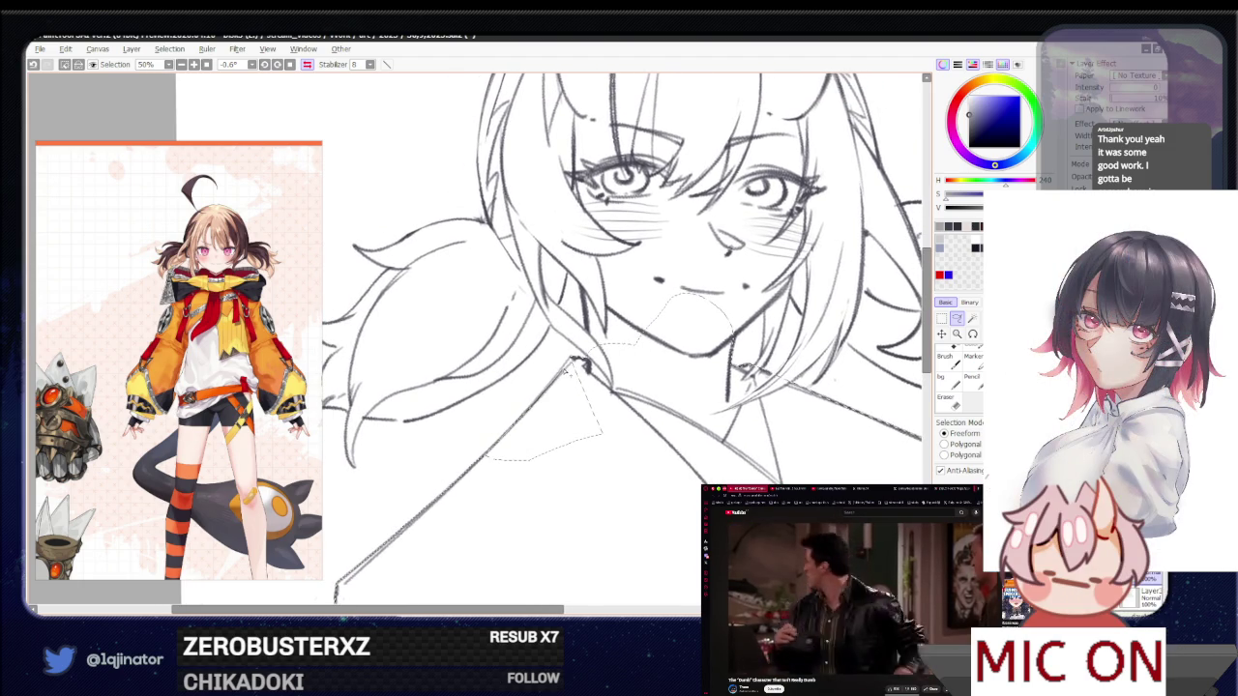
Subtract the lower part of the lasso selection, leaving a small patch under the chin
{"action": "left_click_drag", "start_coordinate": [566, 371], "coordinate": [496, 481]}
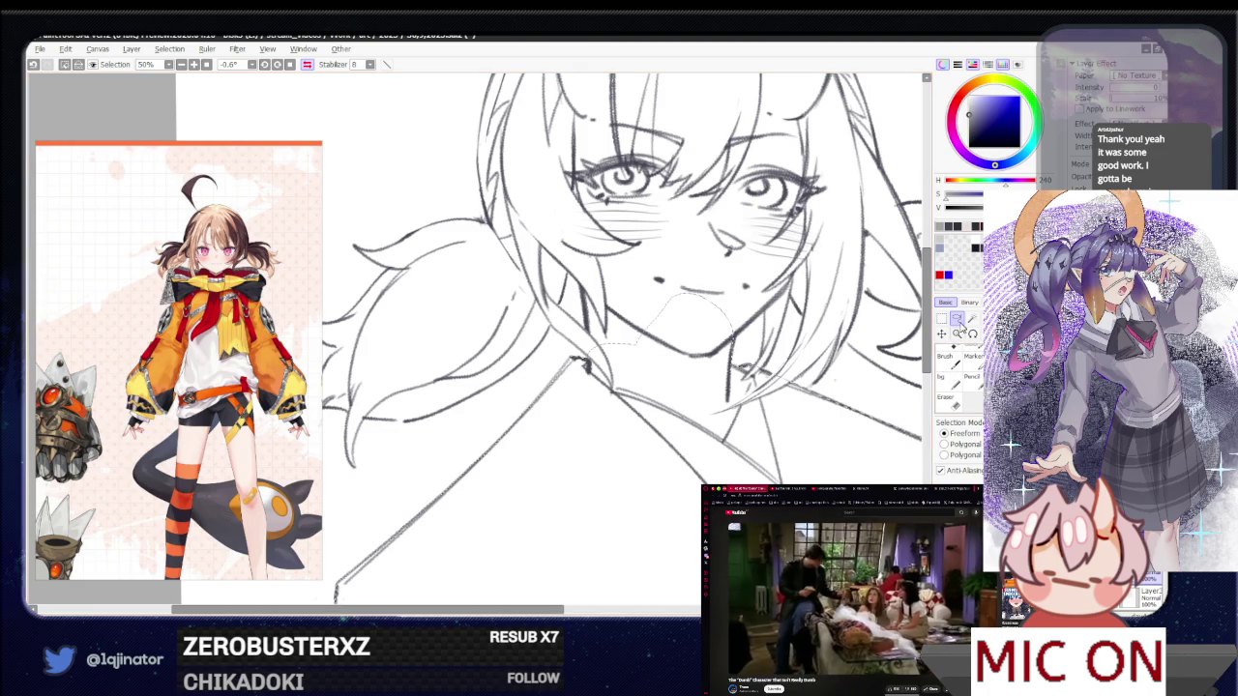
{"action": "key", "text": "ctrl+plus"}
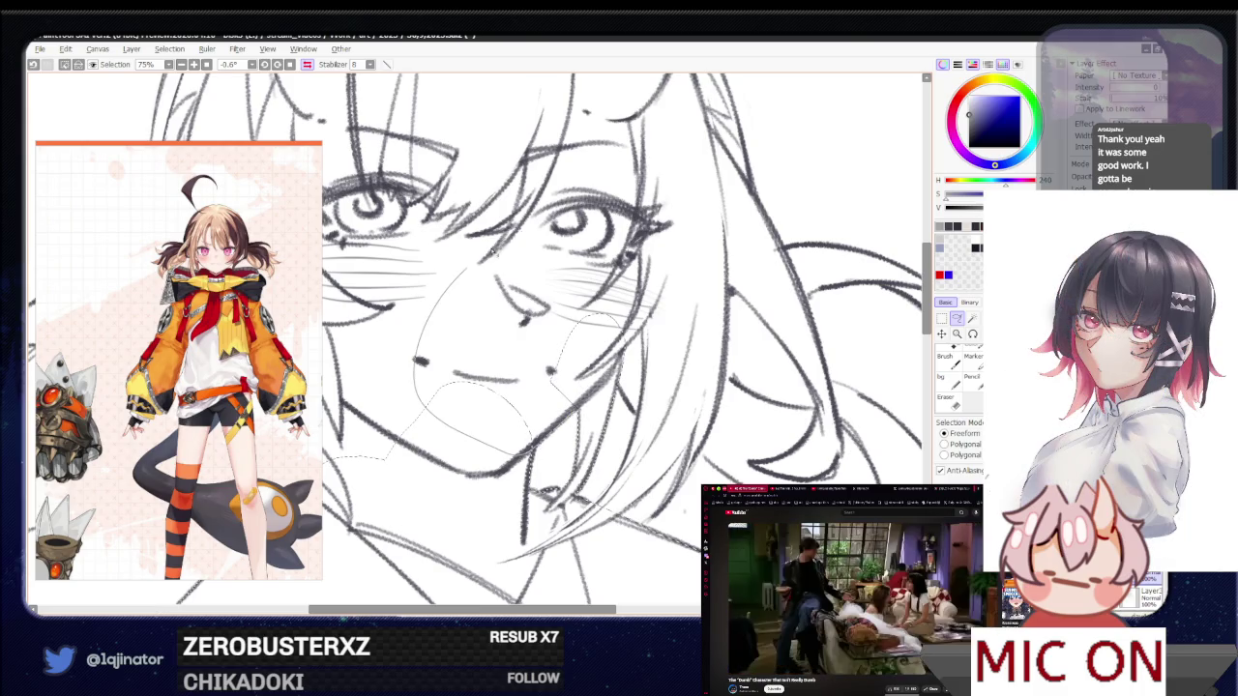
Enclose the cheeks and face-side hair in a freeform lasso selection
{"action": "left_click_drag", "start_coordinate": [426, 416], "coordinate": [659, 273]}
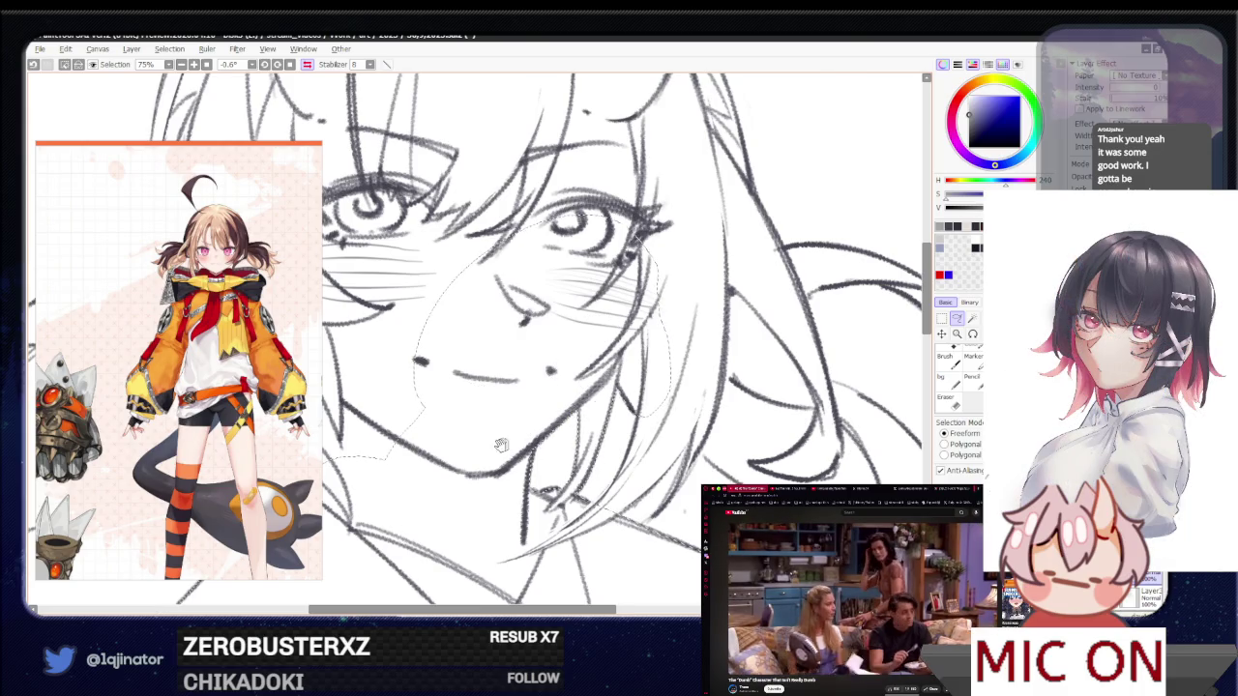
{"action": "scroll", "coordinate": [551, 426], "scroll_direction": "left", "scroll_amount": 5}
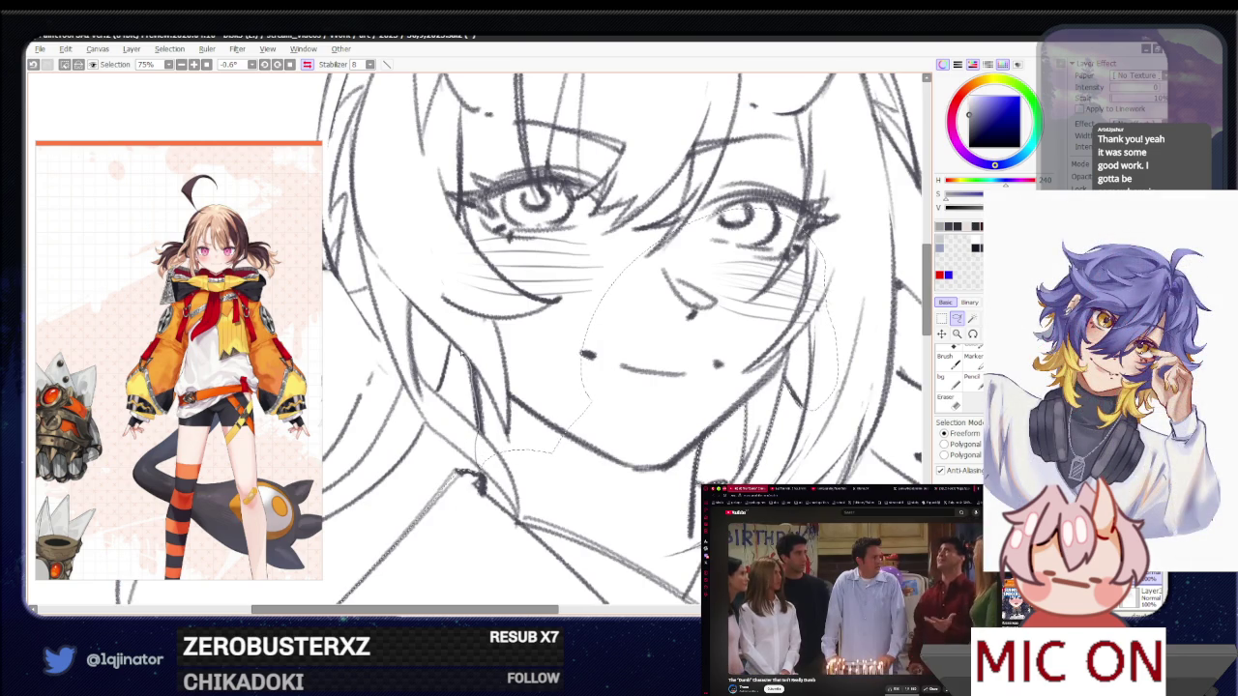
{"action": "left_click_drag", "start_coordinate": [414, 312], "coordinate": [791, 186]}
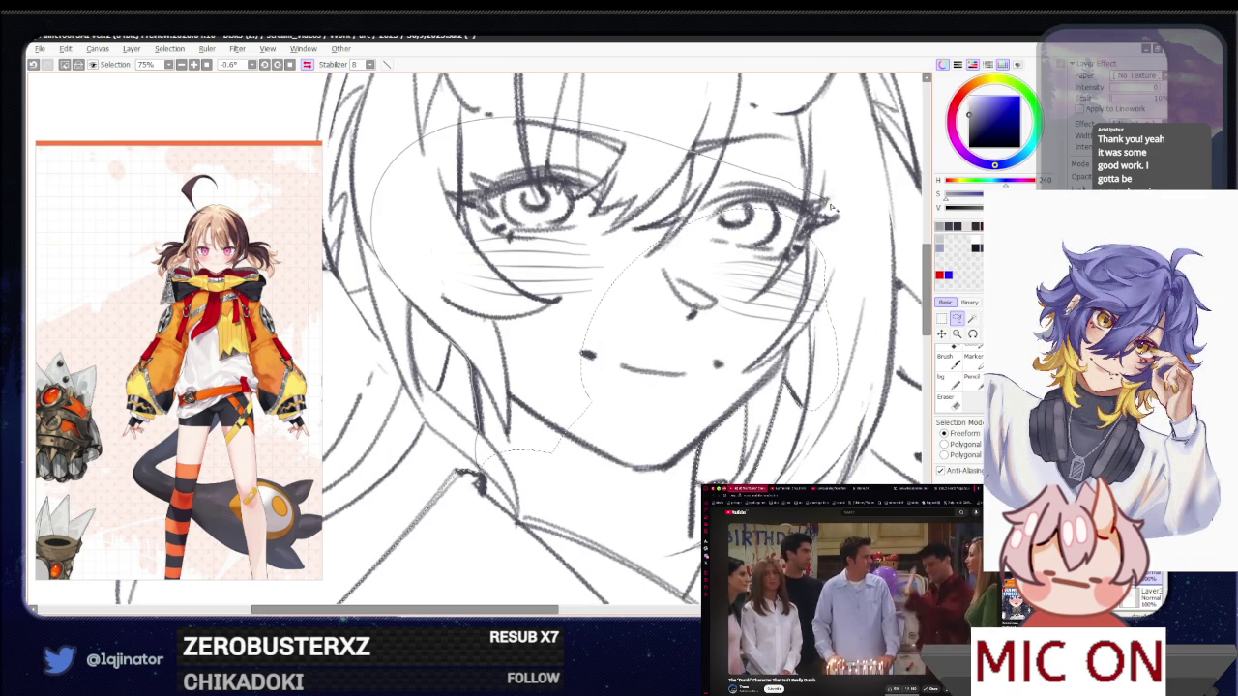
{"action": "left_click_drag", "start_coordinate": [842, 271], "coordinate": [837, 314]}
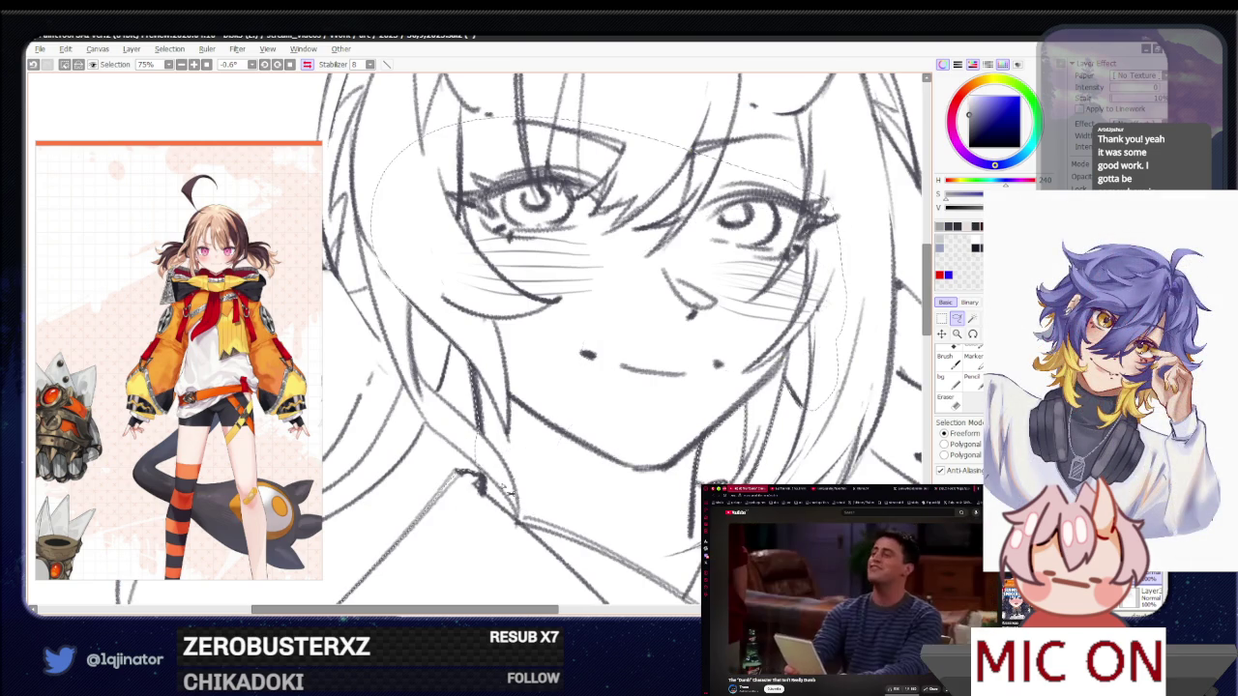
Tilt the canvas and draw a thin pencil stroke along the twin tail's hair strand
{"action": "left_click_drag", "start_coordinate": [593, 484], "coordinate": [471, 406]}
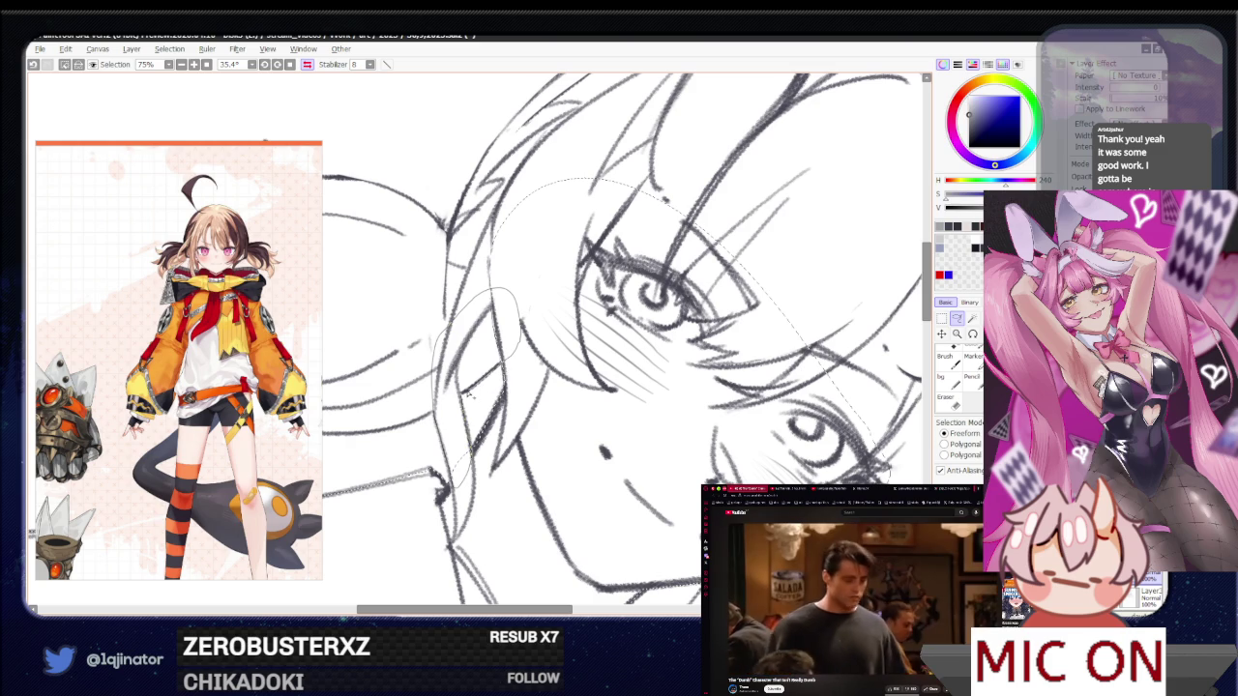
{"action": "mouse_move", "coordinate": [442, 482]}
{"action": "left_mouse_down"}
{"action": "mouse_move", "coordinate": [577, 495]}
{"action": "mouse_move", "coordinate": [514, 459]}
{"action": "mouse_move", "coordinate": [491, 497]}
{"action": "left_mouse_up"}
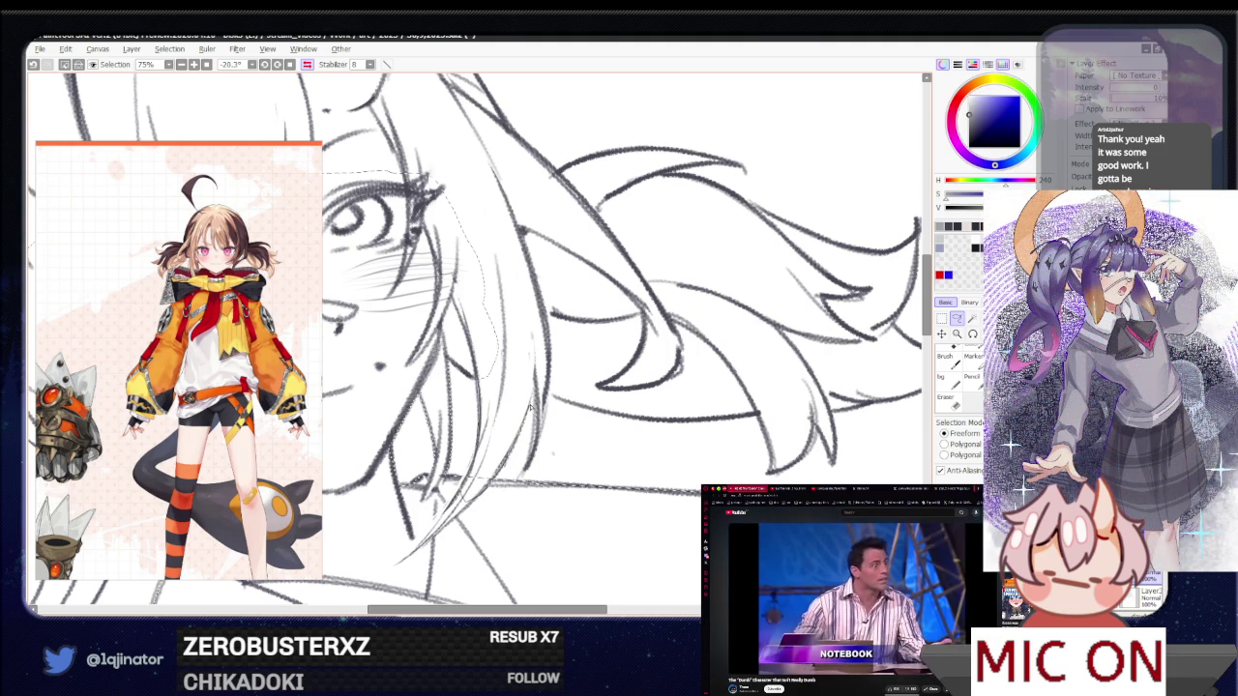
{"action": "left_click_drag", "start_coordinate": [577, 284], "coordinate": [580, 194]}
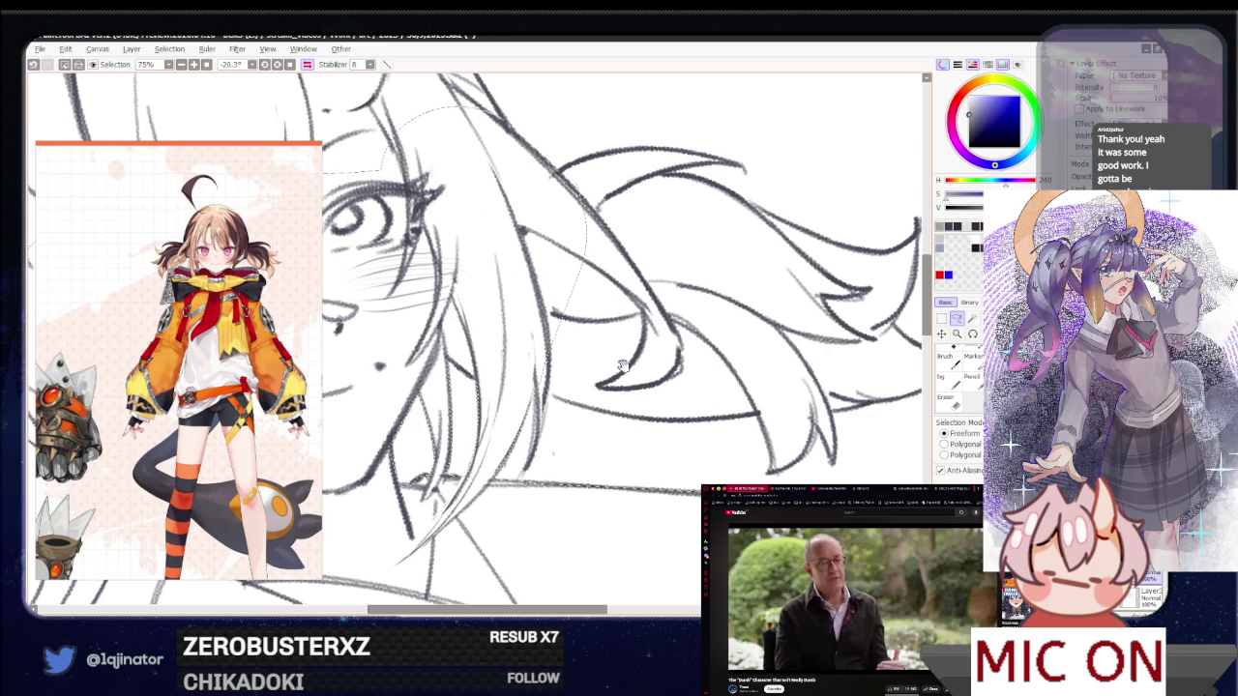
{"action": "scroll", "coordinate": [491, 386], "scroll_direction": "right", "scroll_amount": 3}
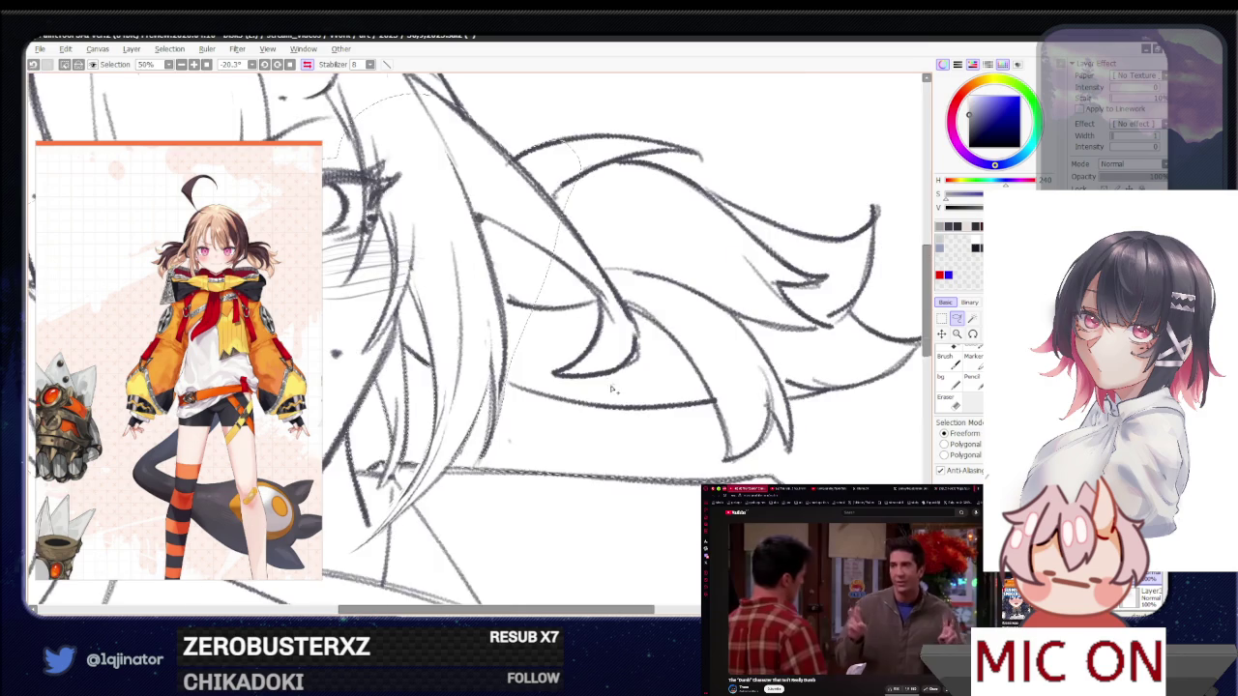
Zoom and turn the head upright, then lasso-outline the lower twin tail
{"action": "scroll", "coordinate": [542, 408], "scroll_direction": "down", "scroll_amount": 3}
{"action": "left_click_drag", "start_coordinate": [546, 408], "coordinate": [677, 319]}
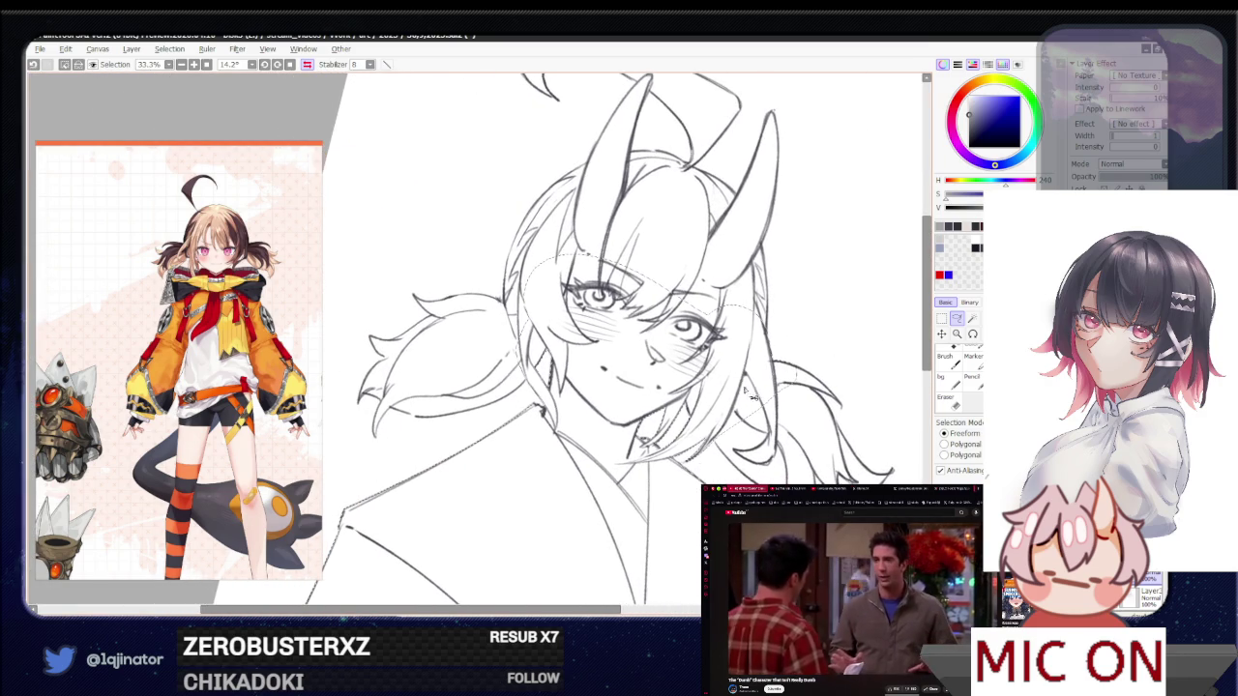
{"action": "scroll", "coordinate": [600, 472], "scroll_direction": "up", "scroll_amount": 1}
{"action": "scroll", "coordinate": [600, 472], "scroll_direction": "up", "scroll_amount": 1}
{"action": "scroll", "coordinate": [600, 472], "scroll_direction": "down", "scroll_amount": 1}
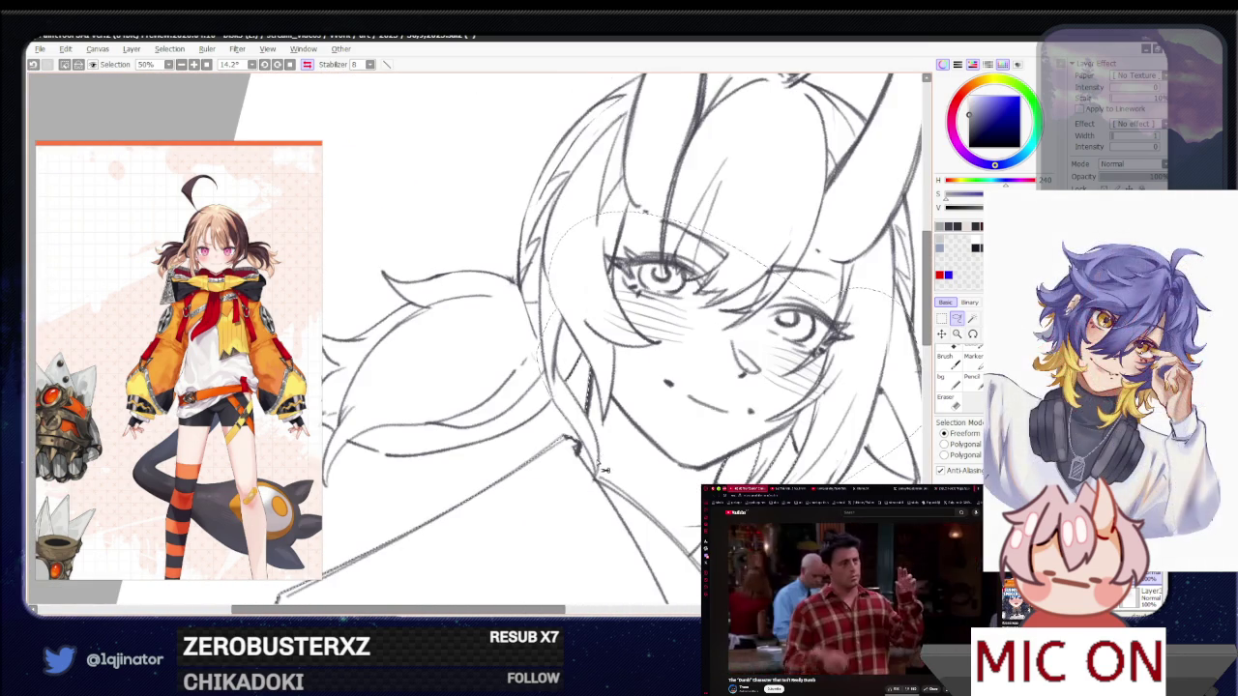
{"action": "scroll", "coordinate": [600, 472], "scroll_direction": "up", "scroll_amount": 1}
{"action": "left_click_drag", "start_coordinate": [599, 472], "coordinate": [459, 452]}
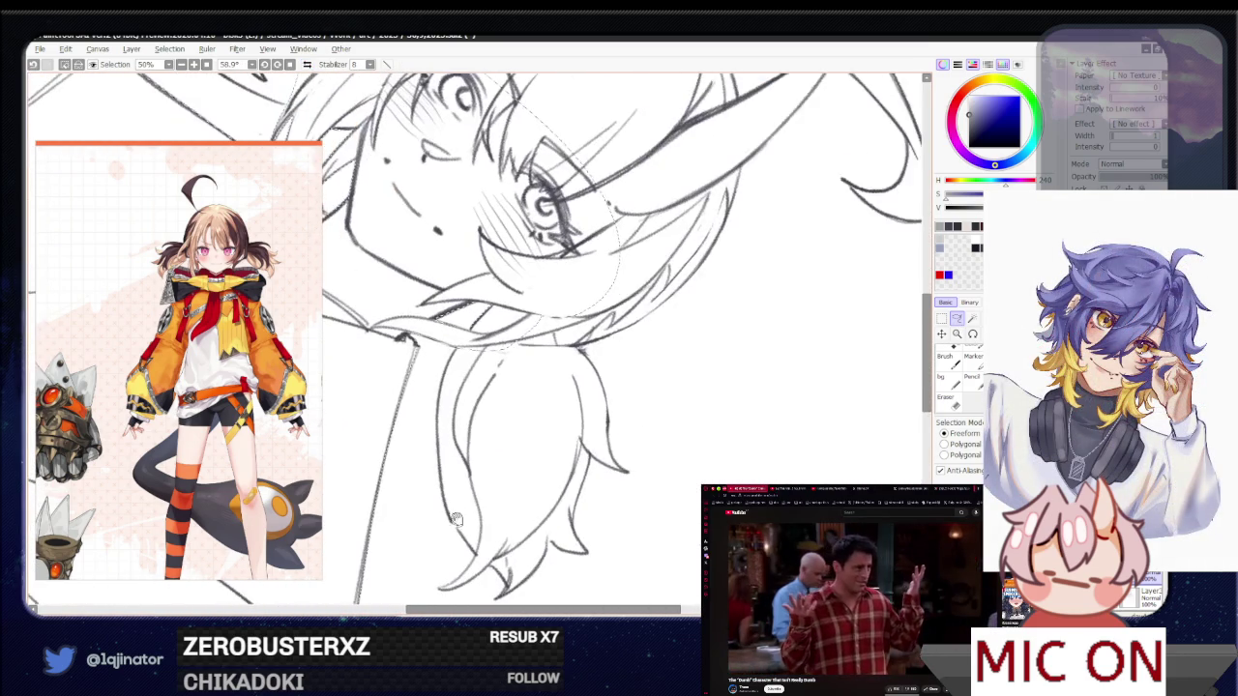
{"action": "scroll", "coordinate": [458, 451], "scroll_direction": "up", "scroll_amount": 1}
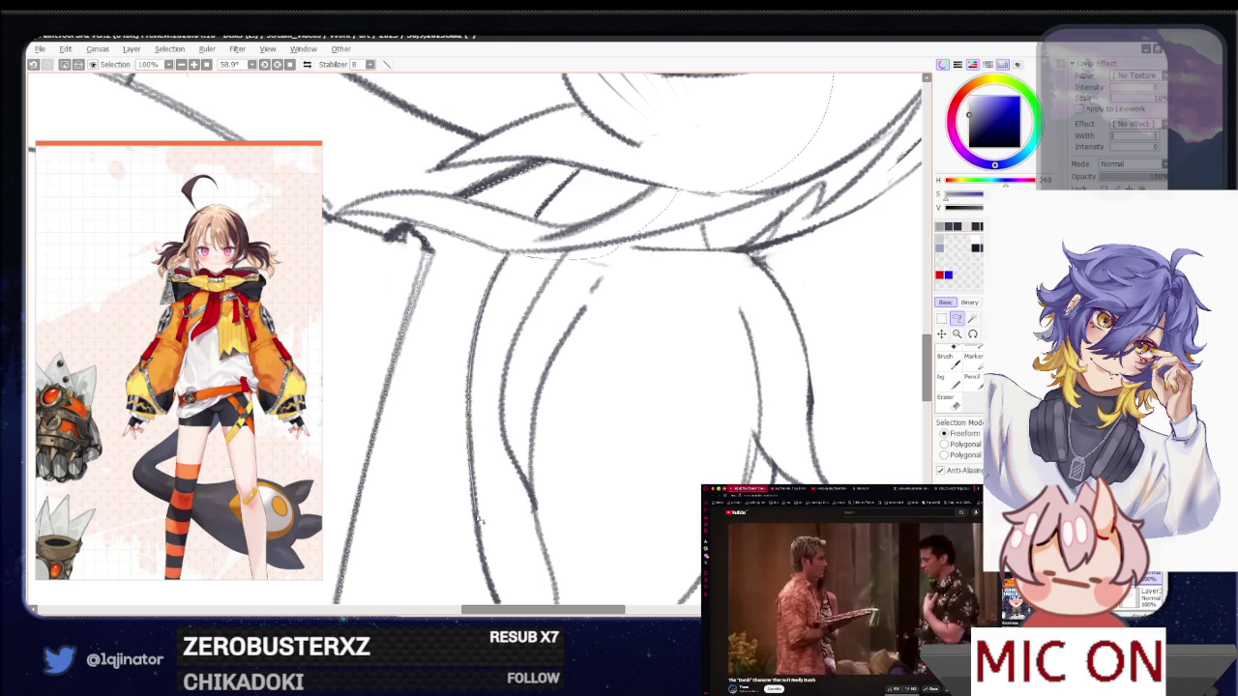
{"action": "left_click_drag", "start_coordinate": [477, 519], "coordinate": [706, 476]}
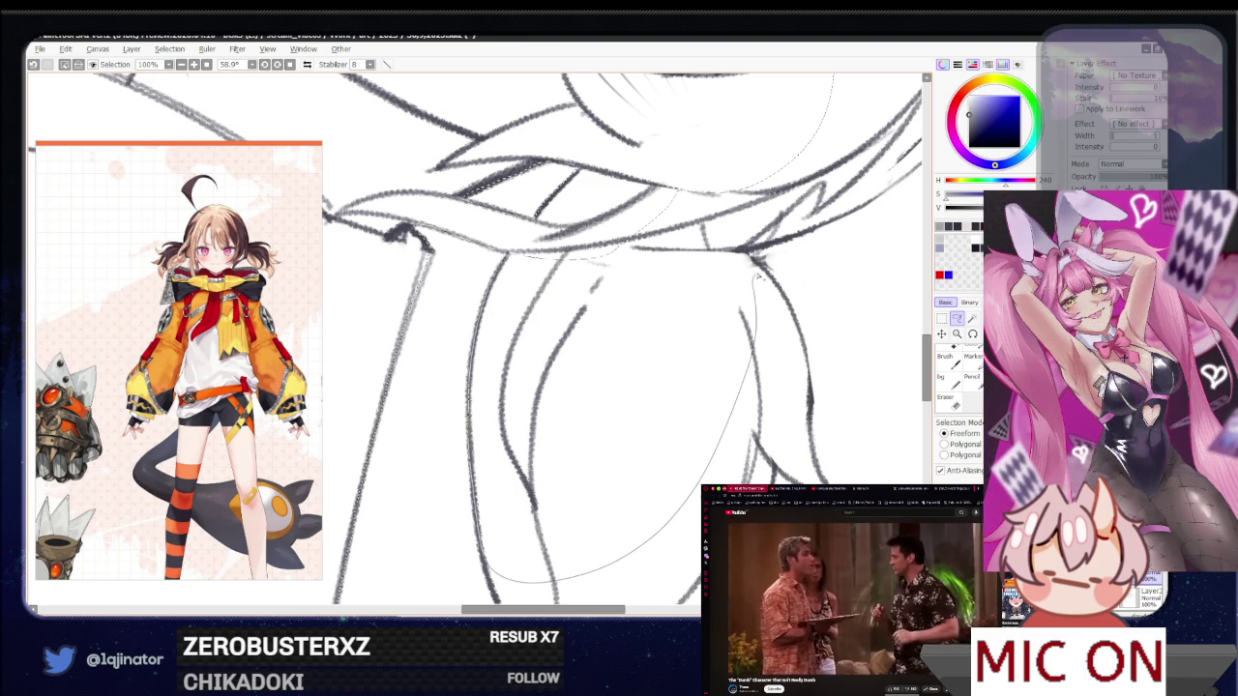
{"action": "left_click_drag", "start_coordinate": [752, 254], "coordinate": [548, 254]}
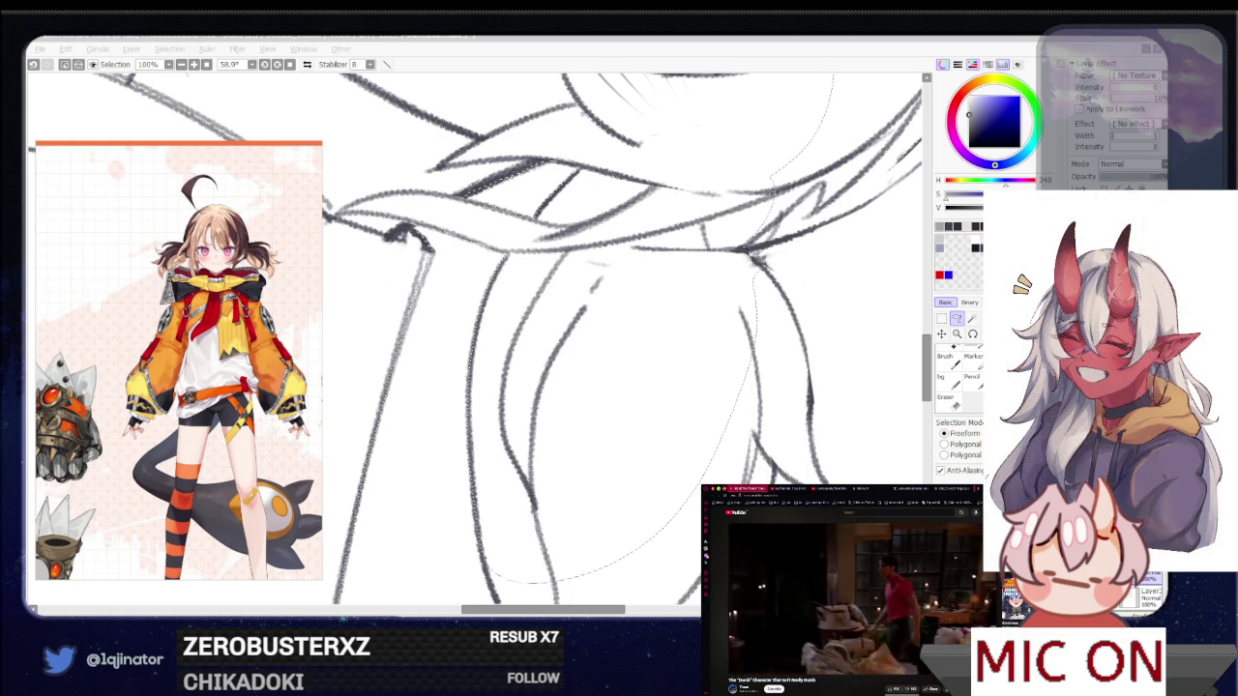
Rotate the canvas sideways and draw a stroke refining the twin tail's pointed tip
{"action": "left_click", "coordinate": [959, 331]}
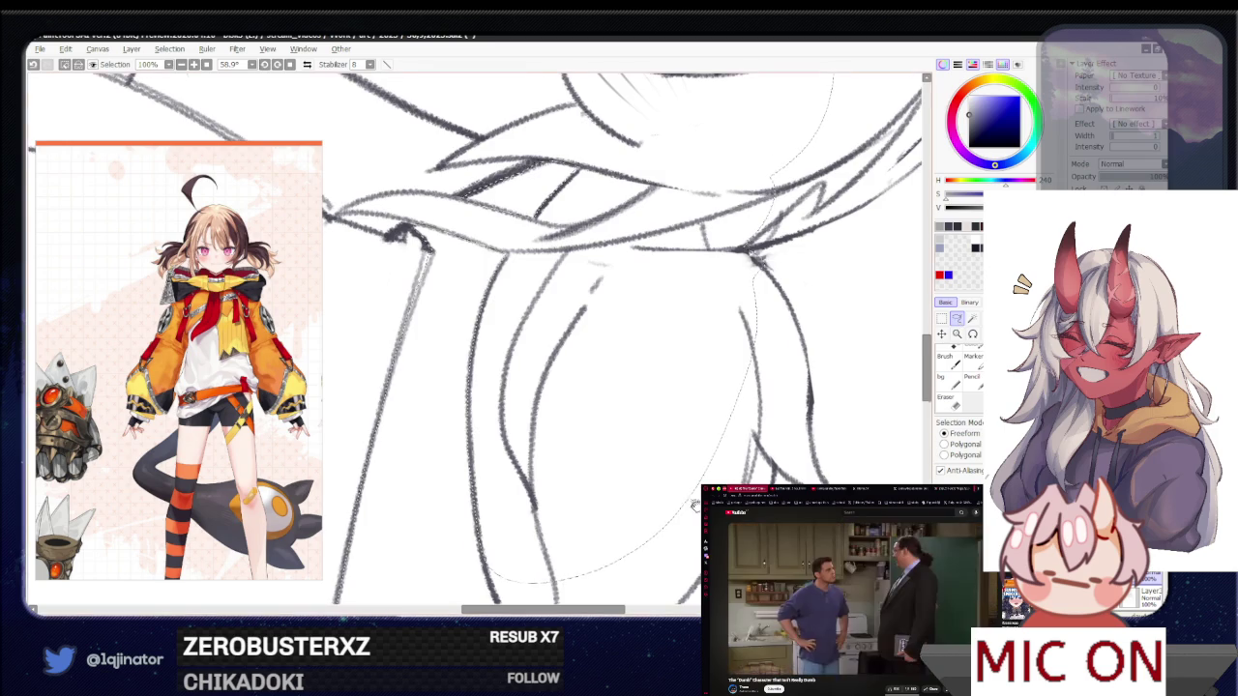
{"action": "left_click_drag", "start_coordinate": [678, 290], "coordinate": [493, 433]}
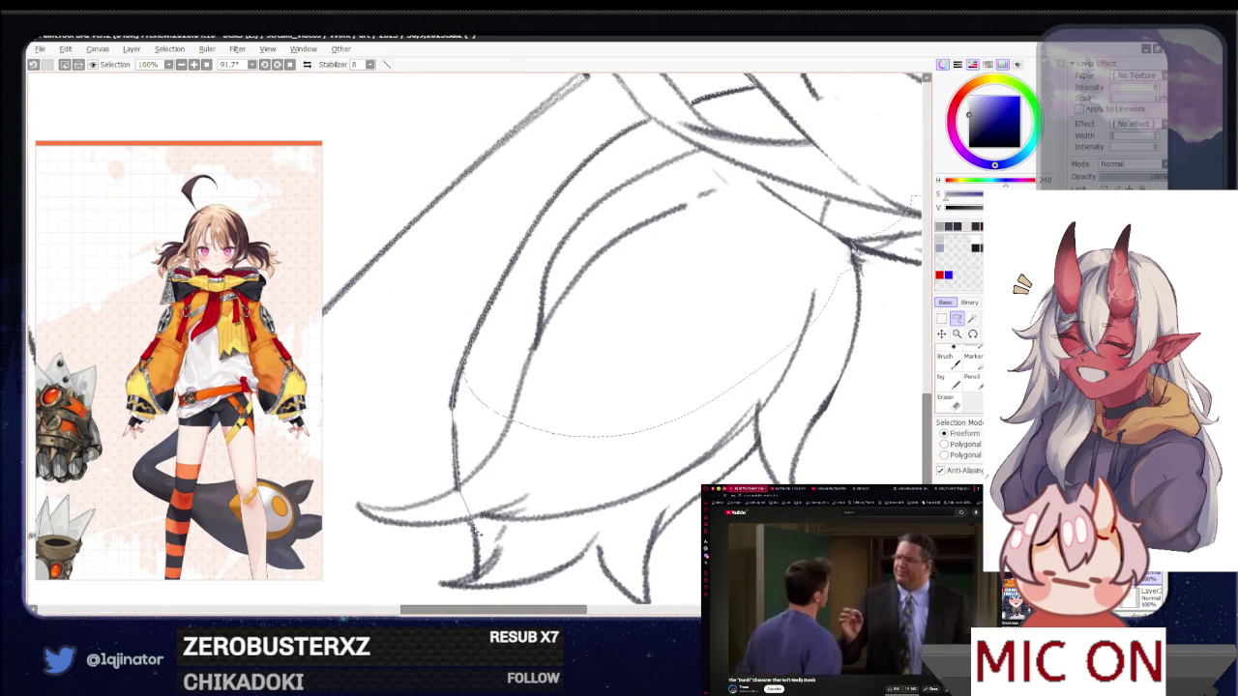
{"action": "left_click_drag", "start_coordinate": [781, 335], "coordinate": [643, 341]}
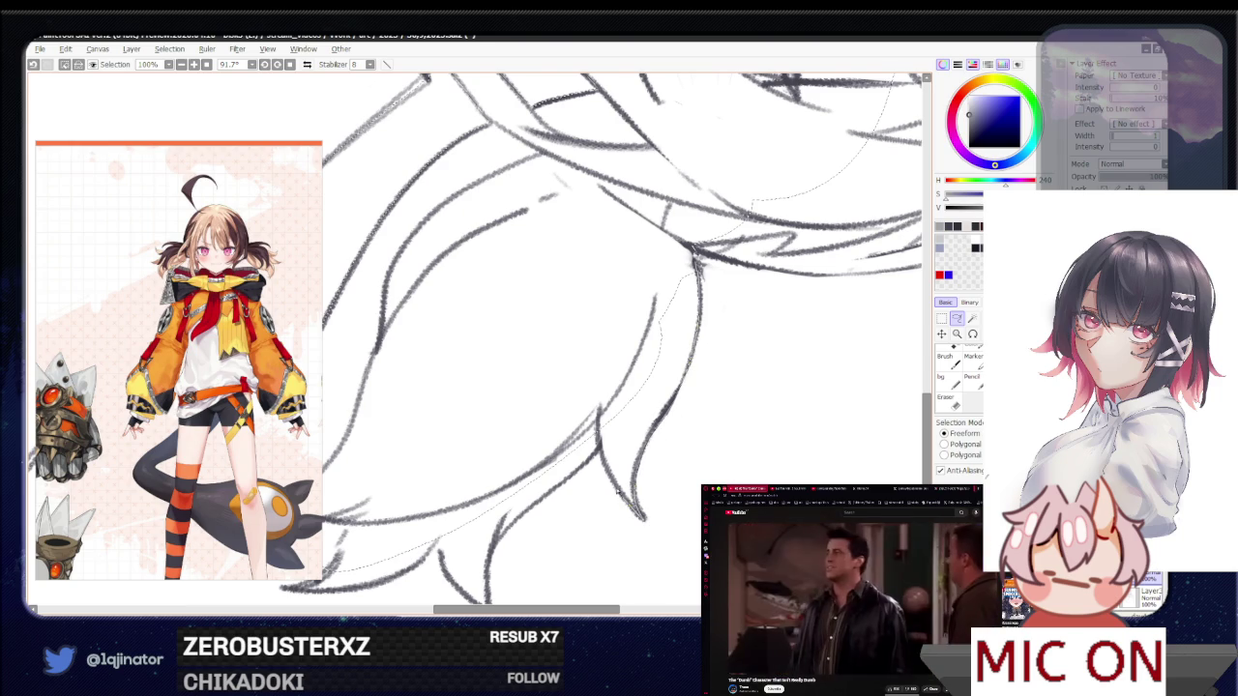
{"action": "left_click_drag", "start_coordinate": [603, 506], "coordinate": [667, 385]}
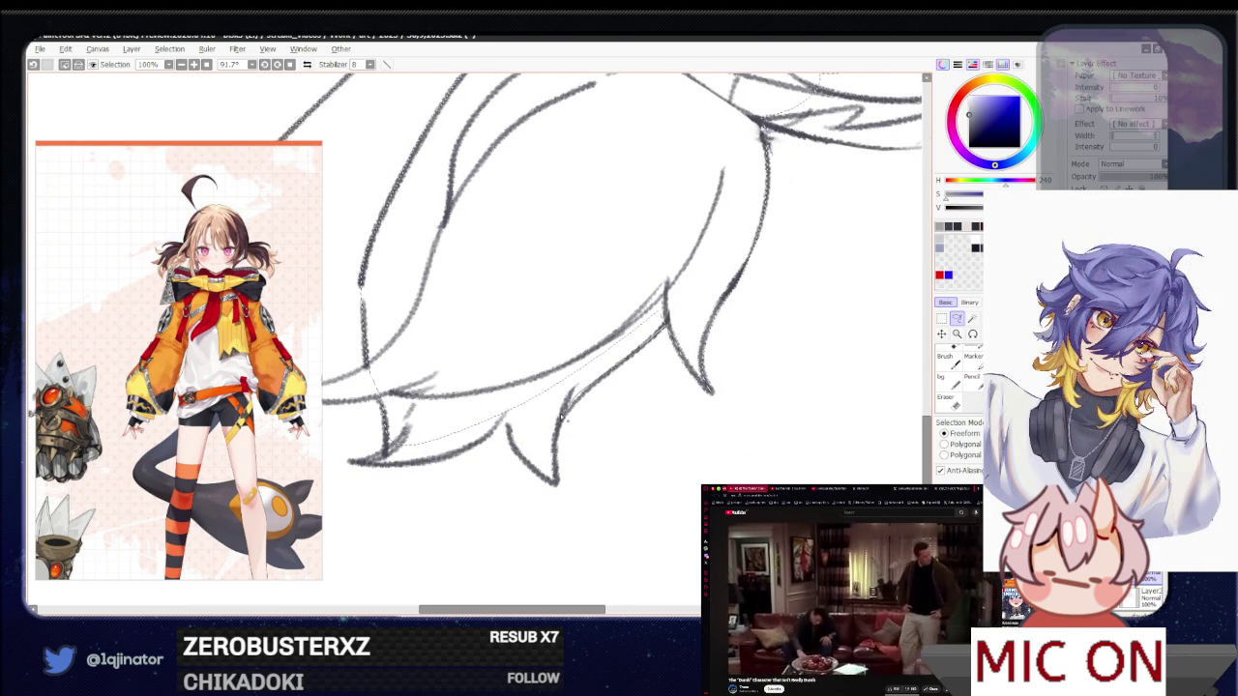
{"action": "left_click_drag", "start_coordinate": [629, 358], "coordinate": [569, 414]}
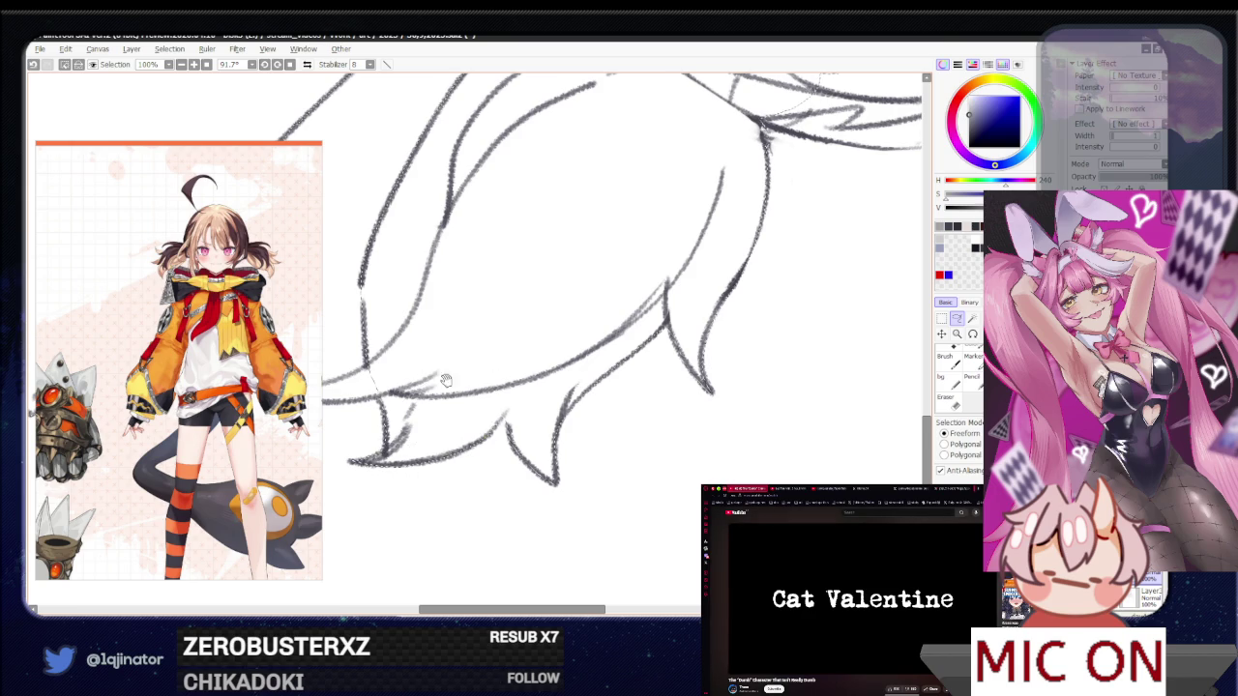
{"action": "left_click_drag", "start_coordinate": [404, 403], "coordinate": [457, 438]}
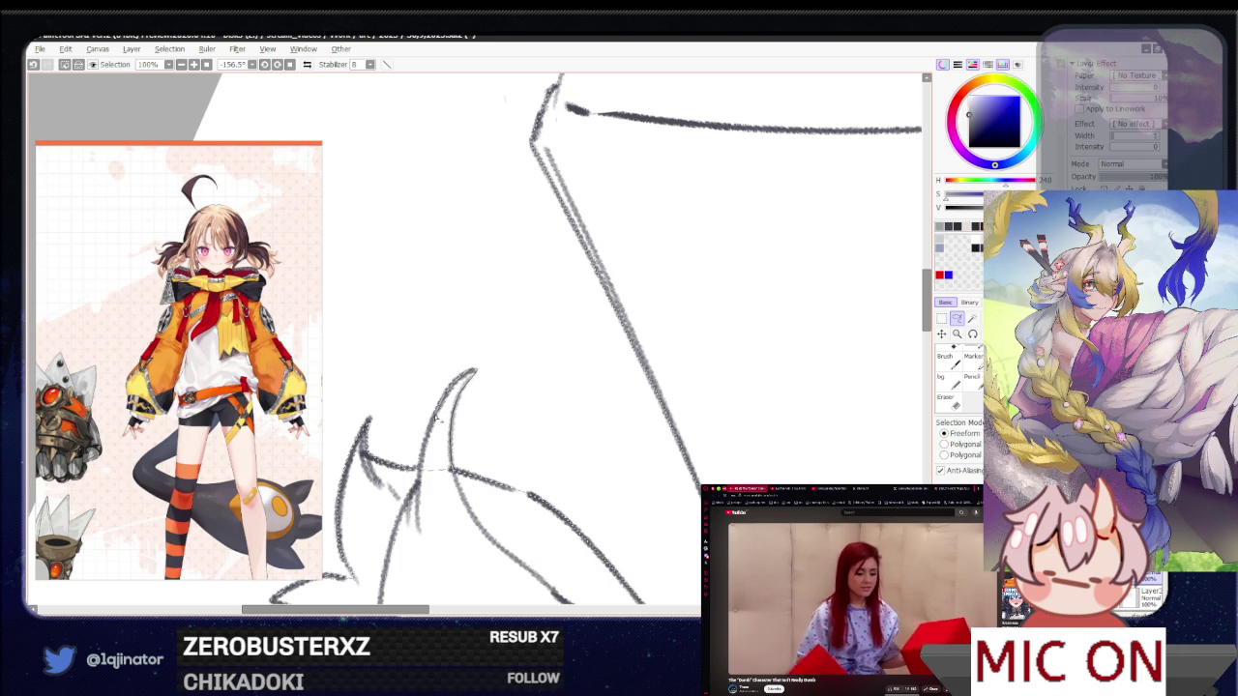
Turn the sketch sideways and add a curved stroke to the spiky hair tuft
{"action": "scroll", "coordinate": [635, 514], "scroll_direction": "down", "scroll_amount": 3}
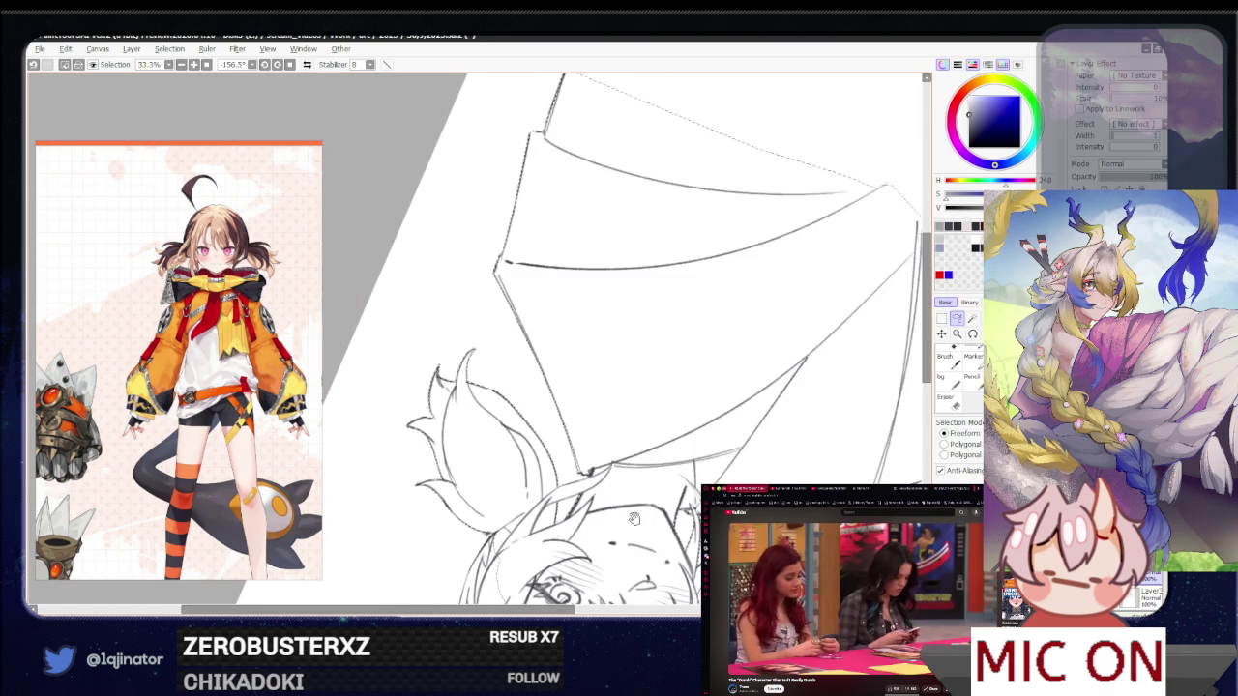
{"action": "left_click_drag", "start_coordinate": [635, 515], "coordinate": [572, 414]}
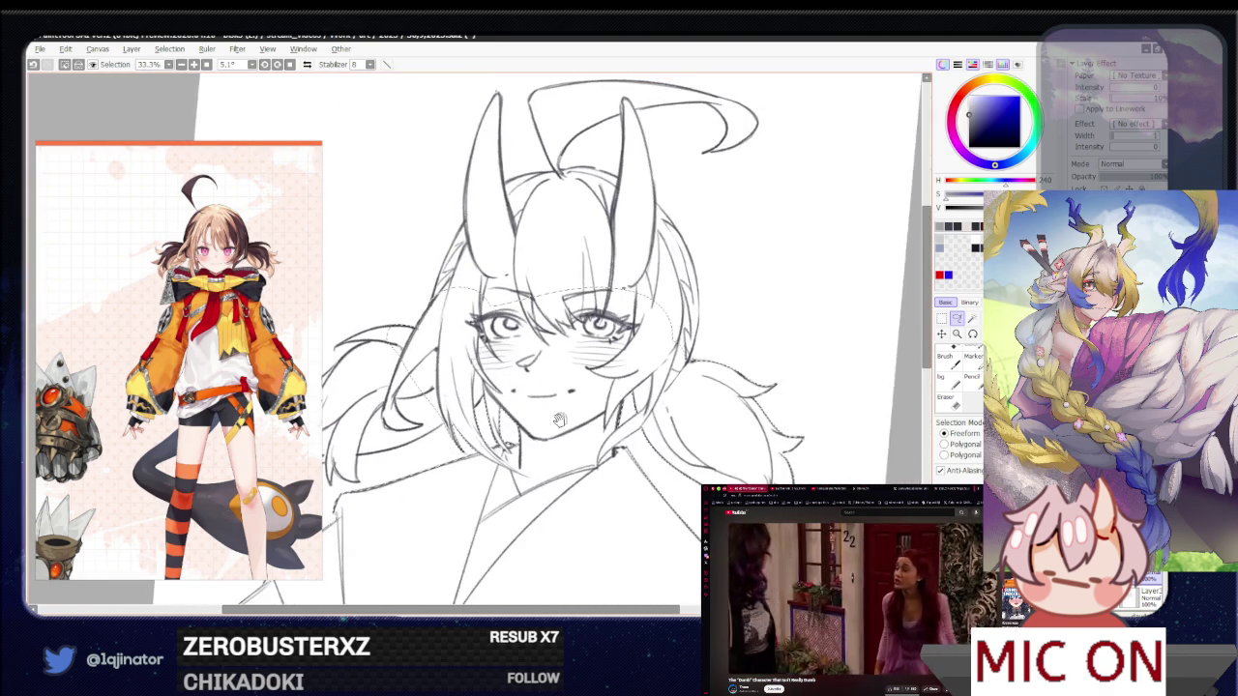
{"action": "scroll", "coordinate": [572, 414], "scroll_direction": "up", "scroll_amount": 1}
{"action": "scroll", "coordinate": [551, 420], "scroll_direction": "up", "scroll_amount": 1}
{"action": "scroll", "coordinate": [527, 430], "scroll_direction": "up", "scroll_amount": 1}
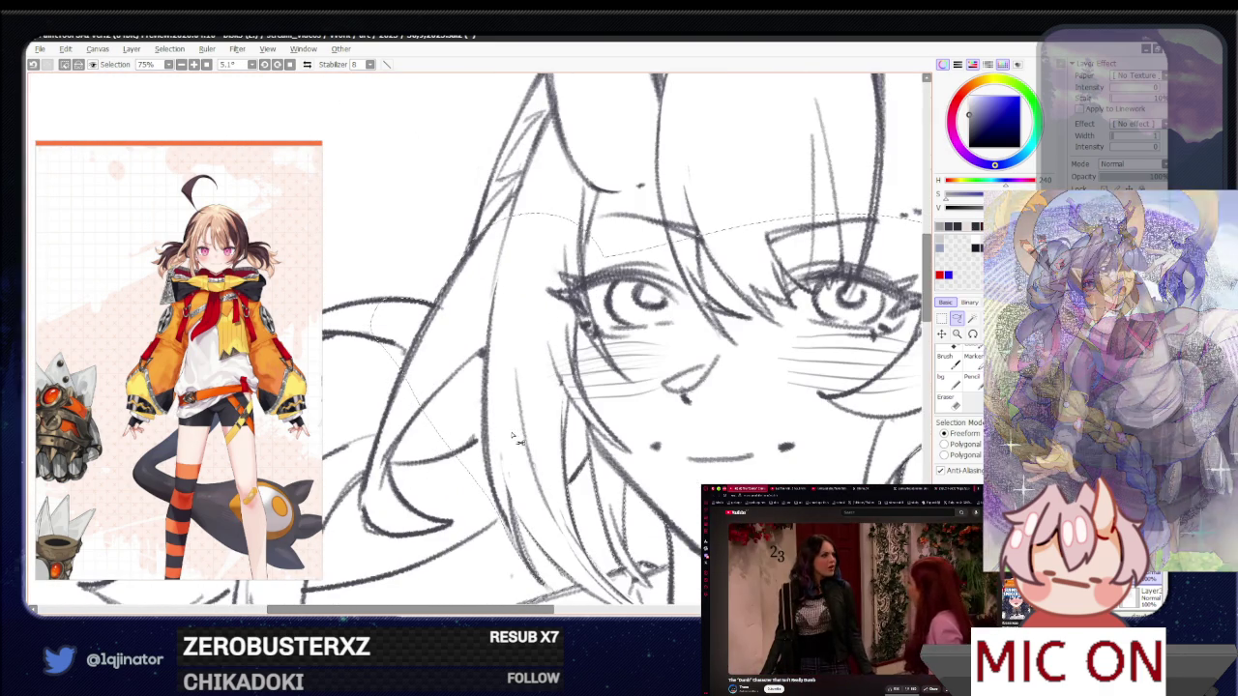
{"action": "left_click_drag", "start_coordinate": [515, 438], "coordinate": [540, 436]}
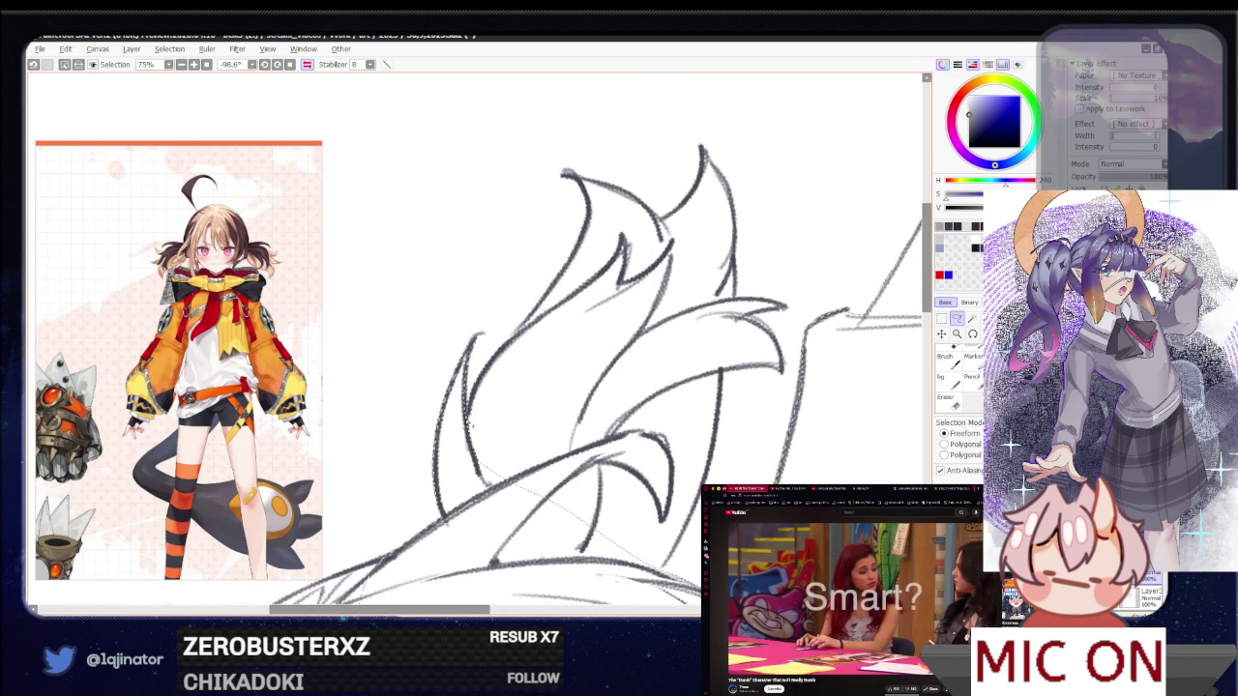
{"action": "left_click_drag", "start_coordinate": [627, 242], "coordinate": [680, 229]}
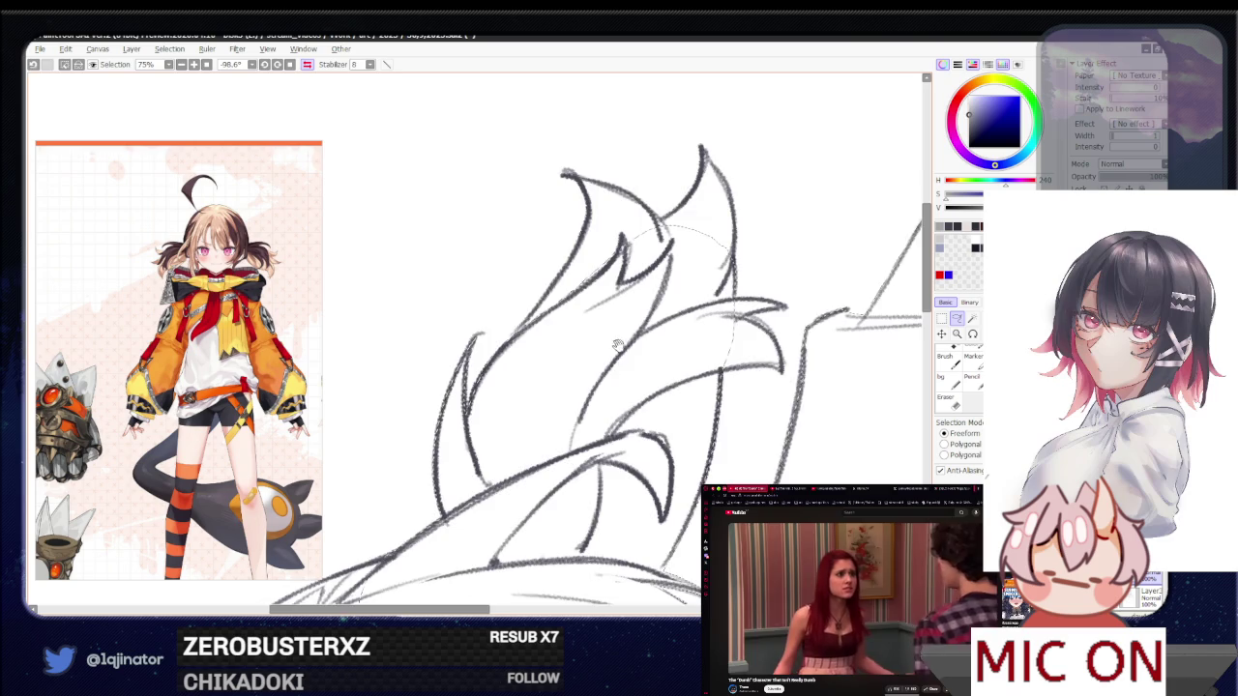
Rotate toward the hair tips and Magic Wand-select the large blank area bordering the hair
{"action": "left_click_drag", "start_coordinate": [612, 593], "coordinate": [450, 519]}
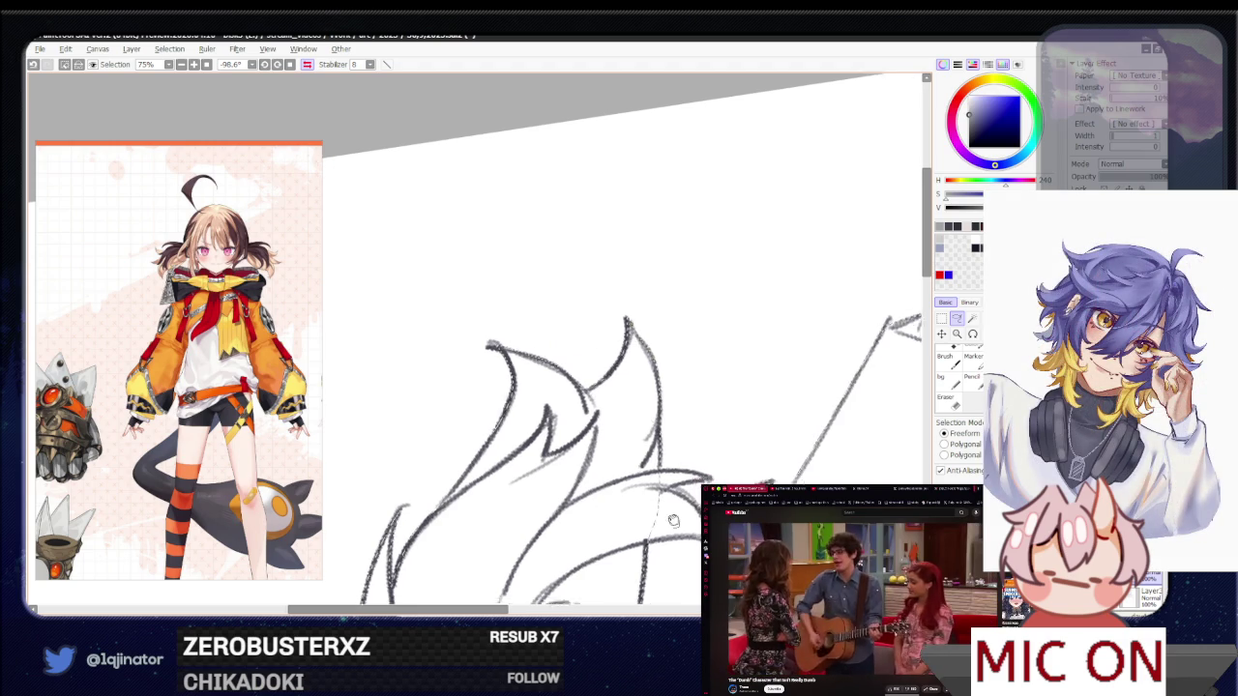
{"action": "left_click_drag", "start_coordinate": [653, 501], "coordinate": [505, 391]}
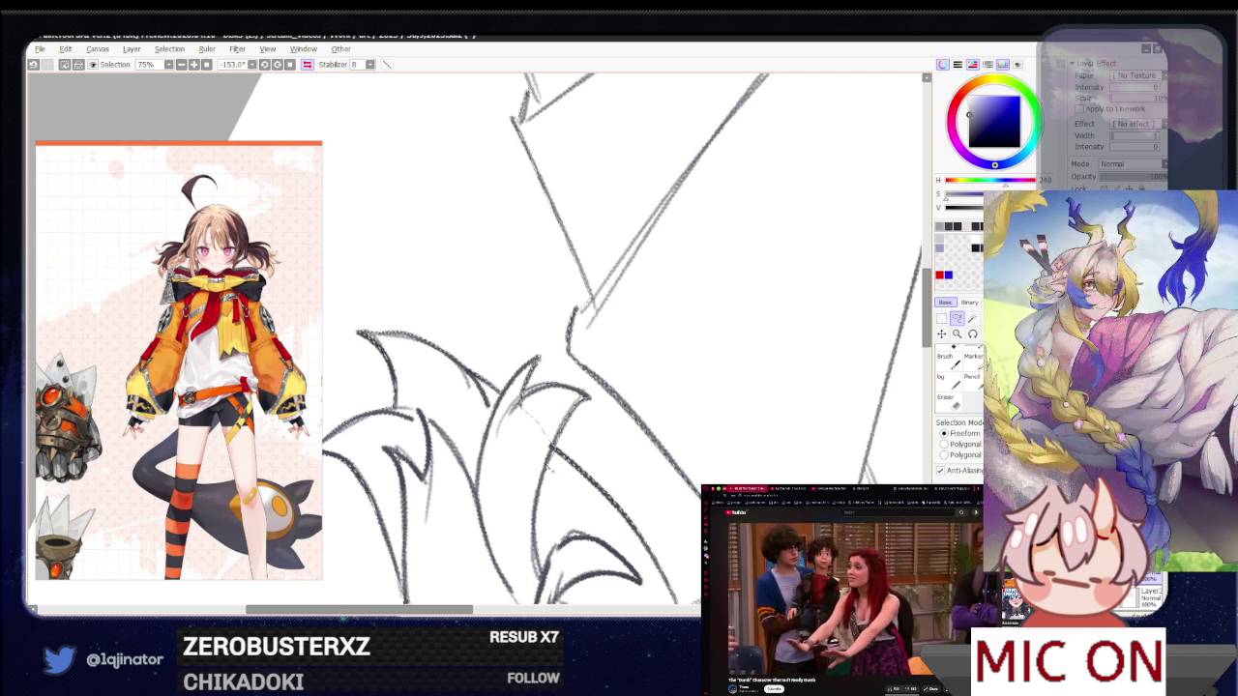
{"action": "scroll", "coordinate": [593, 505], "scroll_direction": "down", "scroll_amount": 3}
{"action": "key", "text": "w"}
{"action": "left_click", "coordinate": [677, 418]}
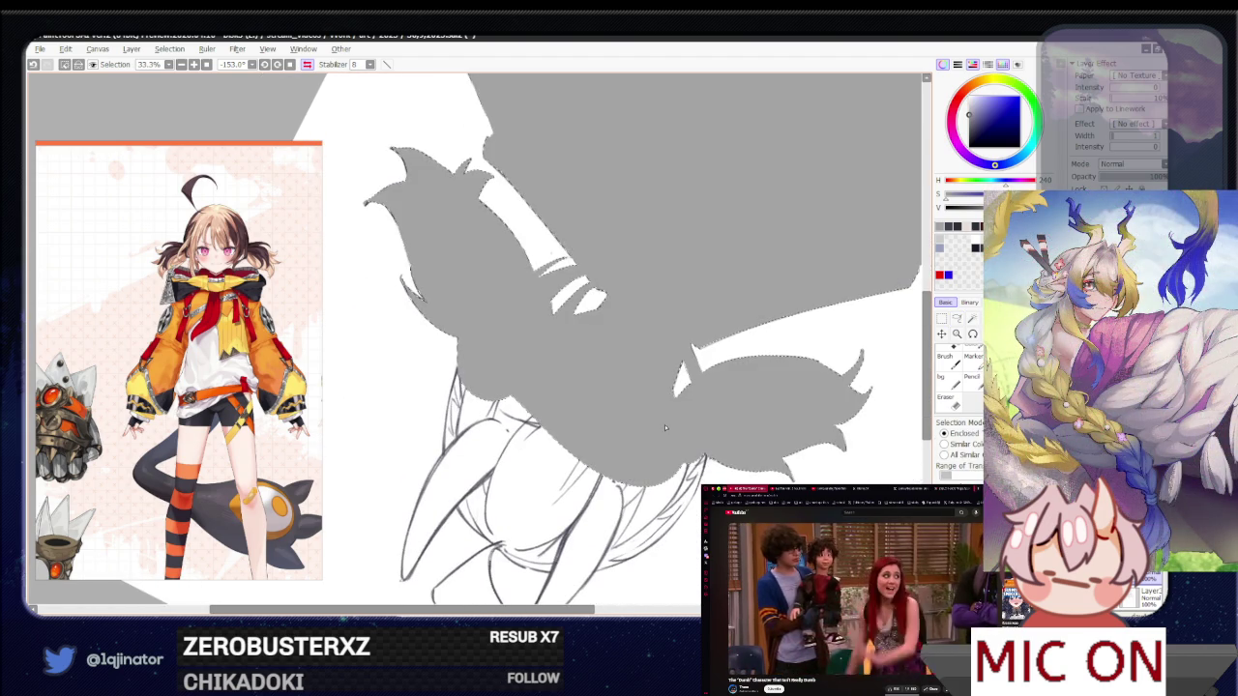
Undo the wand selection, straighten the canvas, mirror it and zoom to 75% with the Lasso tool
{"action": "key", "text": "ctrl+z"}
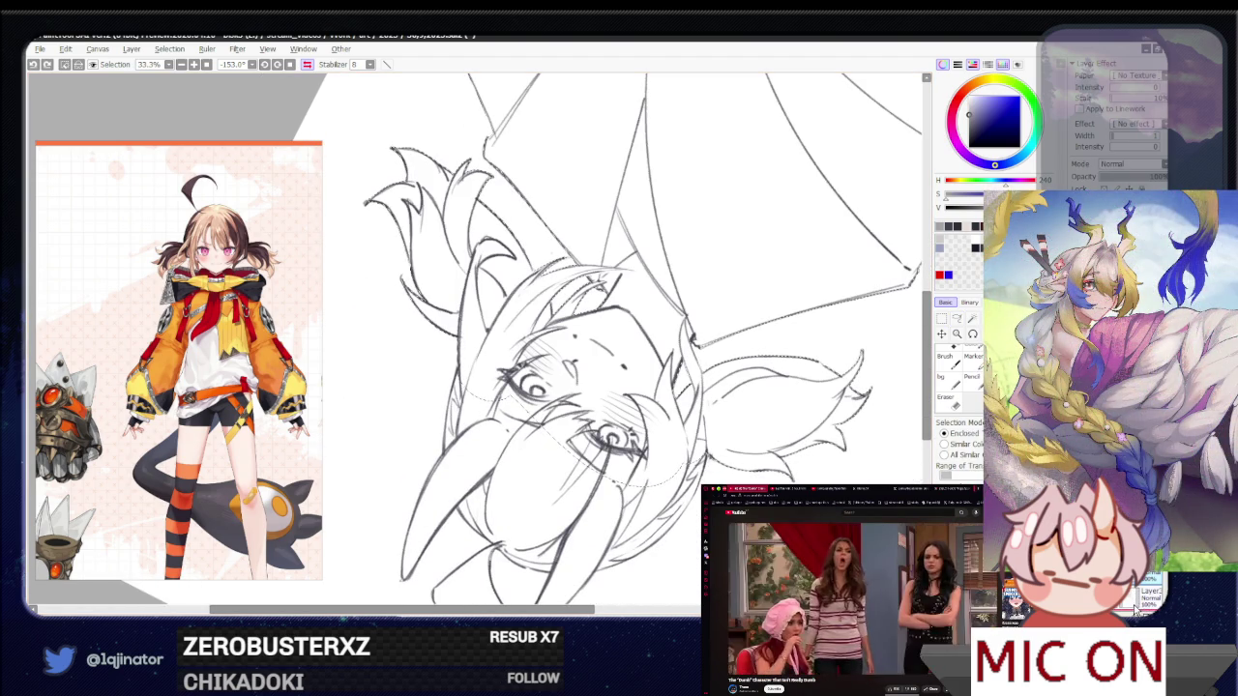
{"action": "left_click_drag", "start_coordinate": [619, 581], "coordinate": [873, 322]}
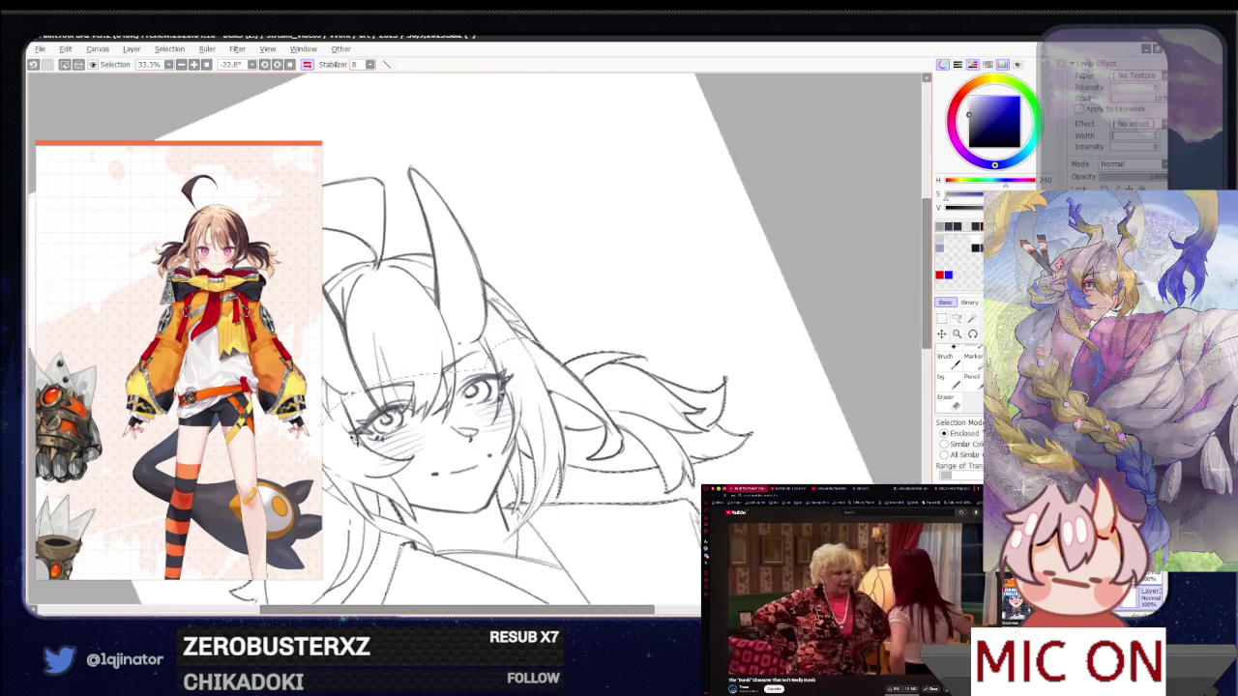
{"action": "left_click", "coordinate": [955, 320]}
{"action": "key", "text": "h"}
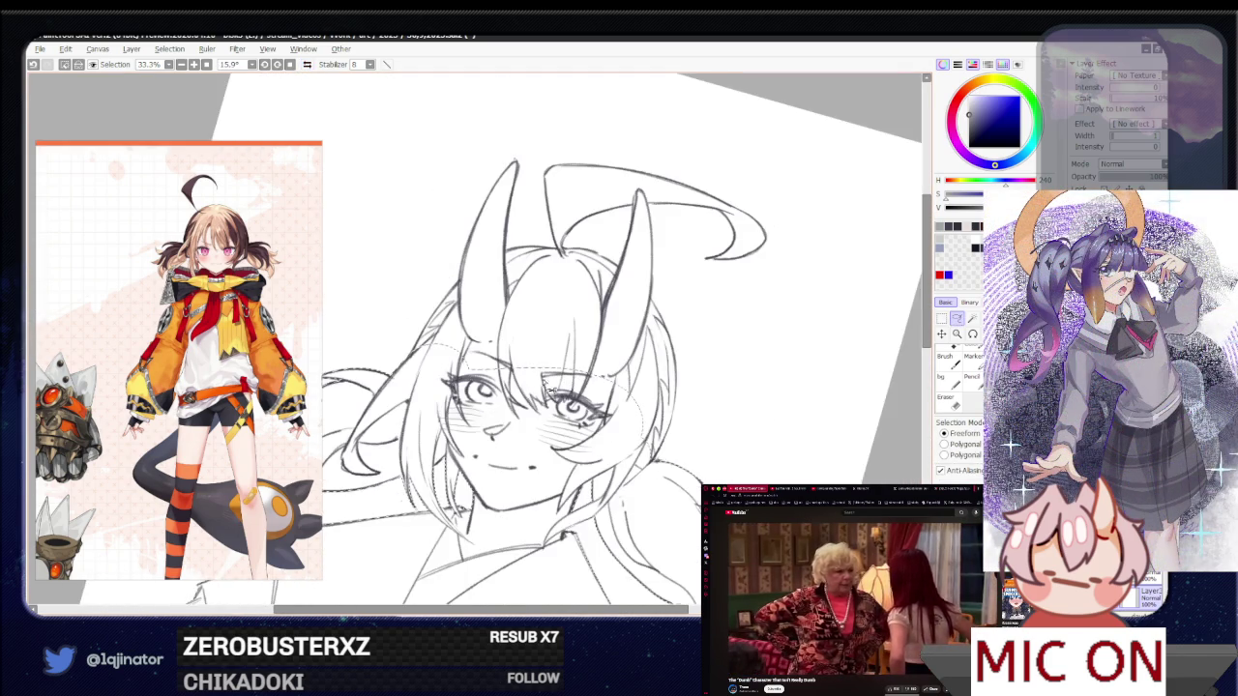
{"action": "scroll", "coordinate": [503, 353], "scroll_direction": "up", "scroll_amount": 1}
{"action": "scroll", "coordinate": [433, 474], "scroll_direction": "up", "scroll_amount": 1}
{"action": "scroll", "coordinate": [368, 496], "scroll_direction": "up", "scroll_amount": 1}
Trace a freeform lasso loop around the horn
{"action": "left_click_drag", "start_coordinate": [368, 496], "coordinate": [433, 440]}
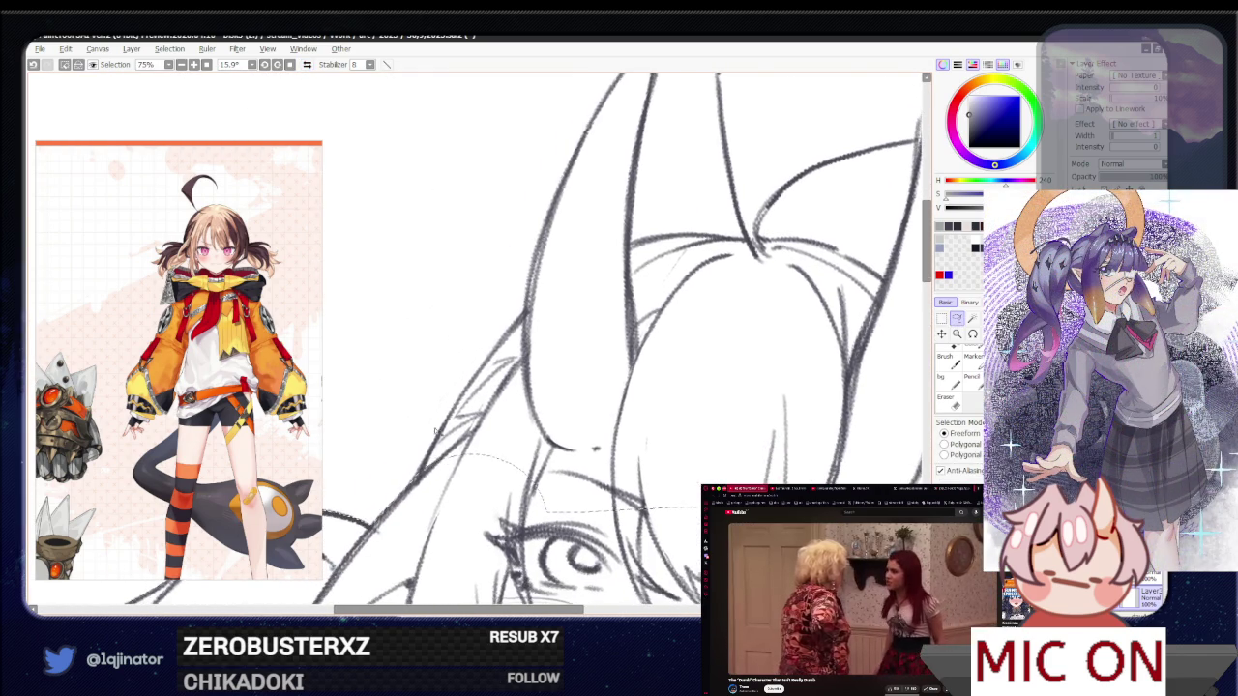
{"action": "left_click_drag", "start_coordinate": [499, 354], "coordinate": [564, 466]}
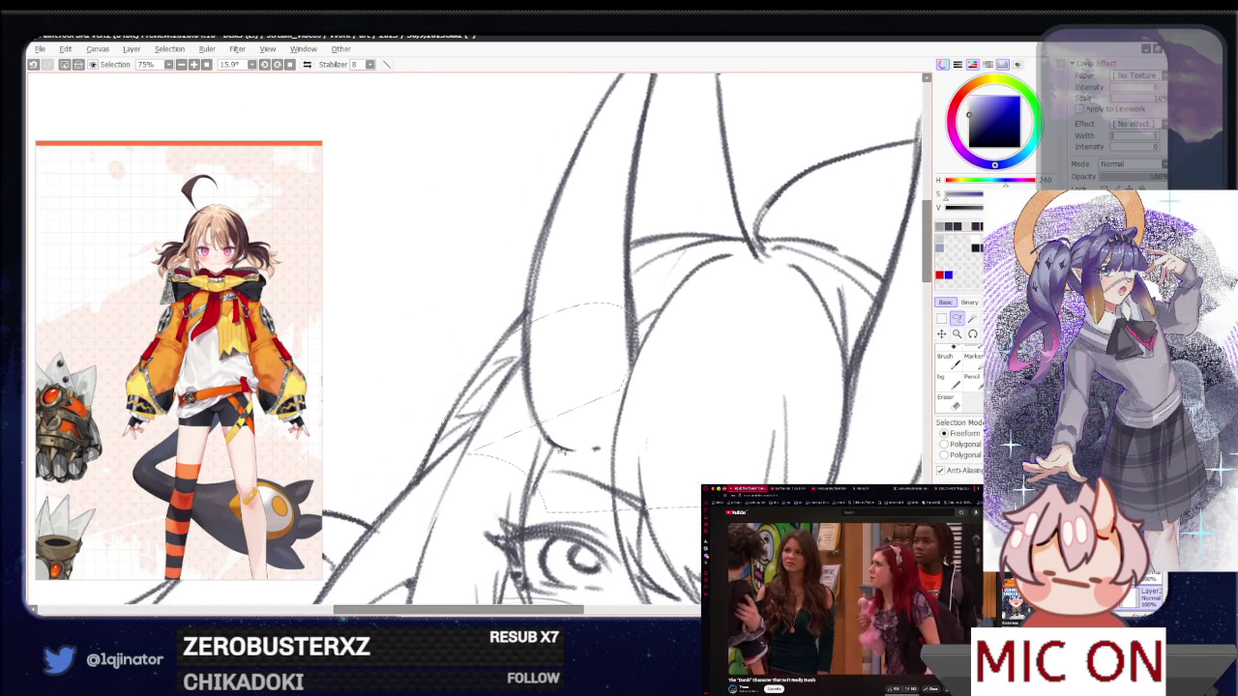
{"action": "left_click_drag", "start_coordinate": [510, 343], "coordinate": [418, 478]}
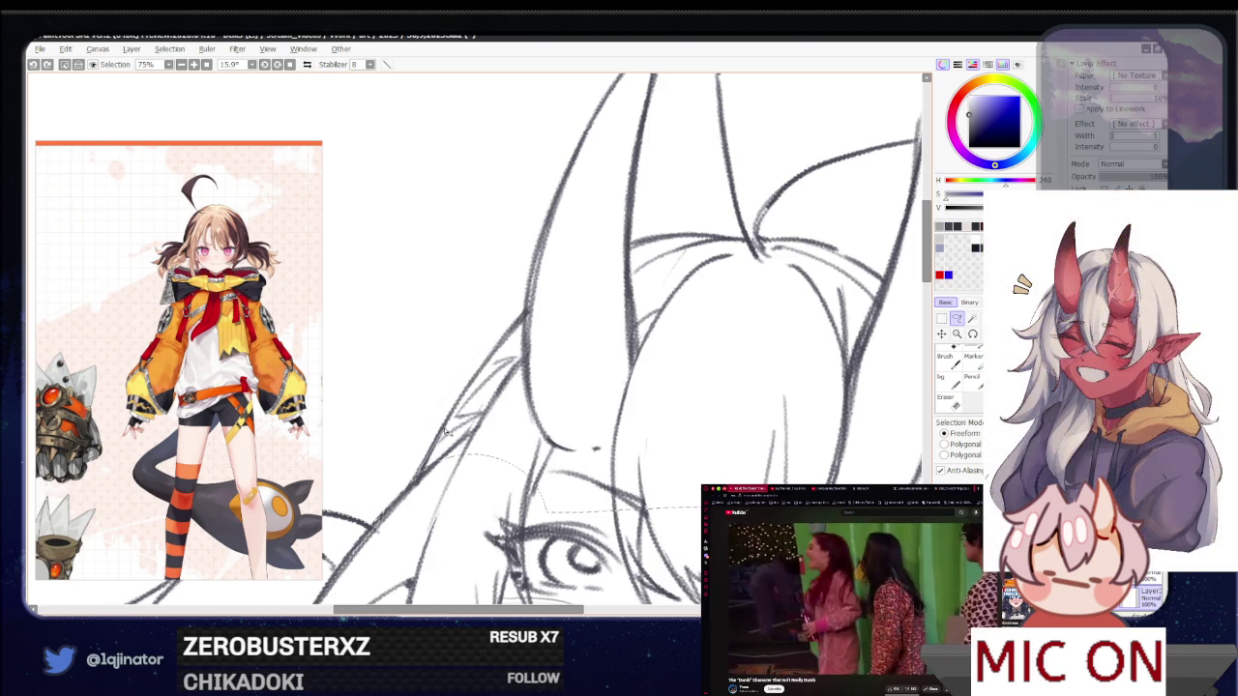
{"action": "mouse_move", "coordinate": [595, 343]}
{"action": "left_mouse_down"}
{"action": "mouse_move", "coordinate": [496, 360]}
{"action": "mouse_move", "coordinate": [517, 327]}
{"action": "left_mouse_up"}
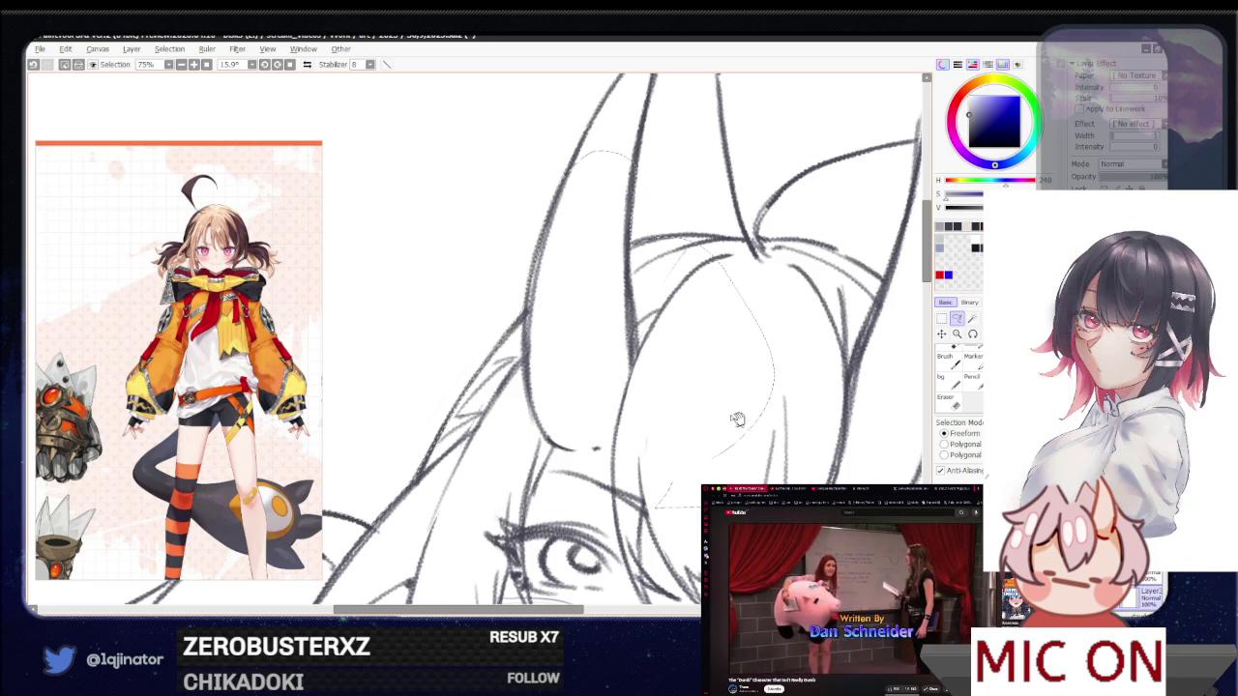
{"action": "mouse_move", "coordinate": [765, 411]}
{"action": "left_mouse_down"}
{"action": "mouse_move", "coordinate": [451, 464]}
{"action": "mouse_move", "coordinate": [418, 425]}
{"action": "left_mouse_up"}
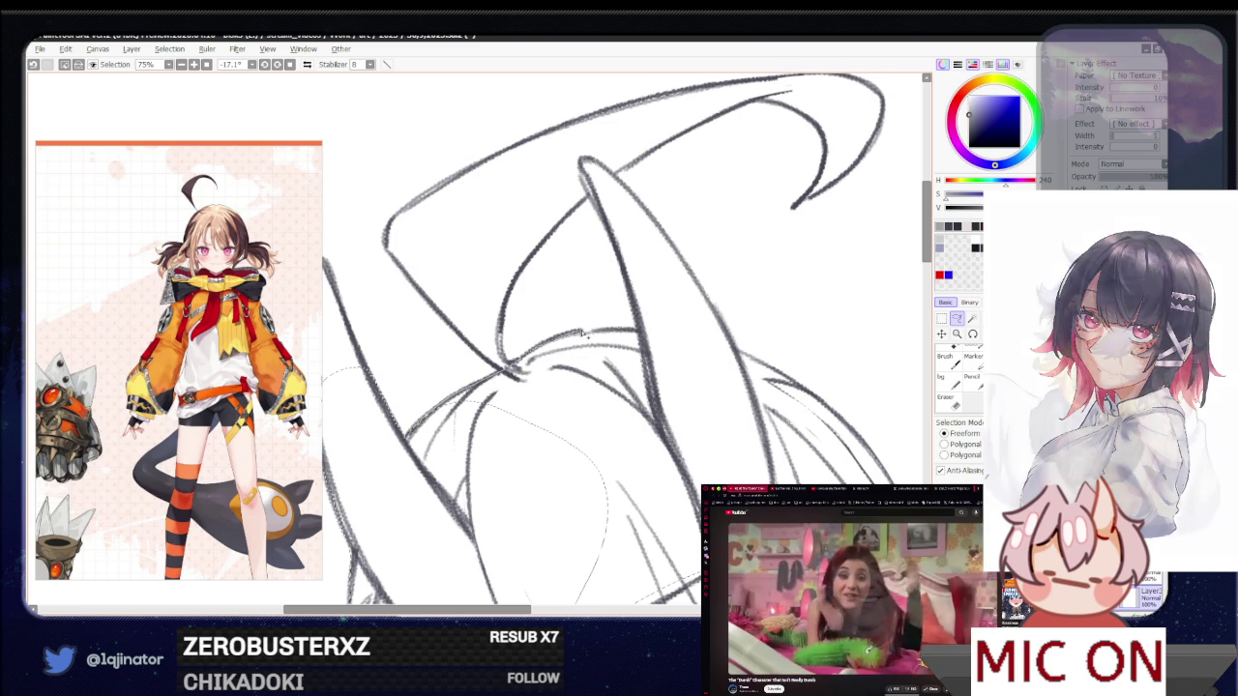
Redraw the lasso outline curving around the horn, rotating the canvas to follow it
{"action": "mouse_move", "coordinate": [550, 343]}
{"action": "left_mouse_down"}
{"action": "mouse_move", "coordinate": [553, 516]}
{"action": "mouse_move", "coordinate": [585, 373]}
{"action": "mouse_move", "coordinate": [457, 429]}
{"action": "left_mouse_up"}
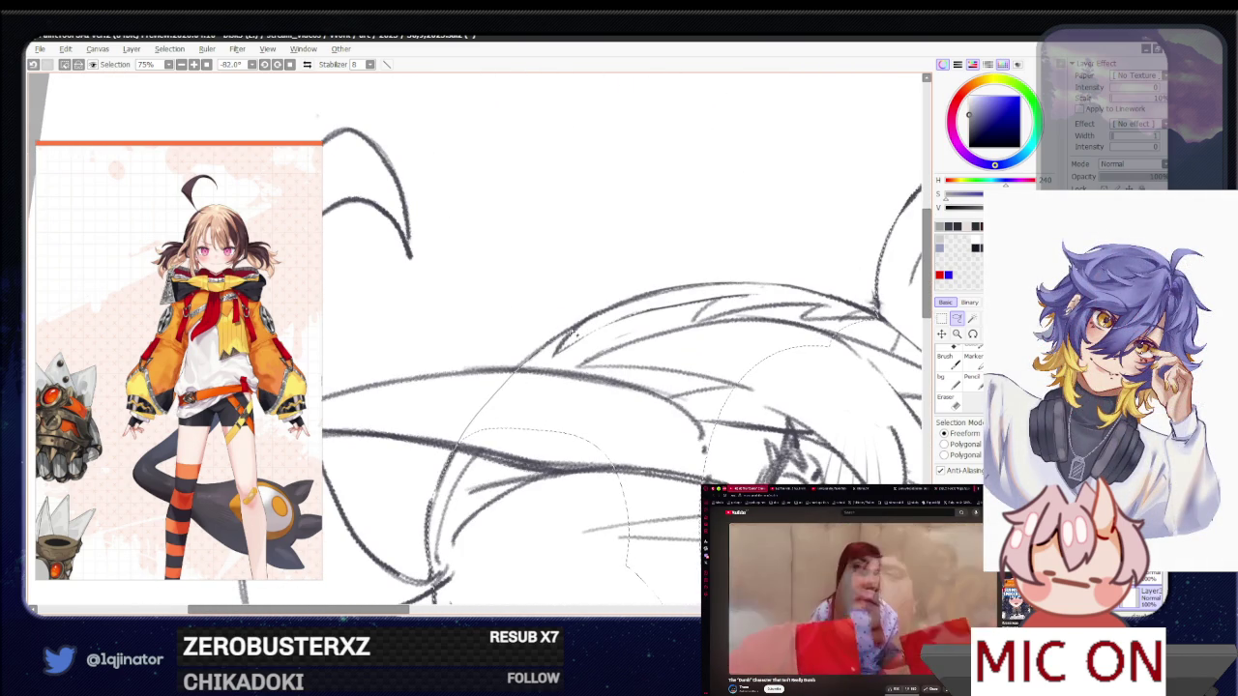
{"action": "mouse_move", "coordinate": [732, 359]}
{"action": "left_mouse_down"}
{"action": "mouse_move", "coordinate": [486, 465]}
{"action": "mouse_move", "coordinate": [571, 460]}
{"action": "left_mouse_up"}
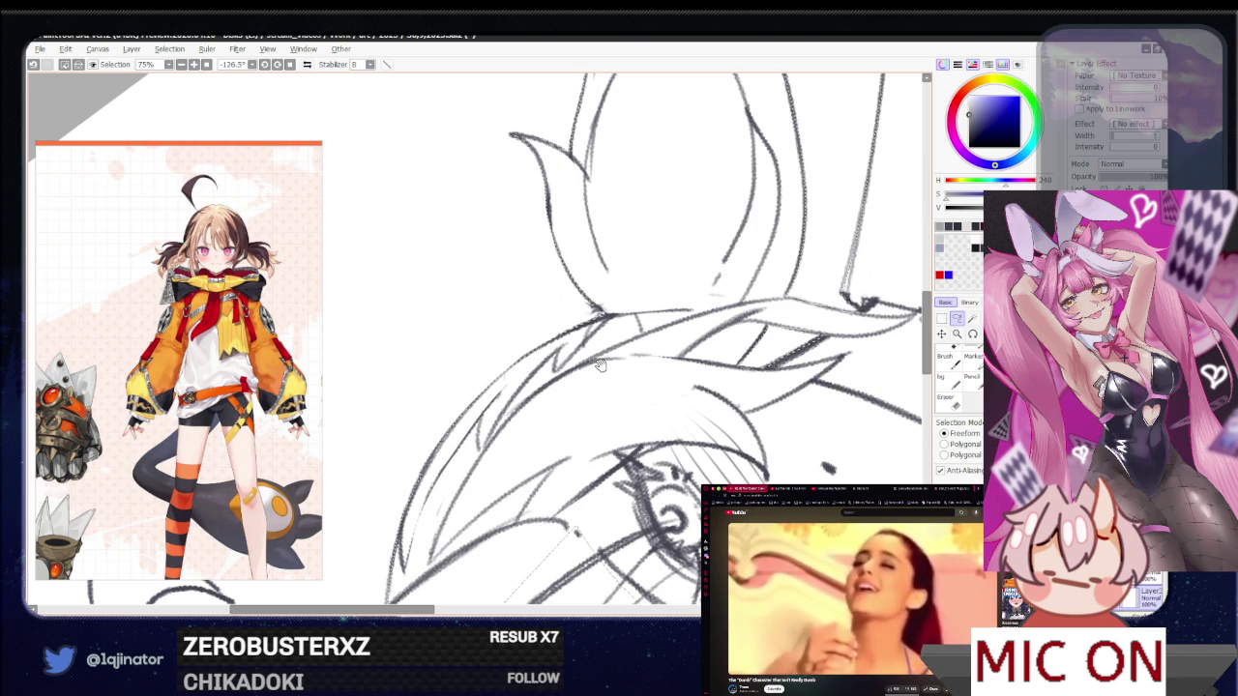
{"action": "scroll", "coordinate": [609, 382], "scroll_direction": "down", "scroll_amount": 3}
{"action": "scroll", "coordinate": [612, 389], "scroll_direction": "down", "scroll_amount": 2}
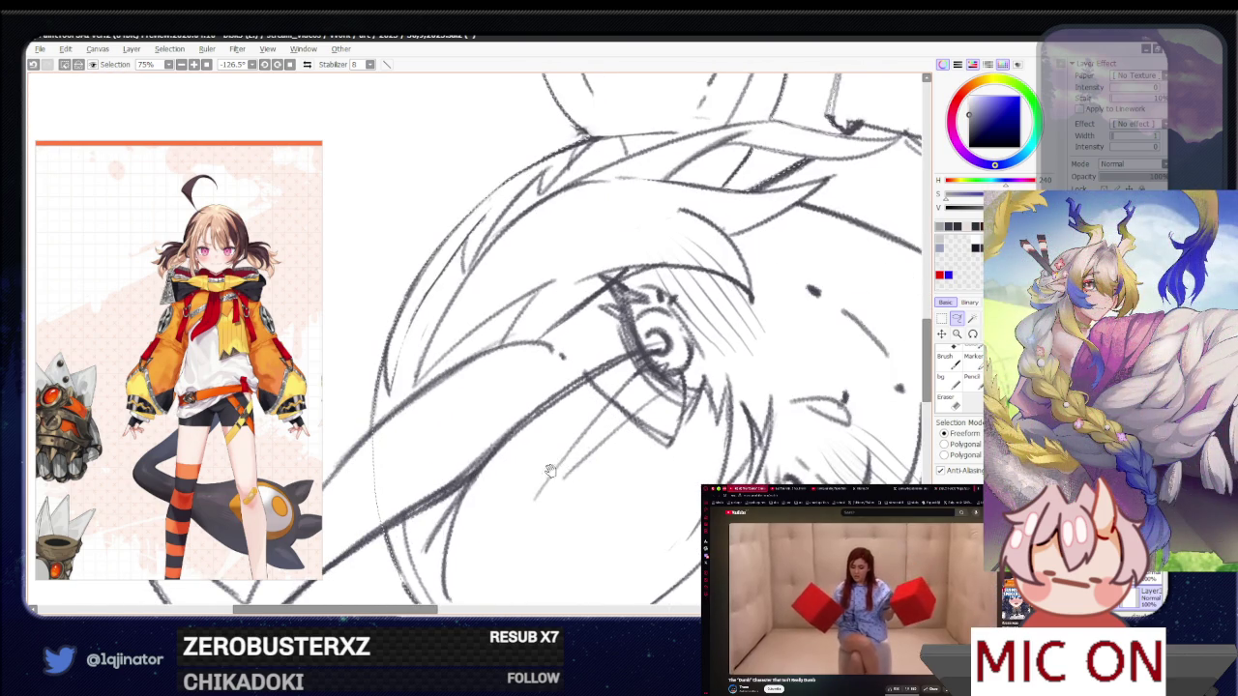
{"action": "left_click_drag", "start_coordinate": [560, 468], "coordinate": [384, 495]}
{"action": "left_click_drag", "start_coordinate": [449, 434], "coordinate": [406, 435]}
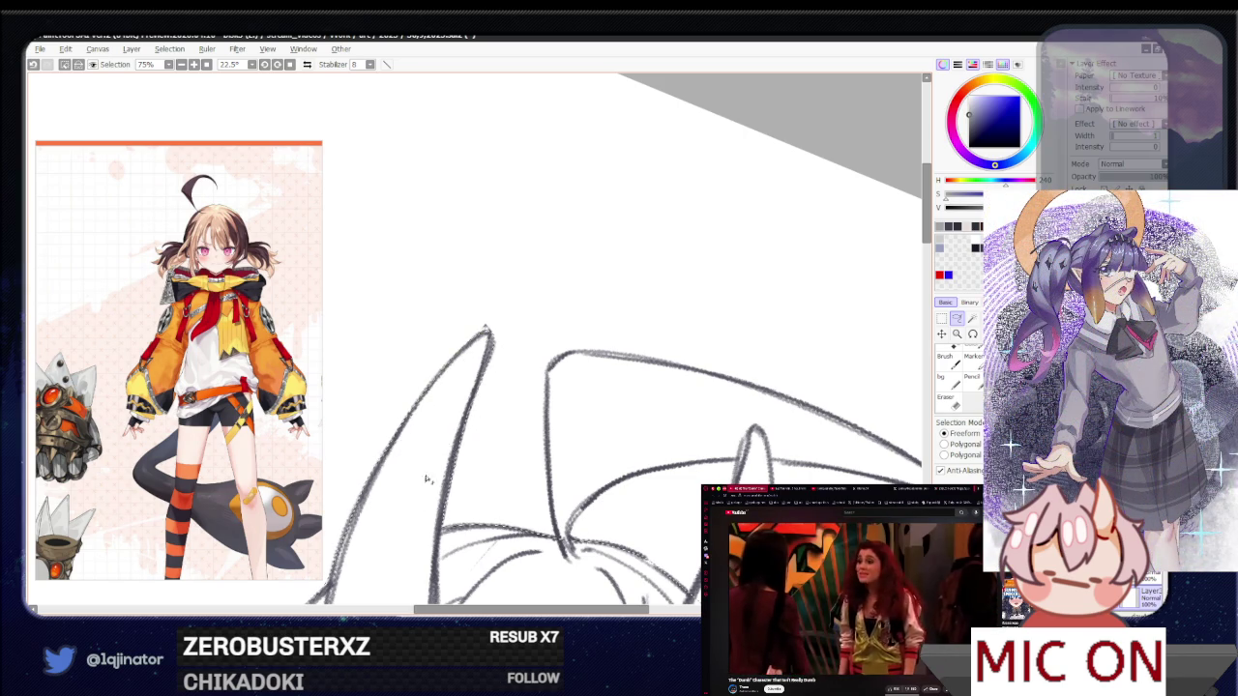
{"action": "mouse_move", "coordinate": [421, 493]}
{"action": "left_mouse_down"}
{"action": "mouse_move", "coordinate": [519, 384]}
{"action": "mouse_move", "coordinate": [438, 476]}
{"action": "mouse_move", "coordinate": [378, 502]}
{"action": "left_mouse_up"}
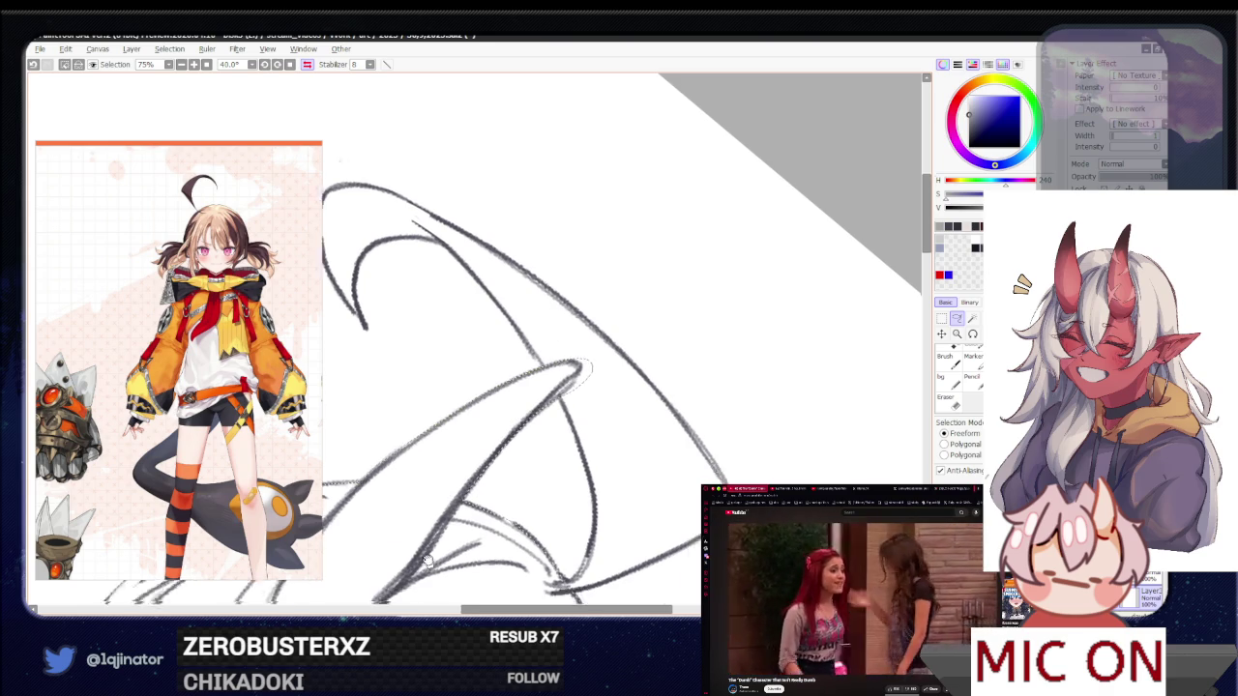
Turn off the mirrored view and rotate the canvas to -47.5° over the horn
{"action": "left_click_drag", "start_coordinate": [474, 530], "coordinate": [613, 376]}
{"action": "key", "text": "h"}
{"action": "left_click_drag", "start_coordinate": [555, 437], "coordinate": [448, 547]}
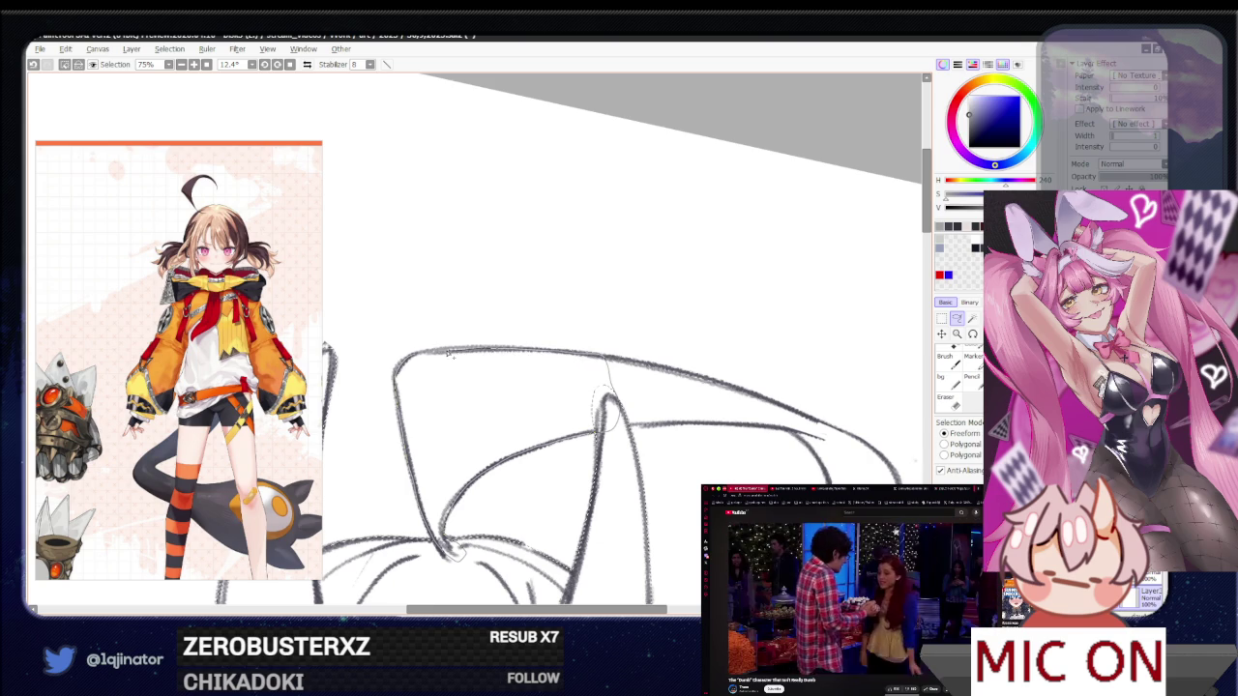
{"action": "left_click_drag", "start_coordinate": [449, 354], "coordinate": [447, 476]}
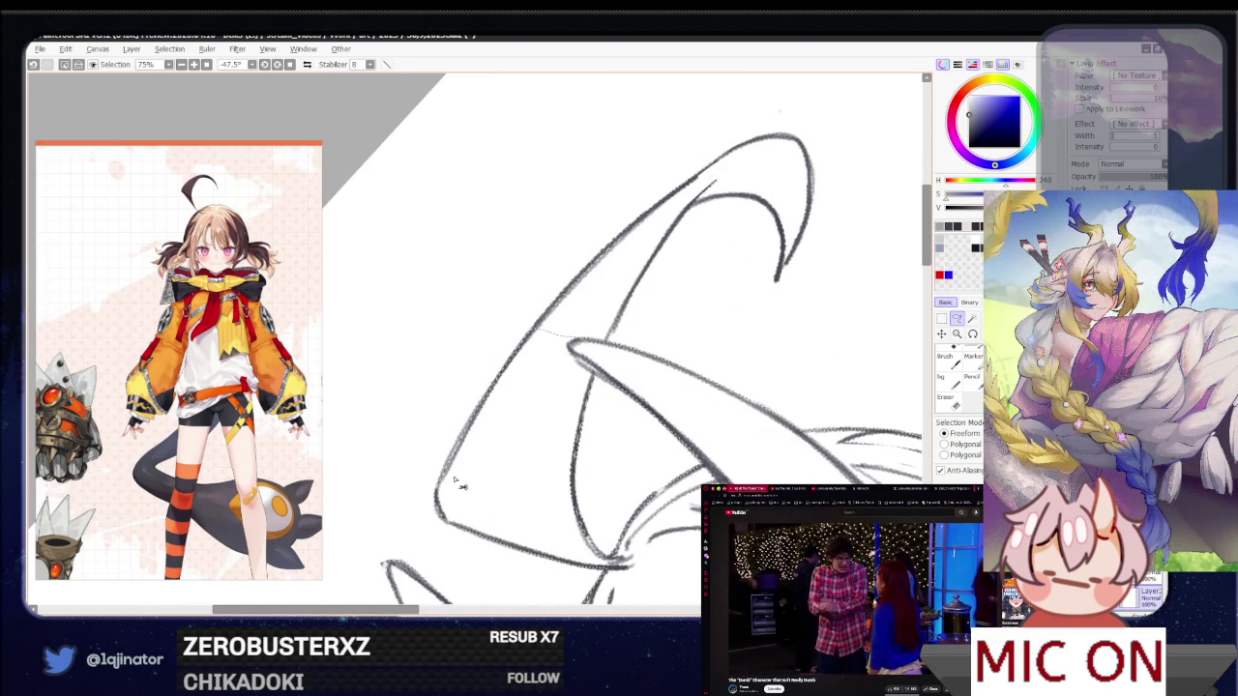
{"action": "scroll", "coordinate": [454, 480], "scroll_direction": "up", "scroll_amount": 3}
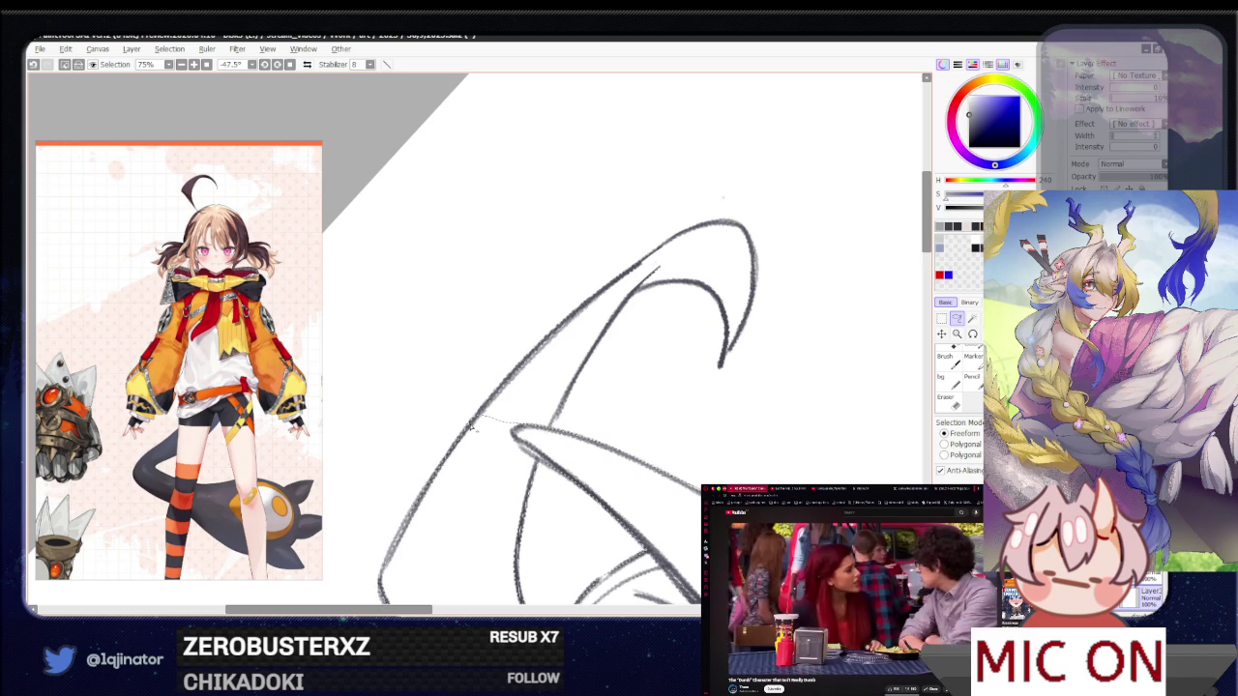
Trace a selection outline along the horn tip, rotating the canvas to -104.3°
{"action": "left_click_drag", "start_coordinate": [547, 437], "coordinate": [547, 437]}
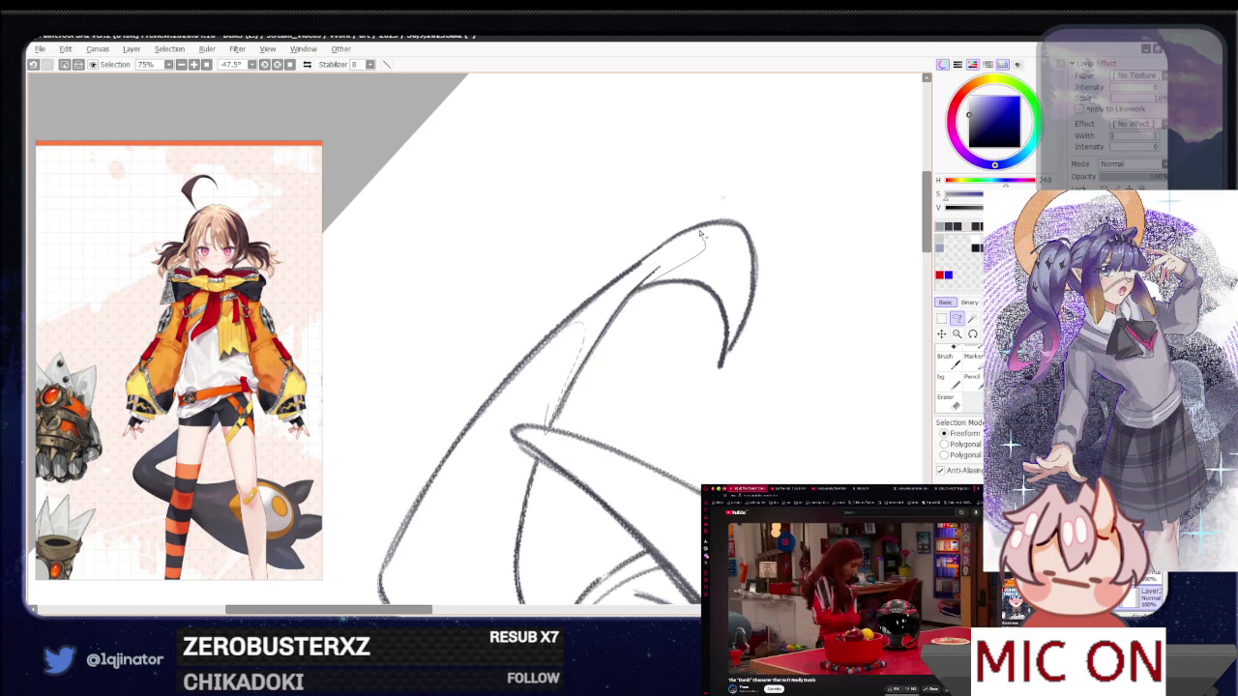
{"action": "left_click_drag", "start_coordinate": [702, 233], "coordinate": [657, 250]}
{"action": "left_click_drag", "start_coordinate": [614, 285], "coordinate": [587, 310]}
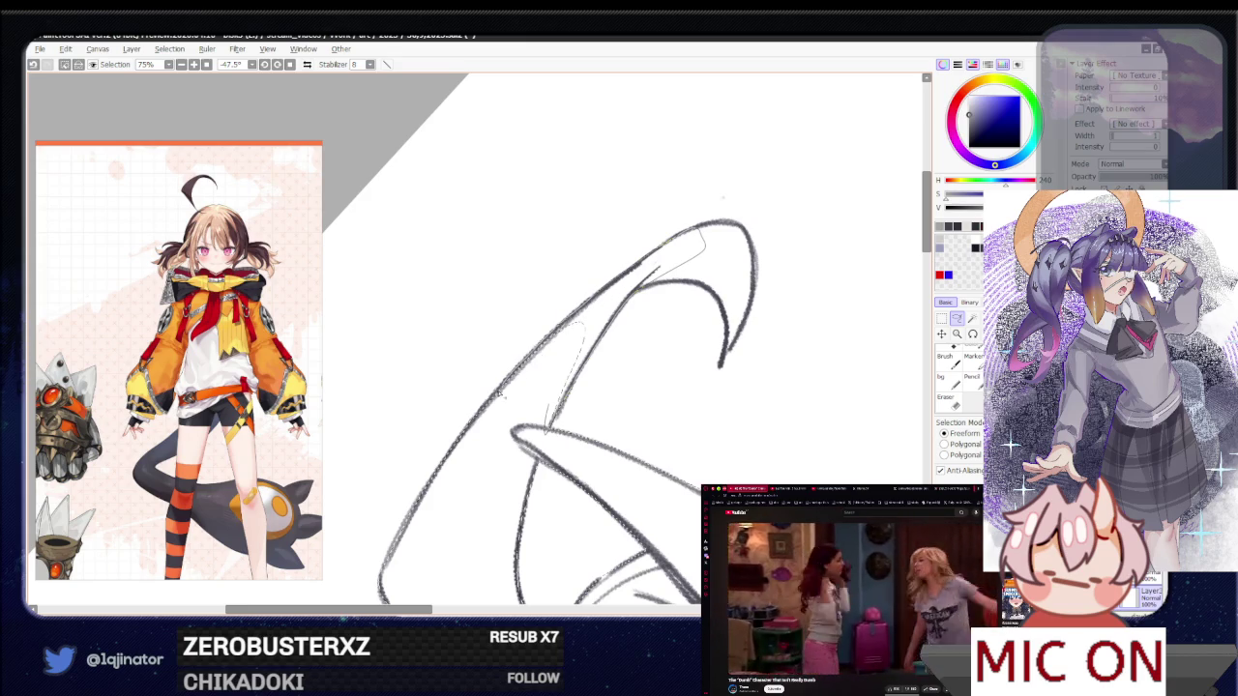
{"action": "left_click_drag", "start_coordinate": [622, 332], "coordinate": [475, 442]}
{"action": "mouse_move", "coordinate": [482, 504]}
{"action": "left_mouse_down"}
{"action": "mouse_move", "coordinate": [571, 351]}
{"action": "mouse_move", "coordinate": [489, 385]}
{"action": "left_mouse_up"}
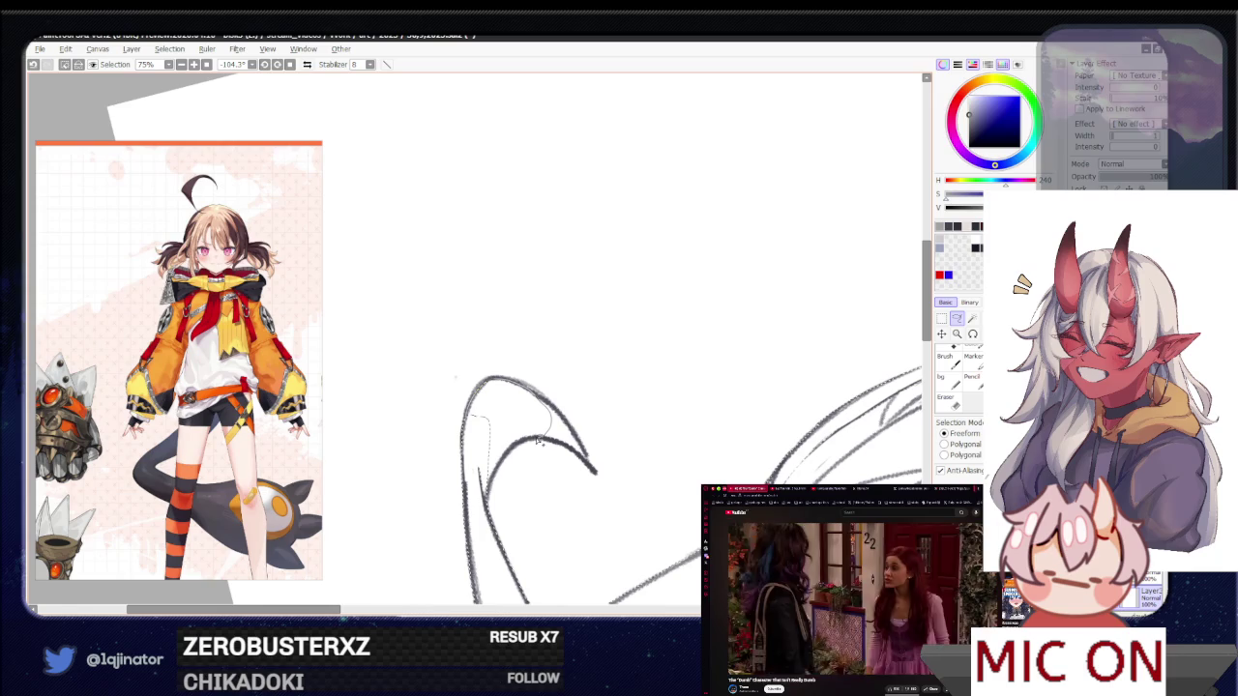
{"action": "mouse_move", "coordinate": [483, 518]}
{"action": "left_mouse_down"}
{"action": "mouse_move", "coordinate": [518, 438]}
{"action": "mouse_move", "coordinate": [479, 387]}
{"action": "left_mouse_up"}
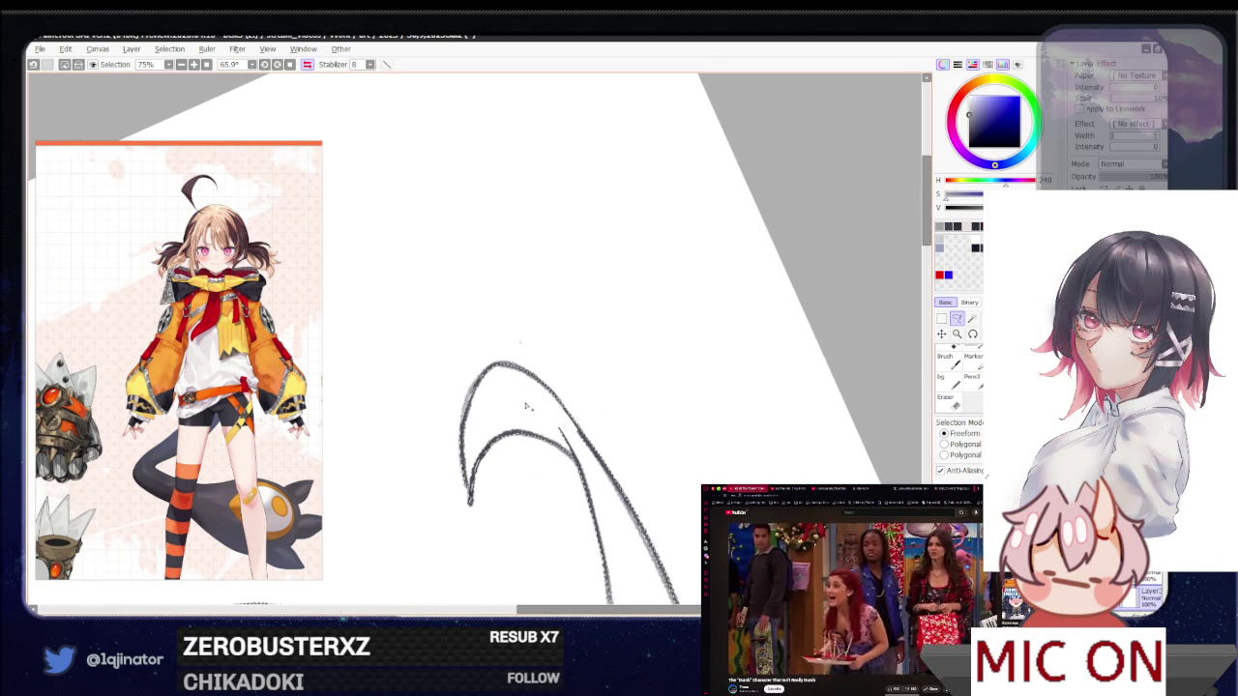
Zoom out, clear the selection with Ctrl+D and reset the canvas rotation to 0°
{"action": "scroll", "coordinate": [526, 411], "scroll_direction": "down", "scroll_amount": 5}
{"action": "key", "text": "w"}
{"action": "left_click", "coordinate": [957, 318]}
{"action": "key", "text": "ctrl+d"}
{"action": "left_click", "coordinate": [308, 64]}
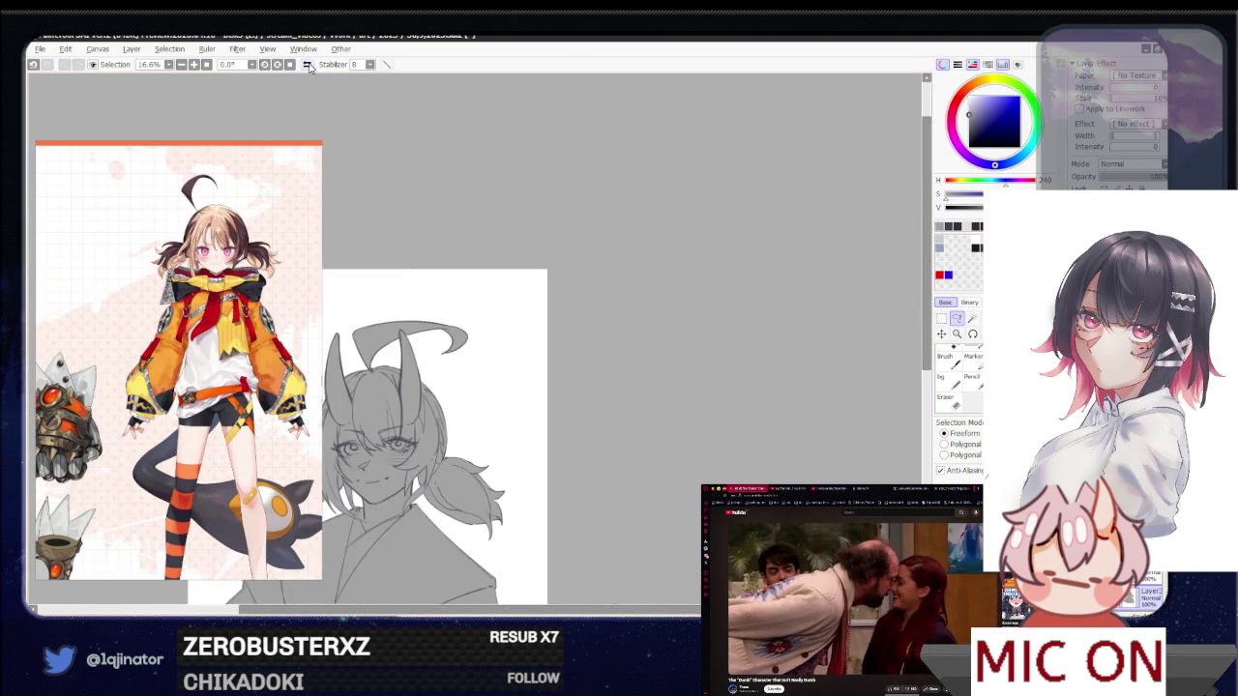
Pan toward the full sketch, then try a line down the left of the collar and undo it
{"action": "mouse_move", "coordinate": [627, 484]}
{"action": "left_mouse_down"}
{"action": "mouse_move", "coordinate": [666, 412]}
{"action": "mouse_move", "coordinate": [655, 426]}
{"action": "mouse_move", "coordinate": [667, 433]}
{"action": "mouse_move", "coordinate": [647, 442]}
{"action": "mouse_move", "coordinate": [639, 423]}
{"action": "mouse_move", "coordinate": [653, 468]}
{"action": "left_mouse_up"}
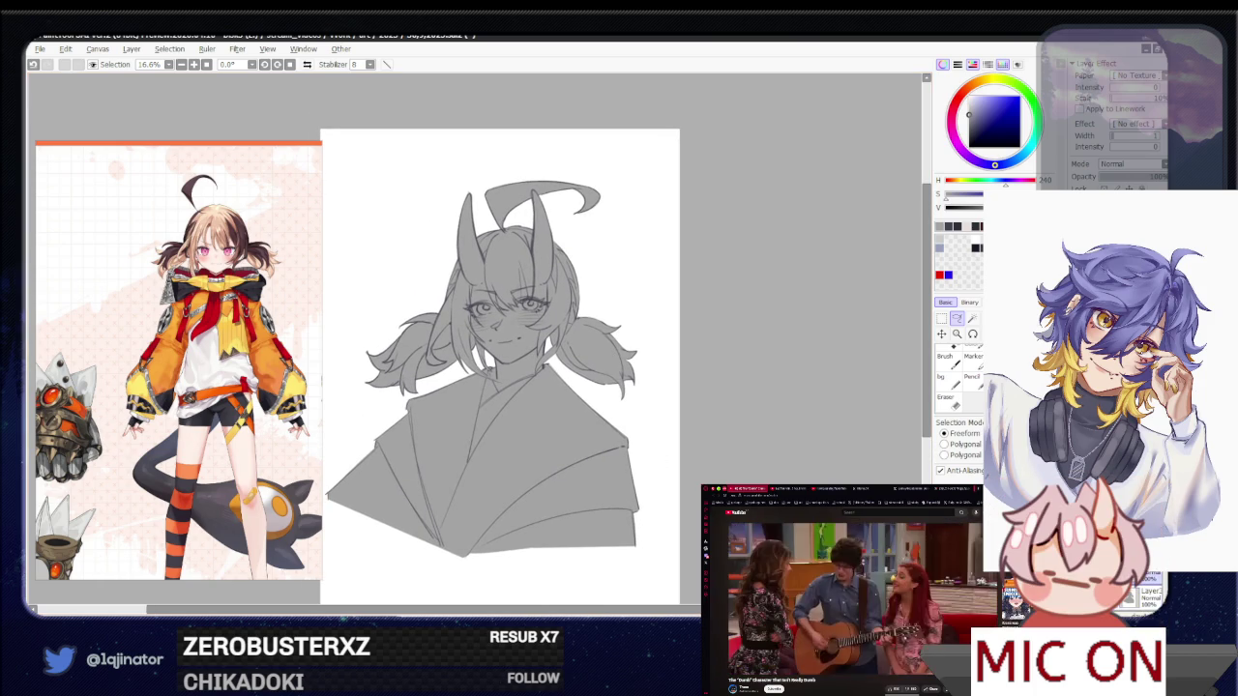
{"action": "scroll", "coordinate": [593, 435], "scroll_direction": "up", "scroll_amount": 2}
{"action": "scroll", "coordinate": [584, 432], "scroll_direction": "up", "scroll_amount": 1}
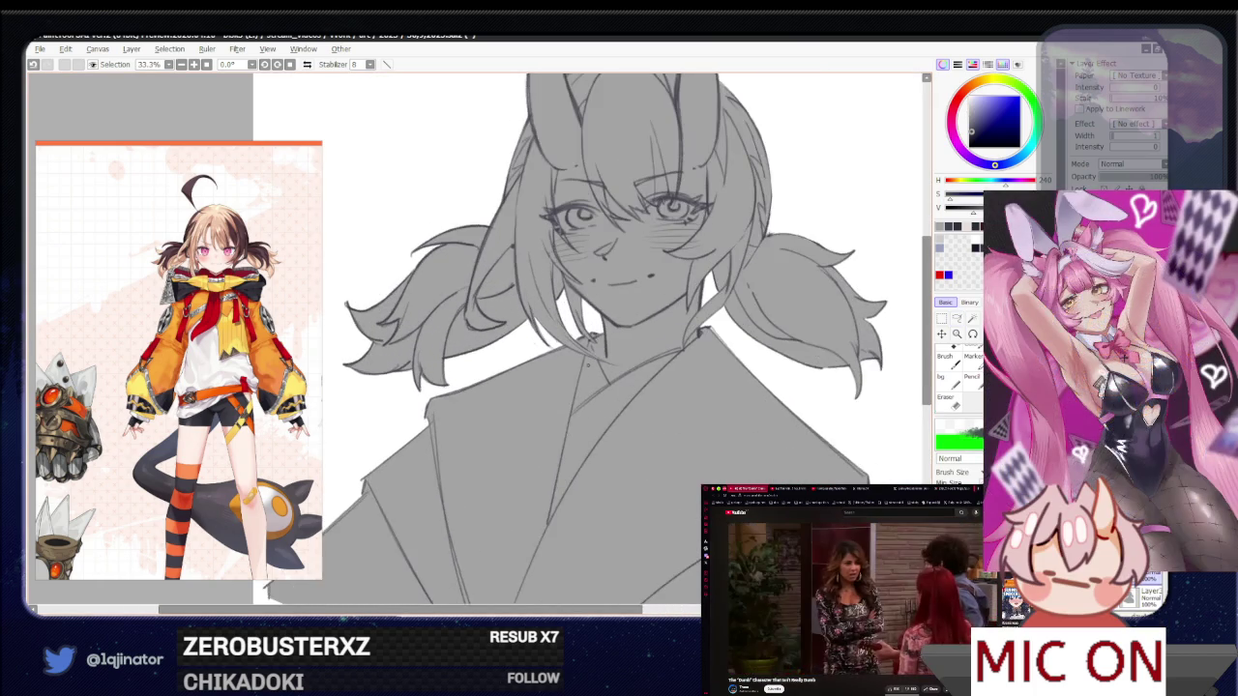
{"action": "left_click_drag", "start_coordinate": [586, 337], "coordinate": [556, 510]}
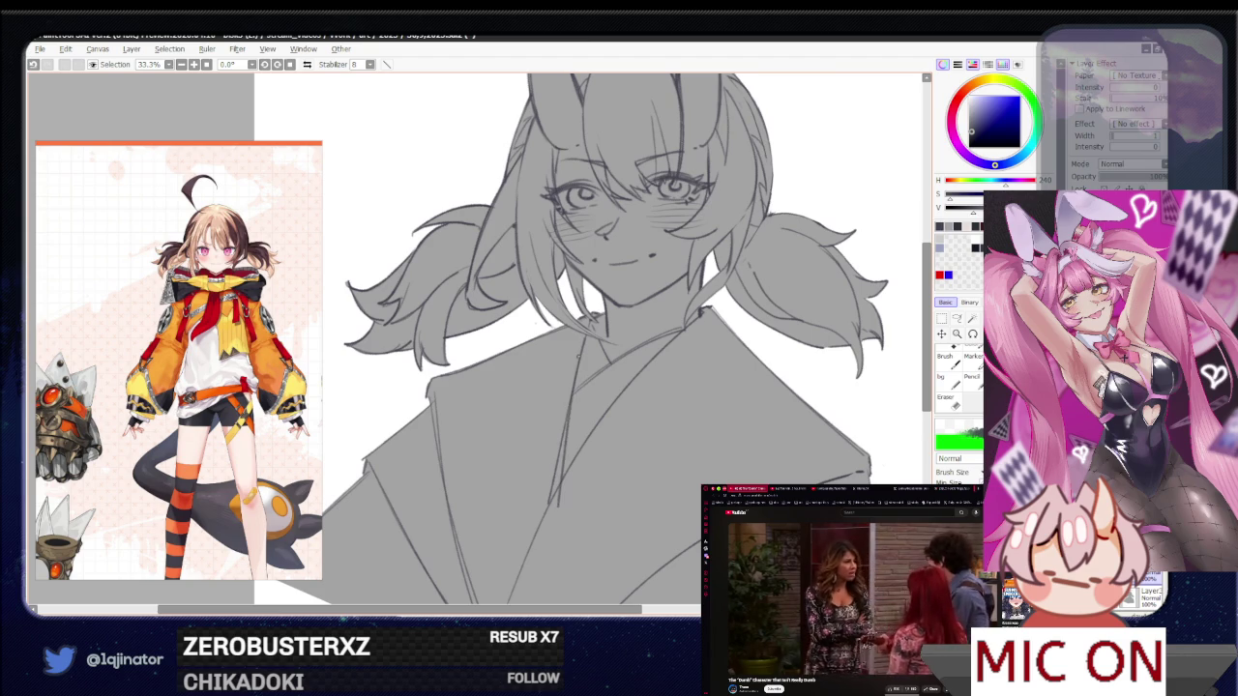
{"action": "key", "text": "ctrl+z"}
{"action": "left_click_drag", "start_coordinate": [586, 334], "coordinate": [547, 511]}
{"action": "key", "text": "ctrl+z"}
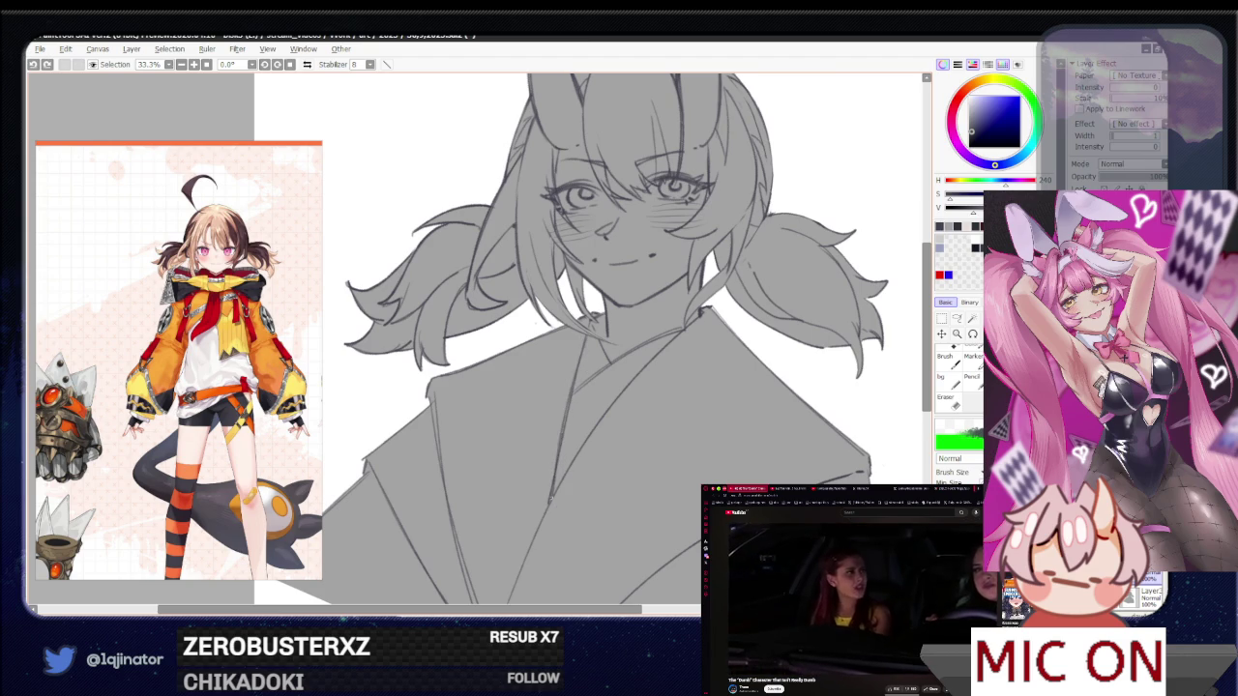
{"action": "key", "text": "ctrl+z"}
{"action": "key", "text": "ctrl+z"}
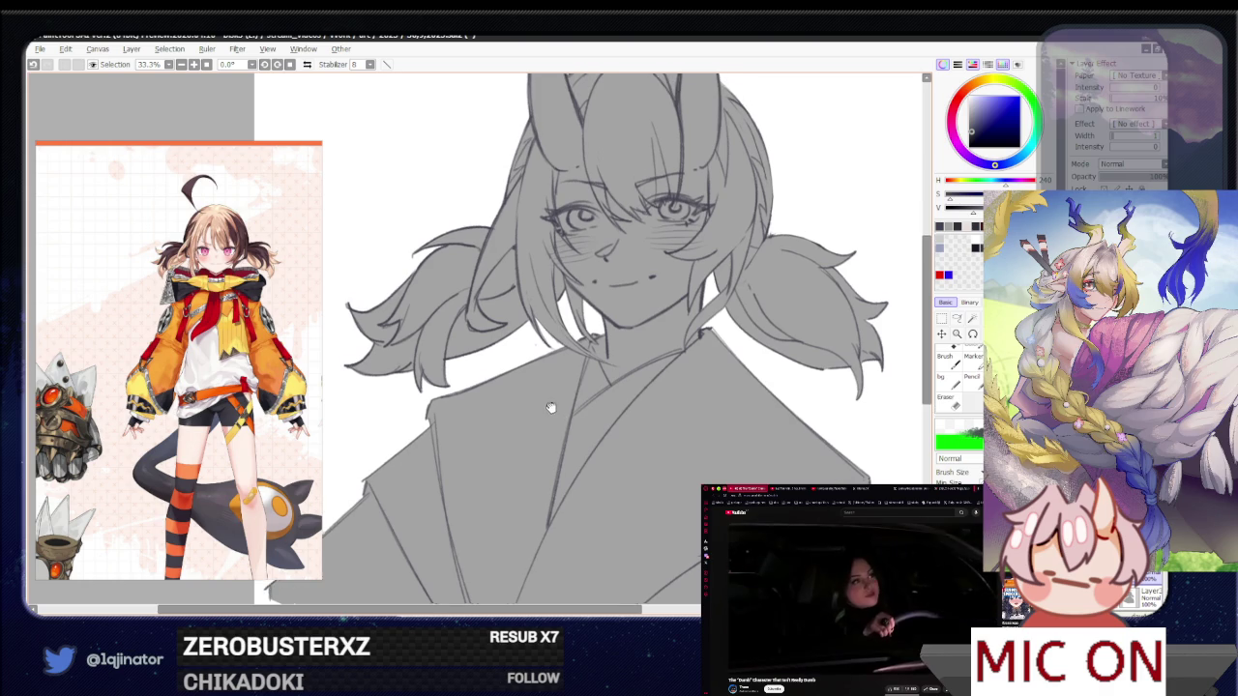
Reframe the view around the collar and face, add a short collar stroke, and zoom out to 16.6%
{"action": "left_click_drag", "start_coordinate": [658, 429], "coordinate": [654, 387]}
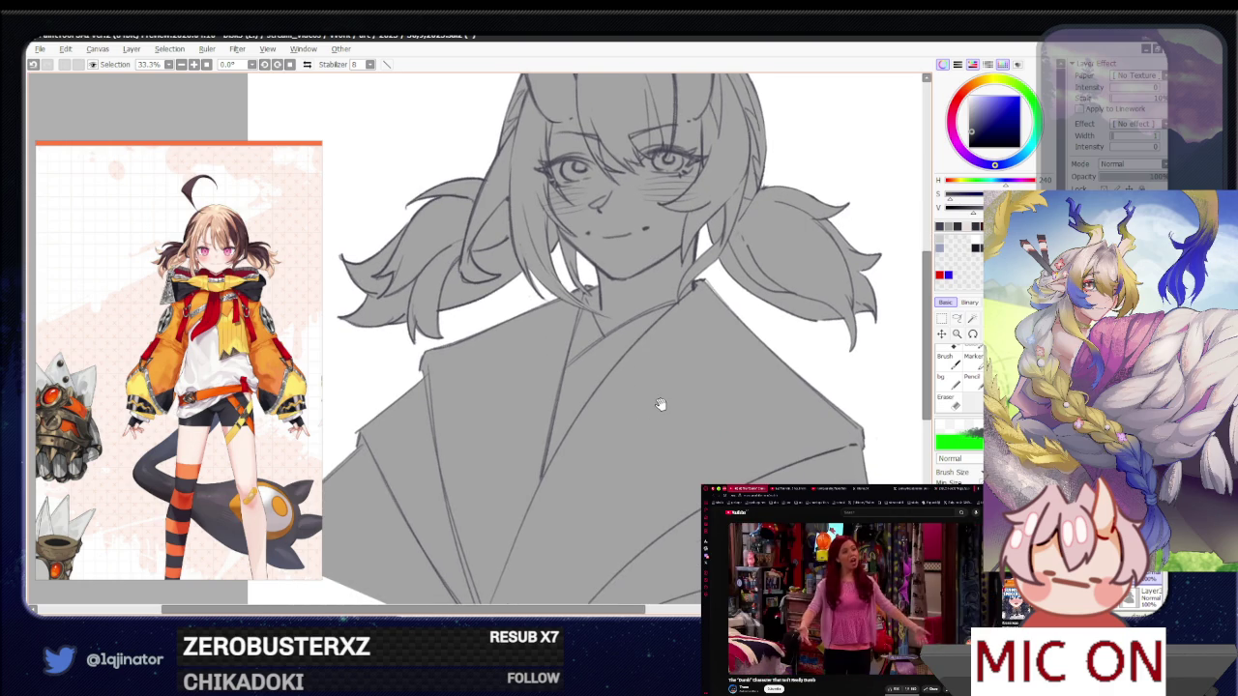
{"action": "left_click_drag", "start_coordinate": [671, 330], "coordinate": [622, 371]}
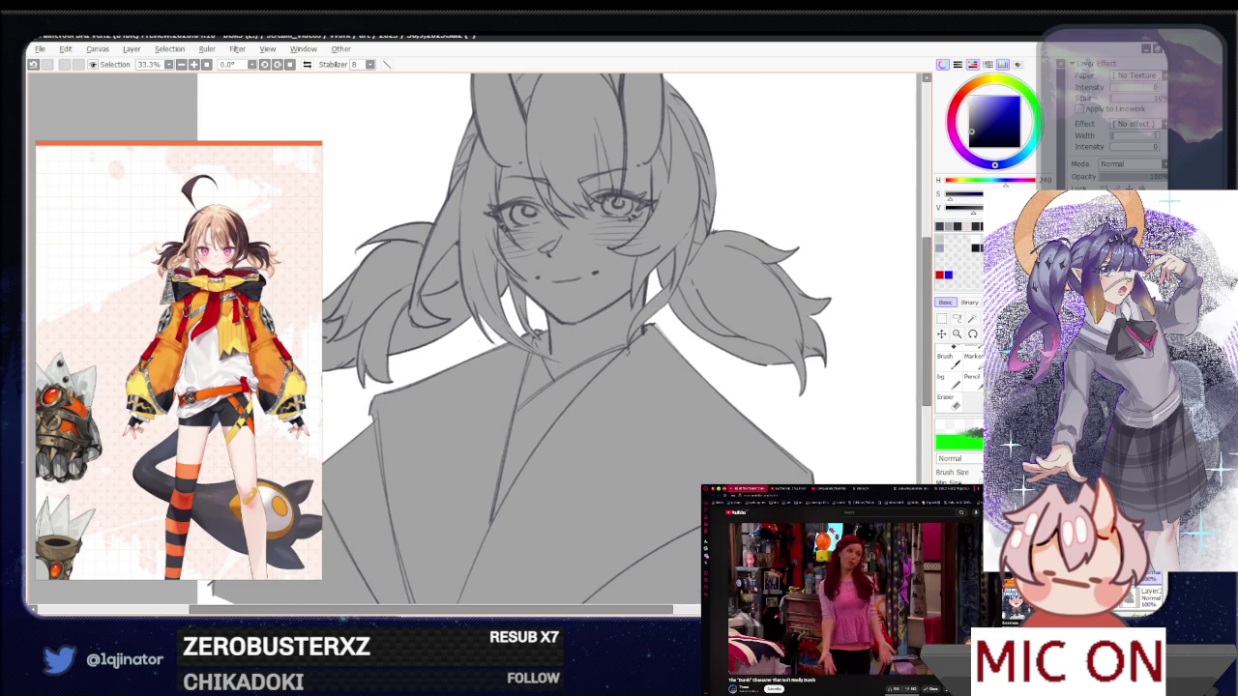
{"action": "left_click_drag", "start_coordinate": [629, 328], "coordinate": [642, 350]}
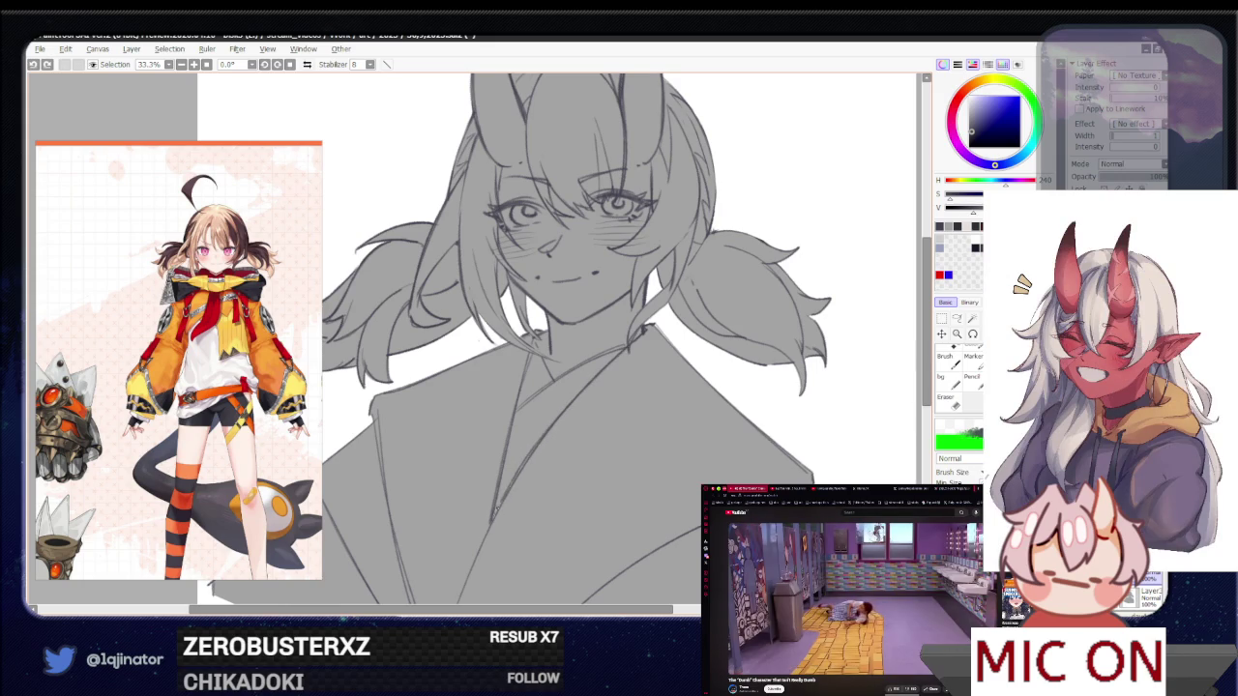
{"action": "mouse_move", "coordinate": [484, 563]}
{"action": "left_mouse_down"}
{"action": "mouse_move", "coordinate": [548, 412]}
{"action": "mouse_move", "coordinate": [491, 534]}
{"action": "left_mouse_up"}
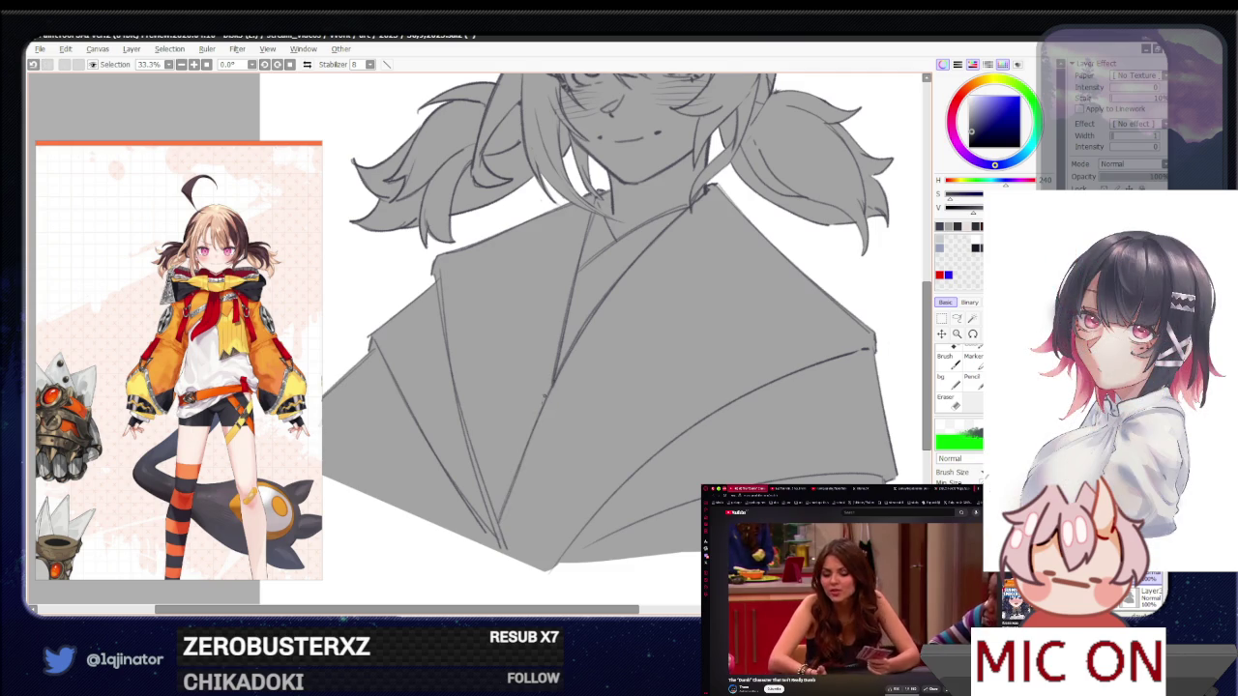
{"action": "left_click_drag", "start_coordinate": [582, 380], "coordinate": [545, 434]}
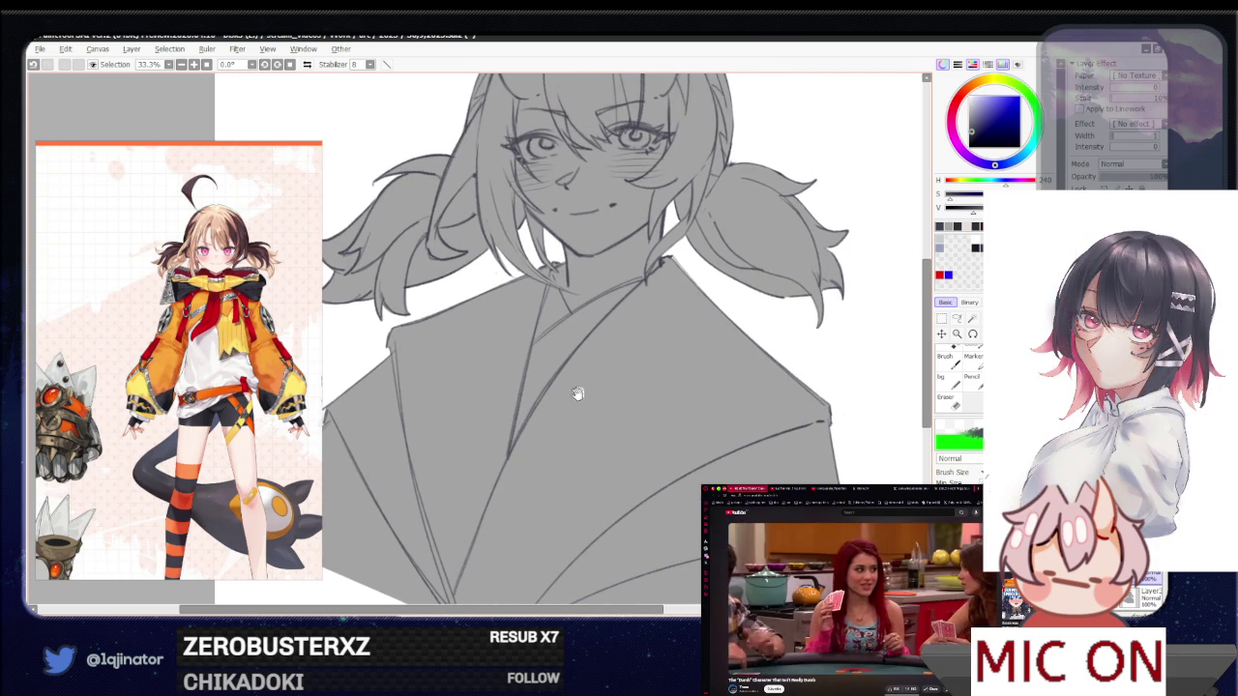
{"action": "left_click_drag", "start_coordinate": [583, 390], "coordinate": [558, 419]}
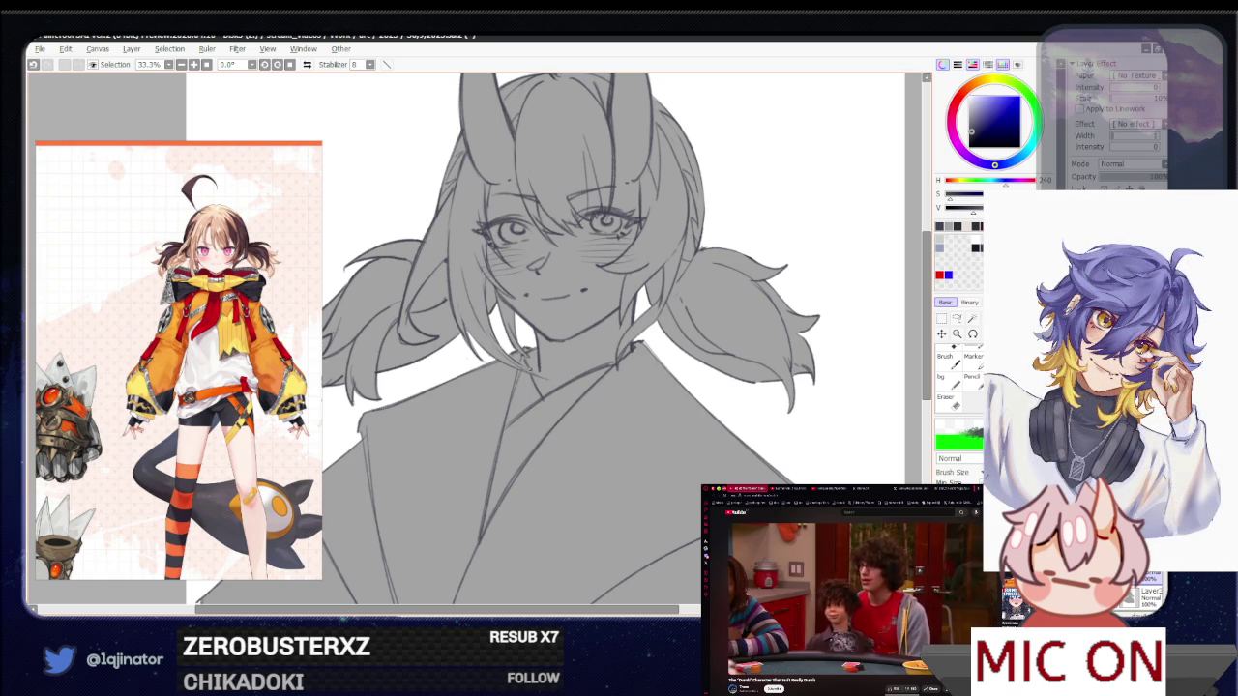
{"action": "mouse_move", "coordinate": [629, 423]}
{"action": "left_mouse_down"}
{"action": "mouse_move", "coordinate": [594, 434]}
{"action": "mouse_move", "coordinate": [649, 429]}
{"action": "left_mouse_up"}
{"action": "scroll", "coordinate": [649, 429], "scroll_direction": "down", "scroll_amount": 2}
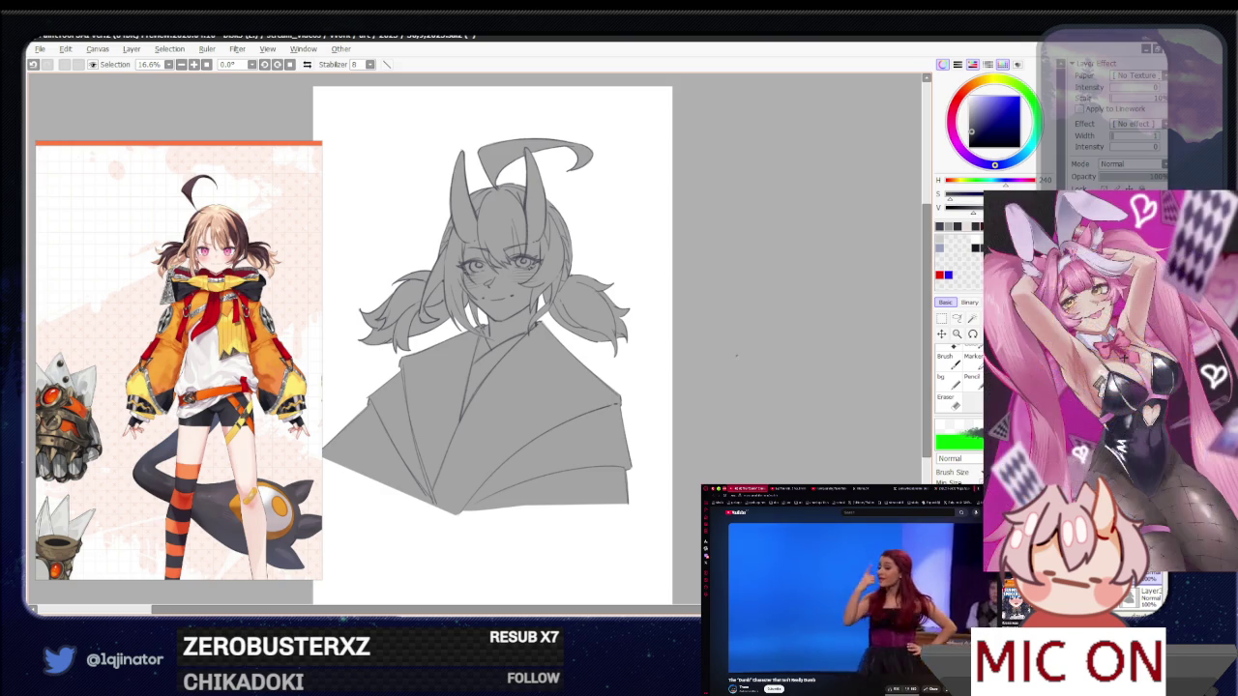
Flip the canvas view horizontally, check proportions at 12.5%, then zoom back to 33.3% on the face
{"action": "mouse_move", "coordinate": [644, 336]}
{"action": "left_mouse_down"}
{"action": "mouse_move", "coordinate": [615, 454]}
{"action": "mouse_move", "coordinate": [608, 443]}
{"action": "left_mouse_up"}
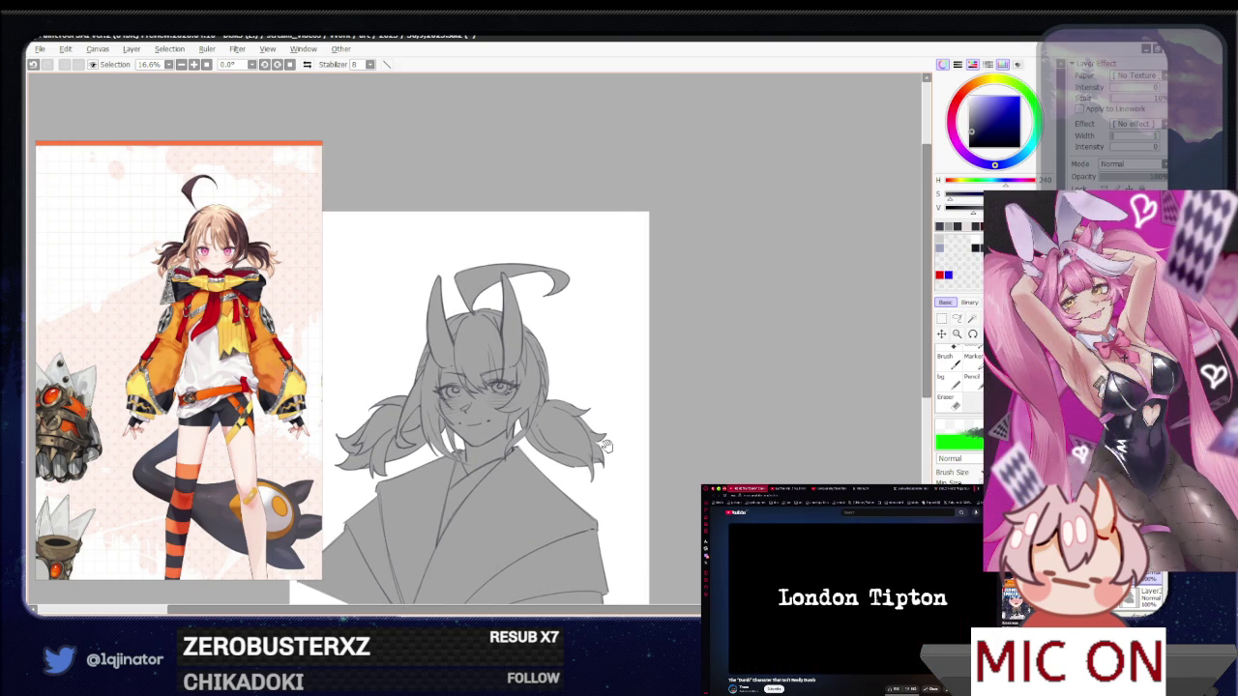
{"action": "scroll", "coordinate": [600, 437], "scroll_direction": "up", "scroll_amount": 2}
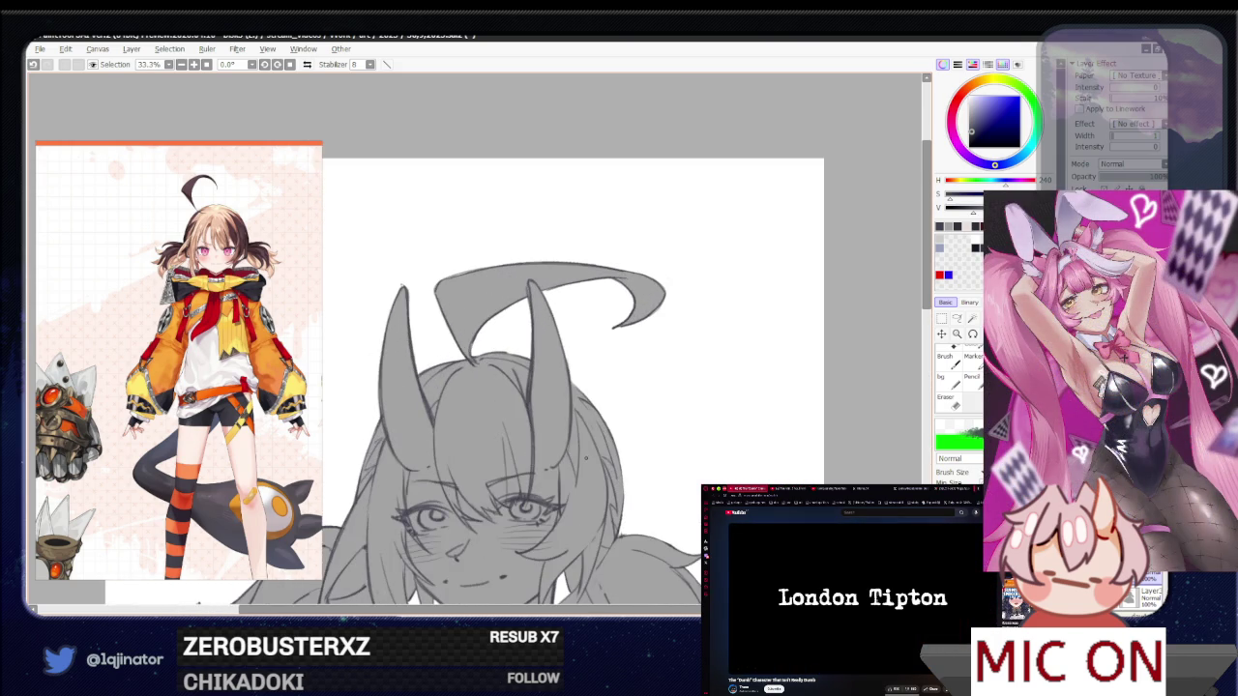
{"action": "key", "text": "h"}
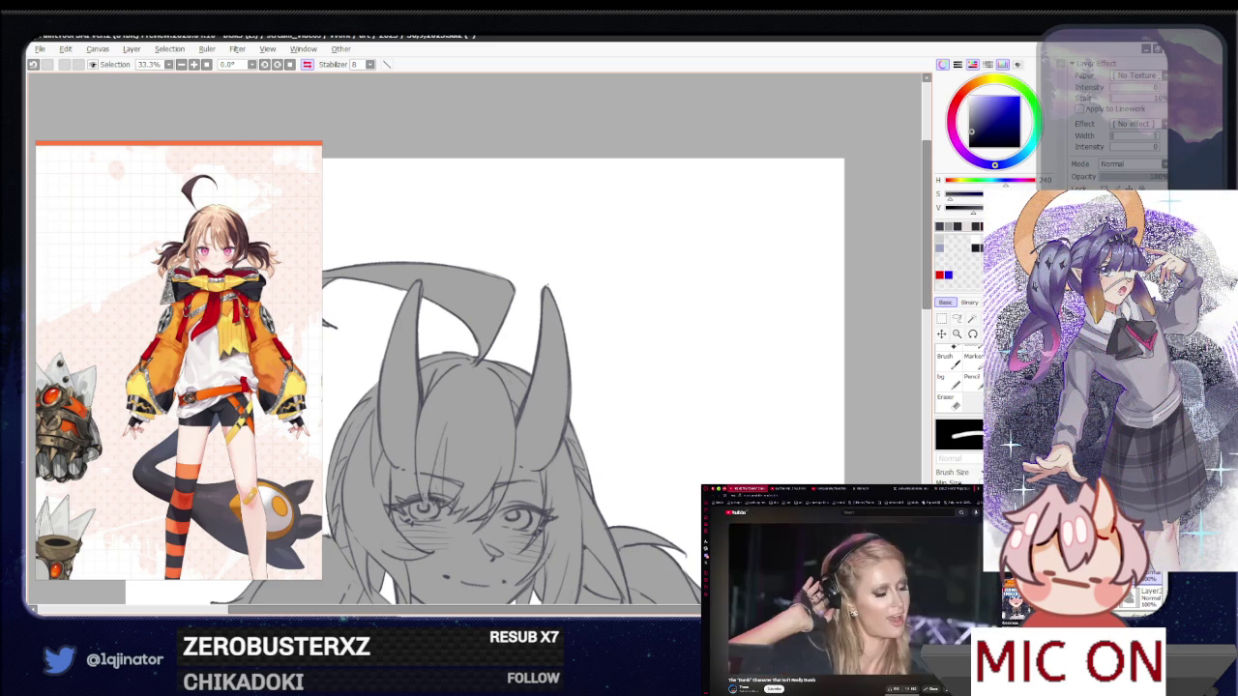
{"action": "key", "text": "minus"}
{"action": "key", "text": "minus"}
{"action": "key", "text": "minus"}
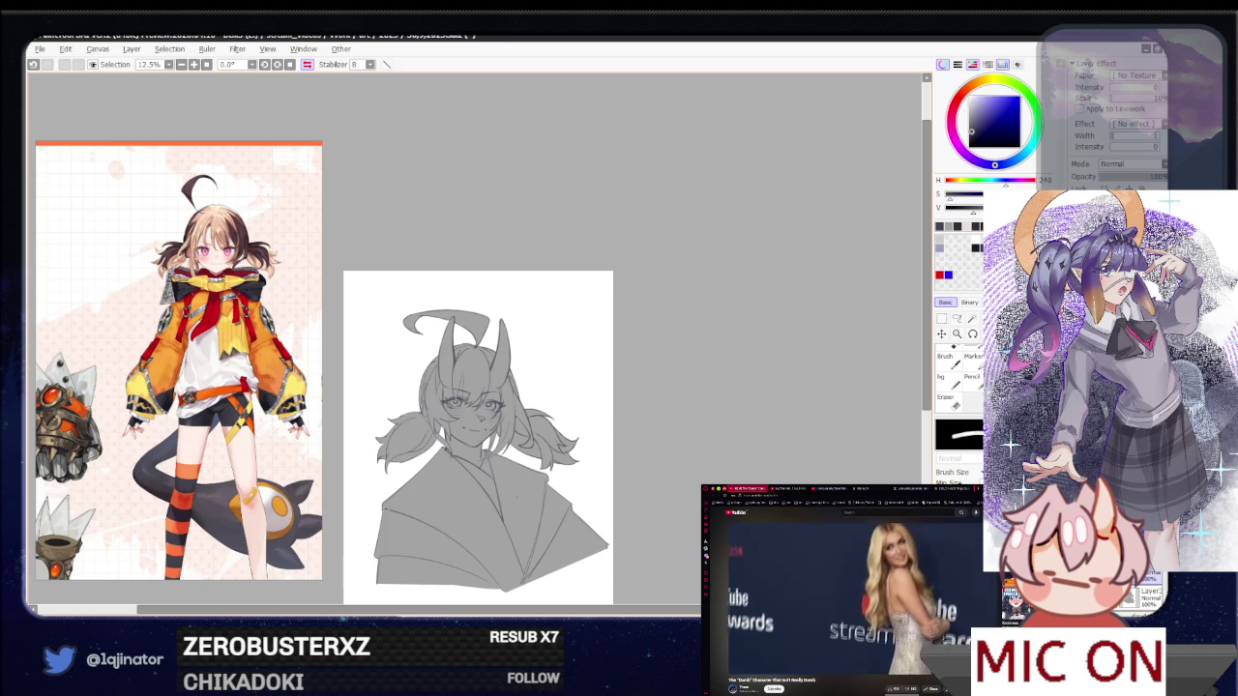
{"action": "scroll", "coordinate": [624, 430], "scroll_direction": "up", "scroll_amount": 3}
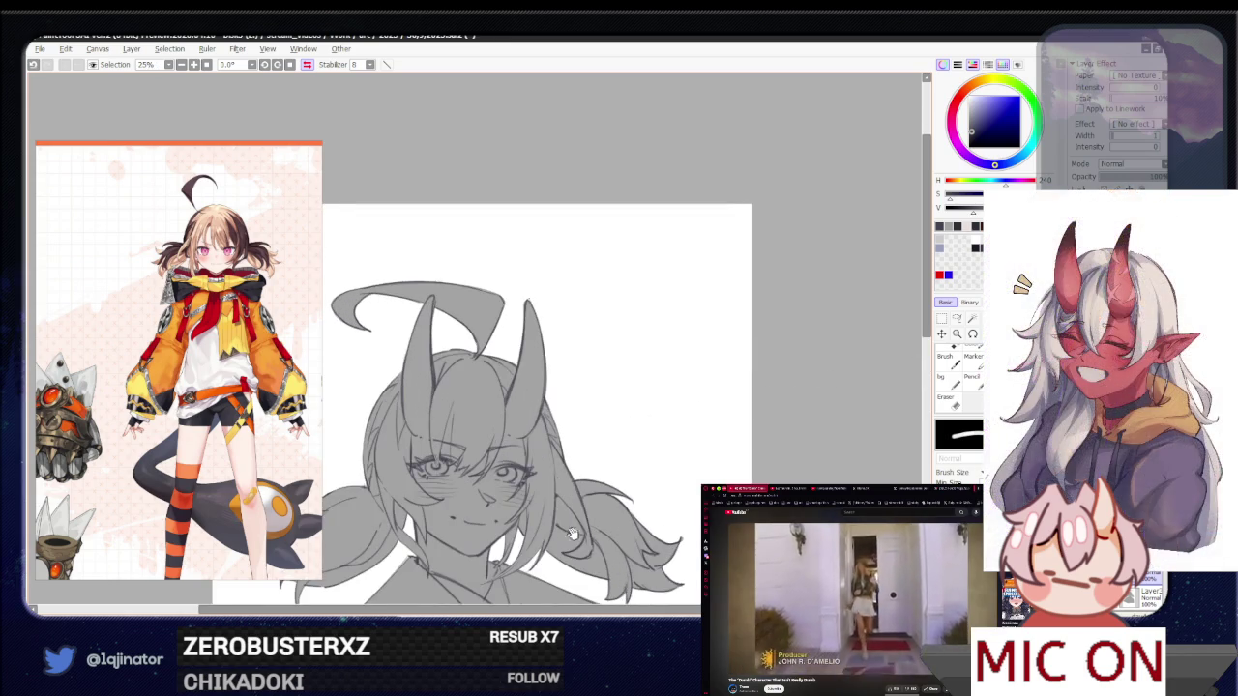
{"action": "scroll", "coordinate": [624, 430], "scroll_direction": "up", "scroll_amount": 1}
{"action": "scroll", "coordinate": [624, 431], "scroll_direction": "up", "scroll_amount": 1}
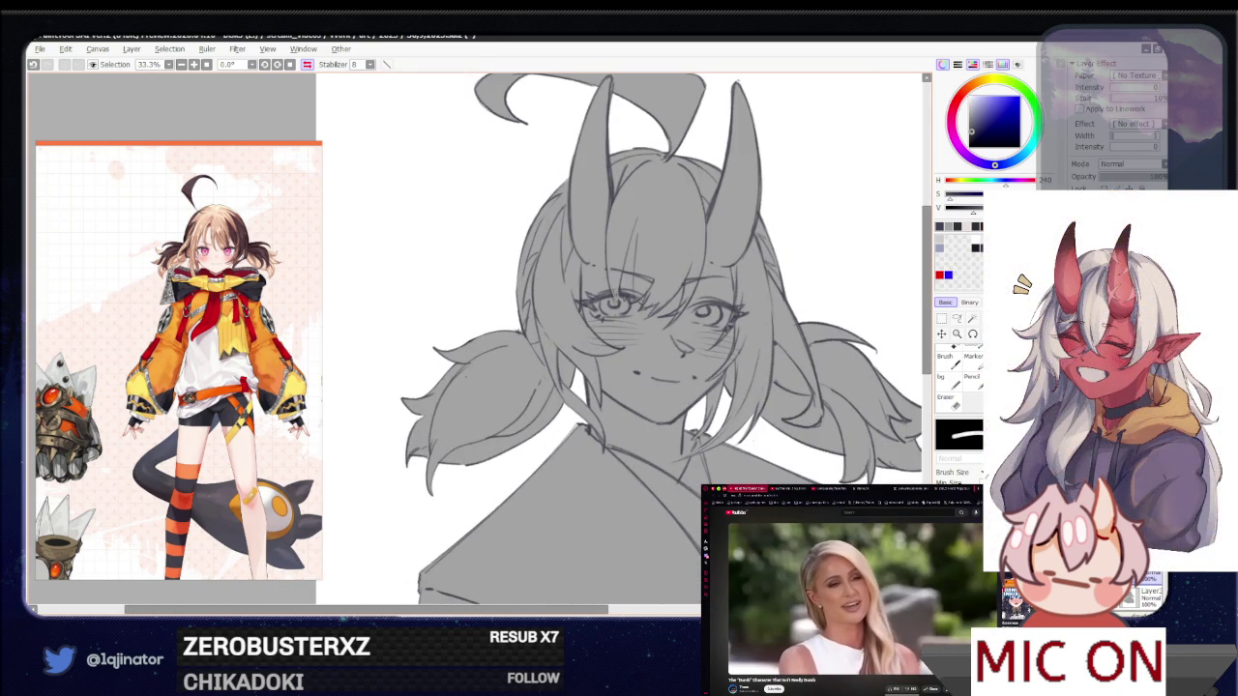
Toggle between the pen and eraser, enlarging the brush size
{"action": "key", "text": "s"}
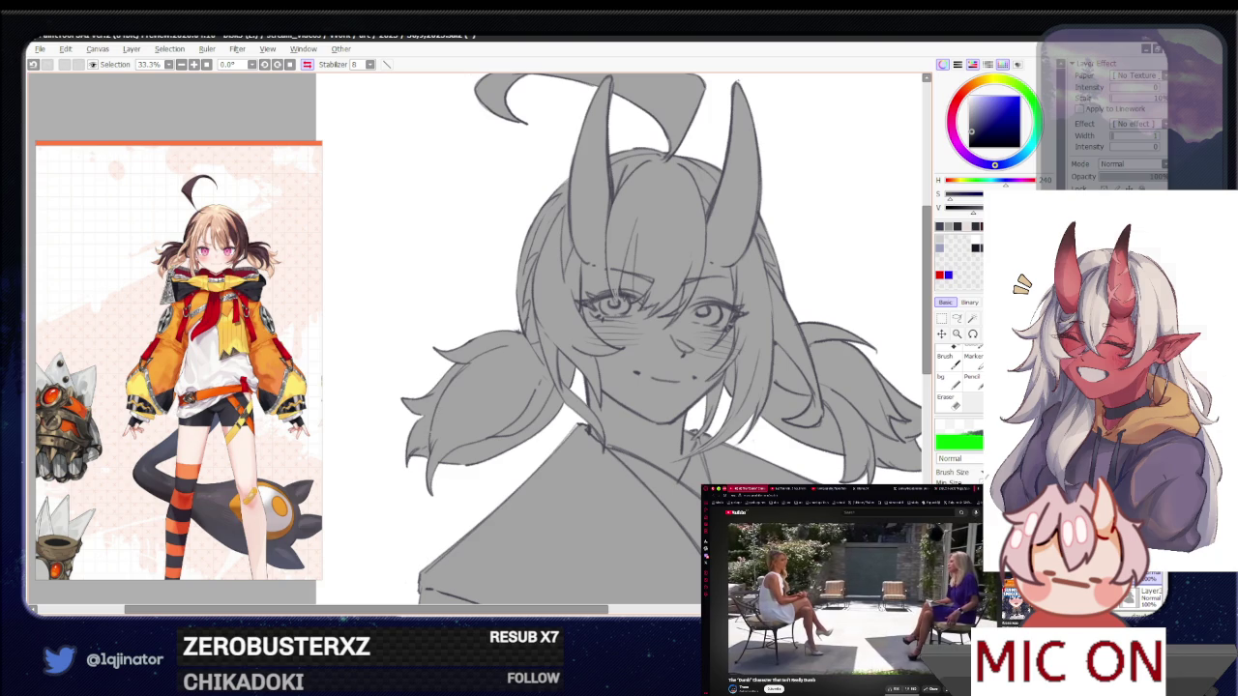
{"action": "key", "text": "b"}
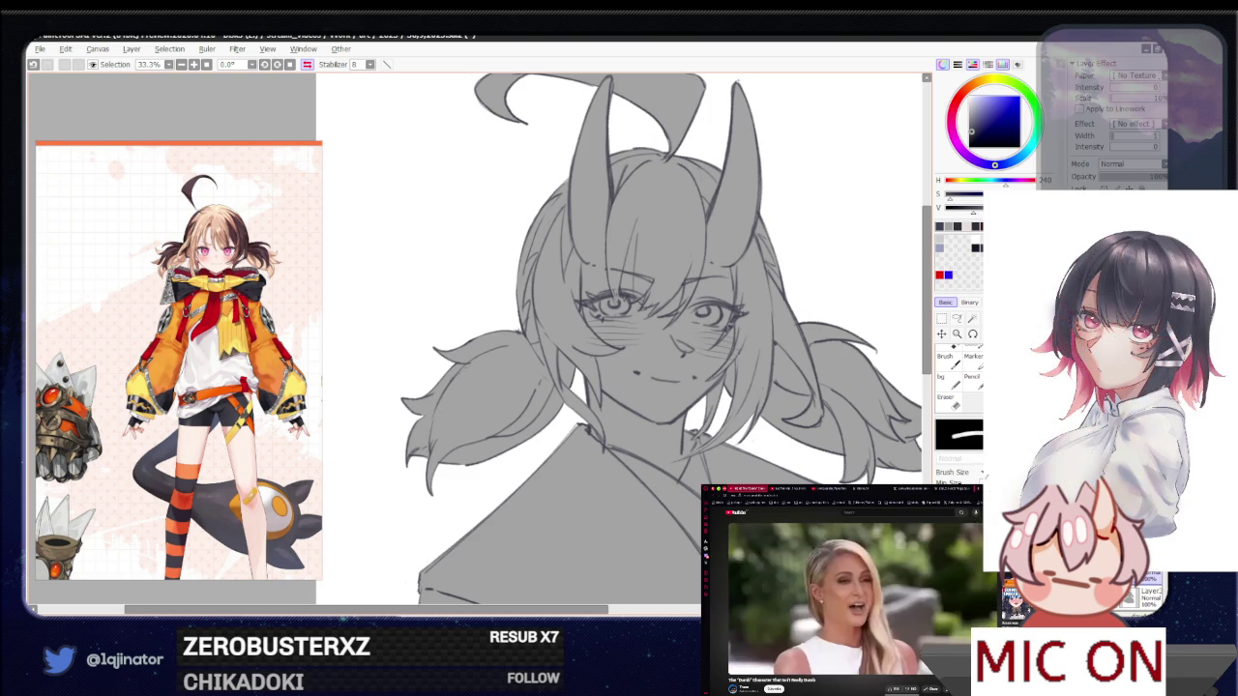
{"action": "key", "text": "bracketright"}
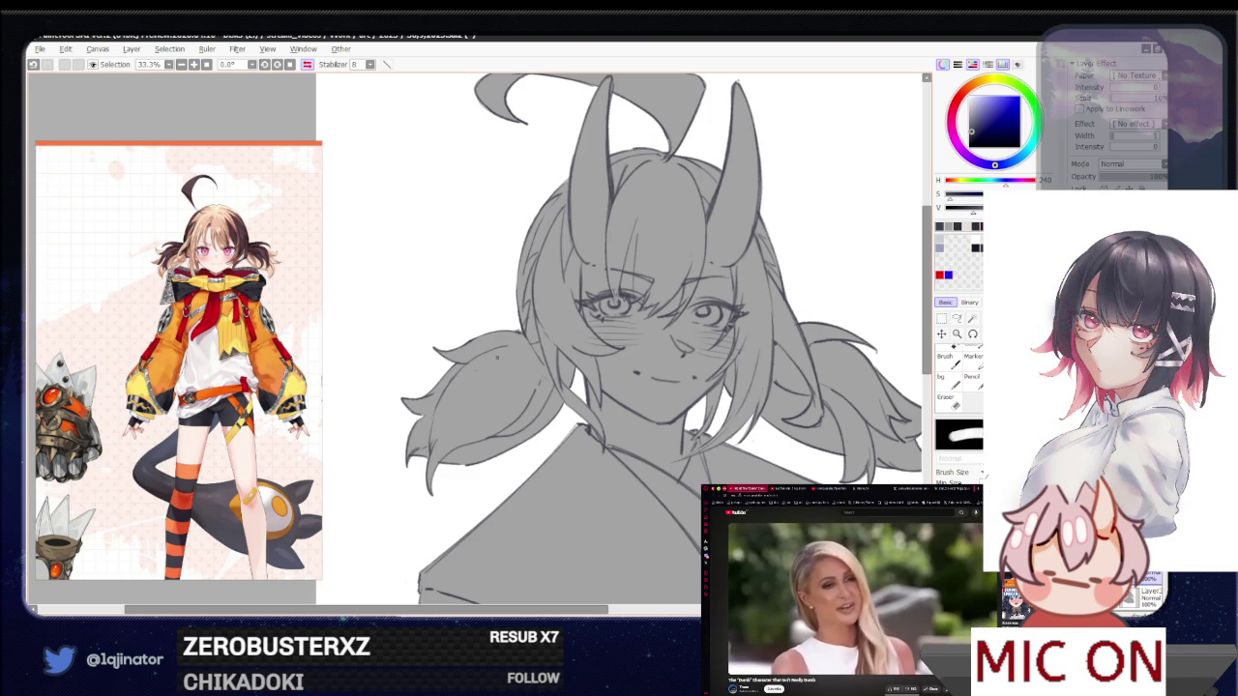
{"action": "key", "text": "e"}
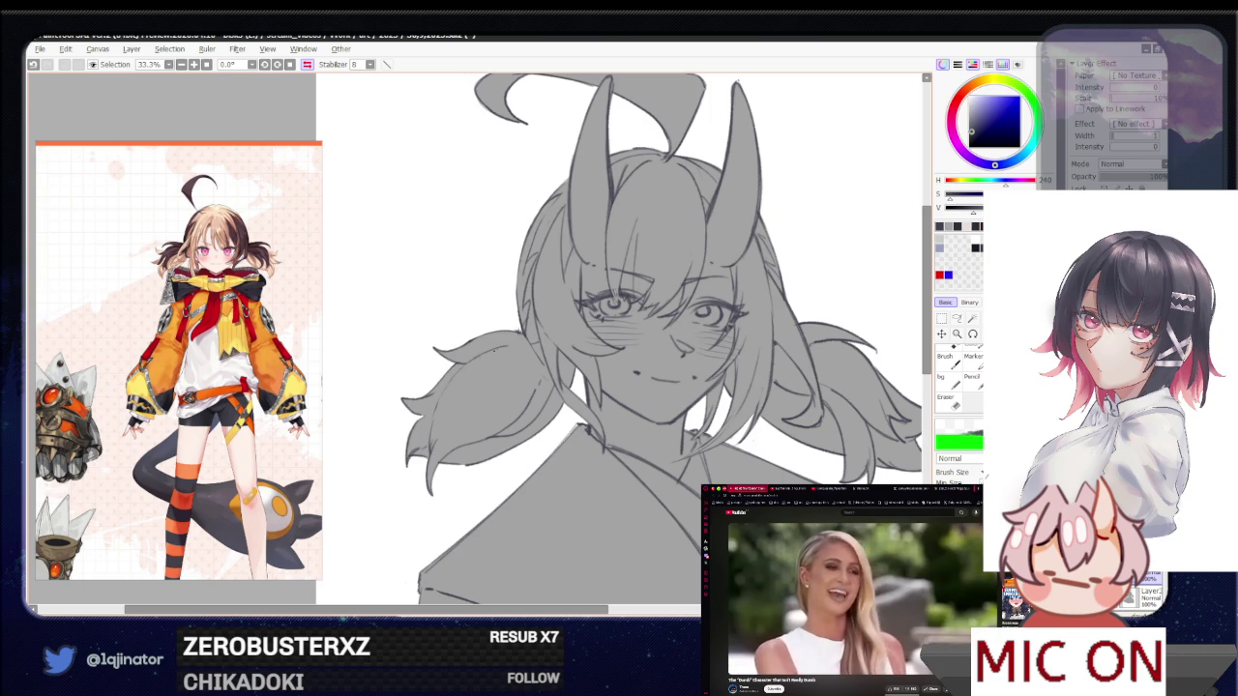
{"action": "key", "text": "b"}
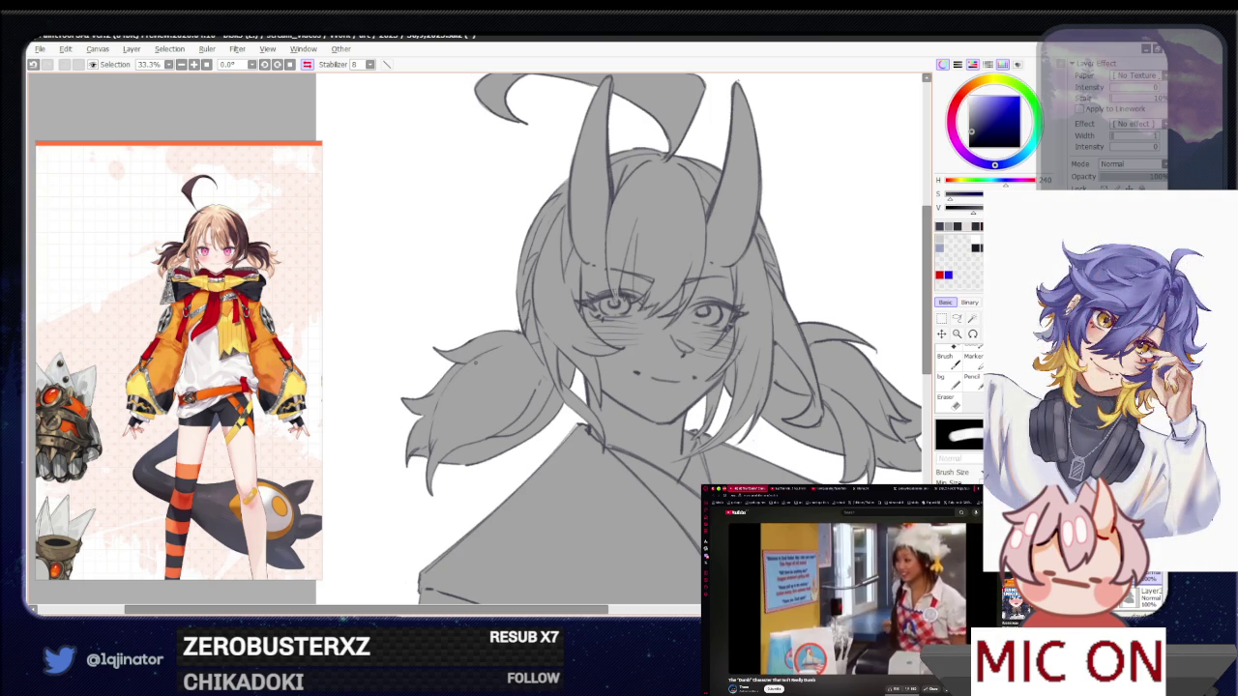
{"action": "key", "text": "e"}
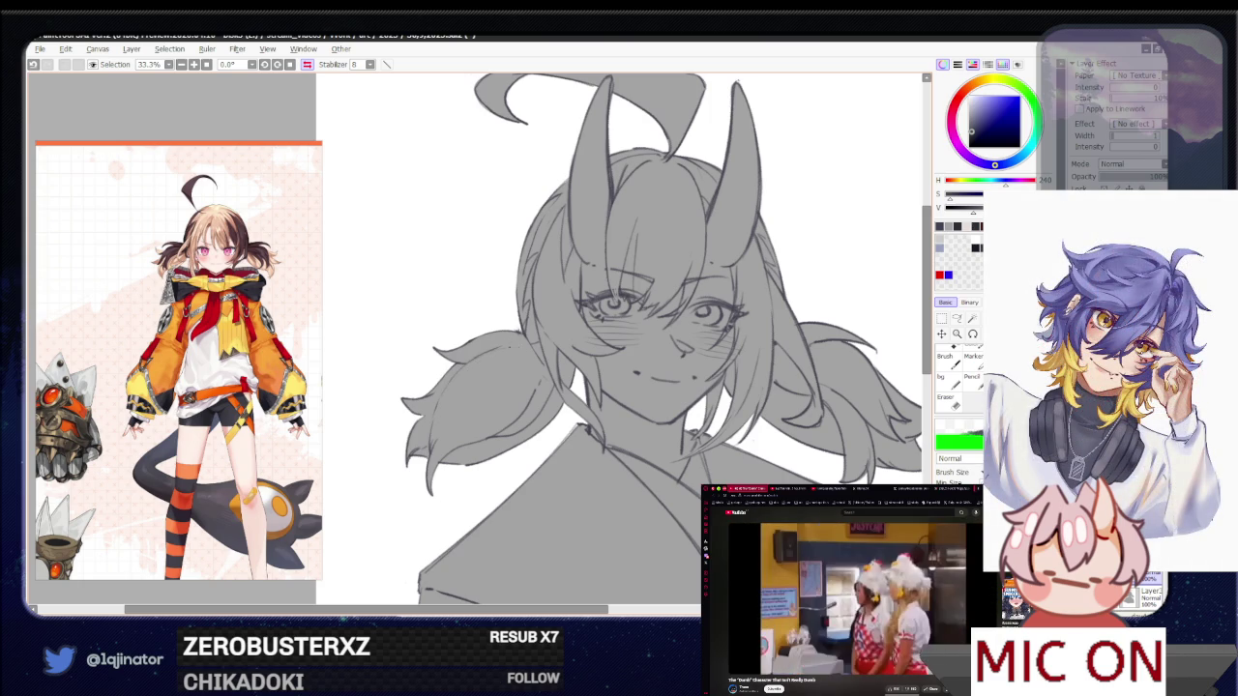
Erase and fix lines around the face and twin tails, undoing one stray stroke
{"action": "mouse_move", "coordinate": [641, 381]}
{"action": "left_mouse_down"}
{"action": "mouse_move", "coordinate": [566, 381]}
{"action": "mouse_move", "coordinate": [619, 415]}
{"action": "mouse_move", "coordinate": [709, 441]}
{"action": "left_mouse_up"}
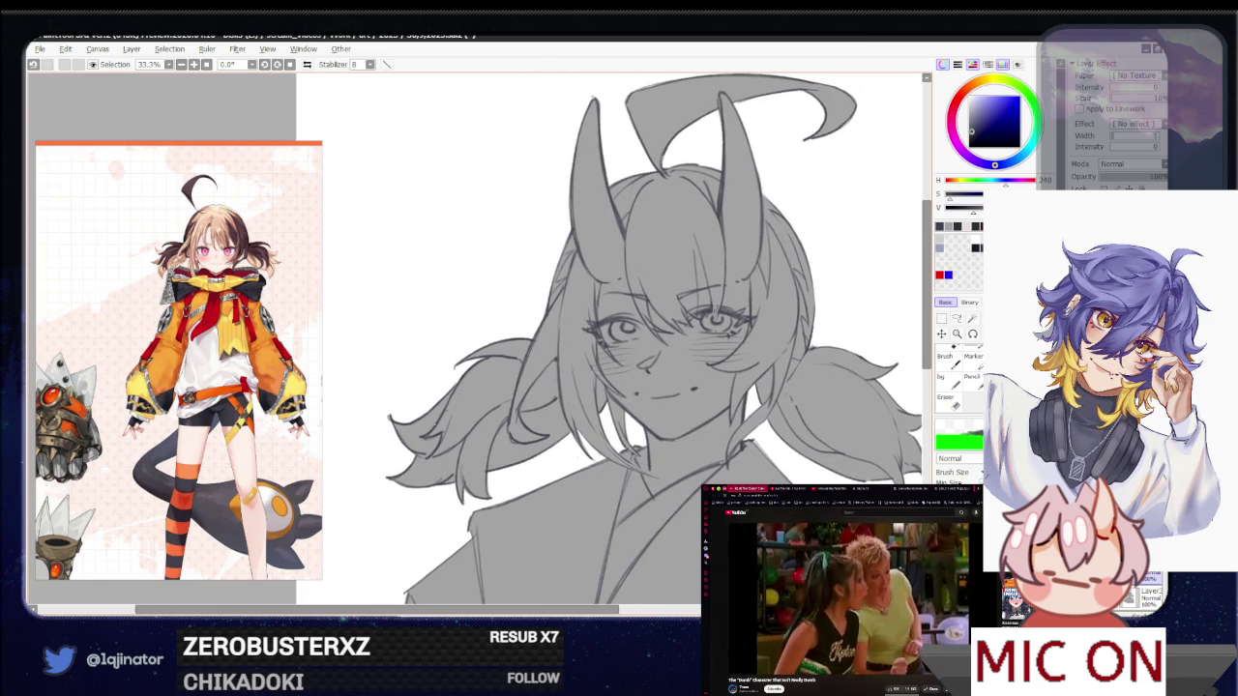
{"action": "key", "text": "b"}
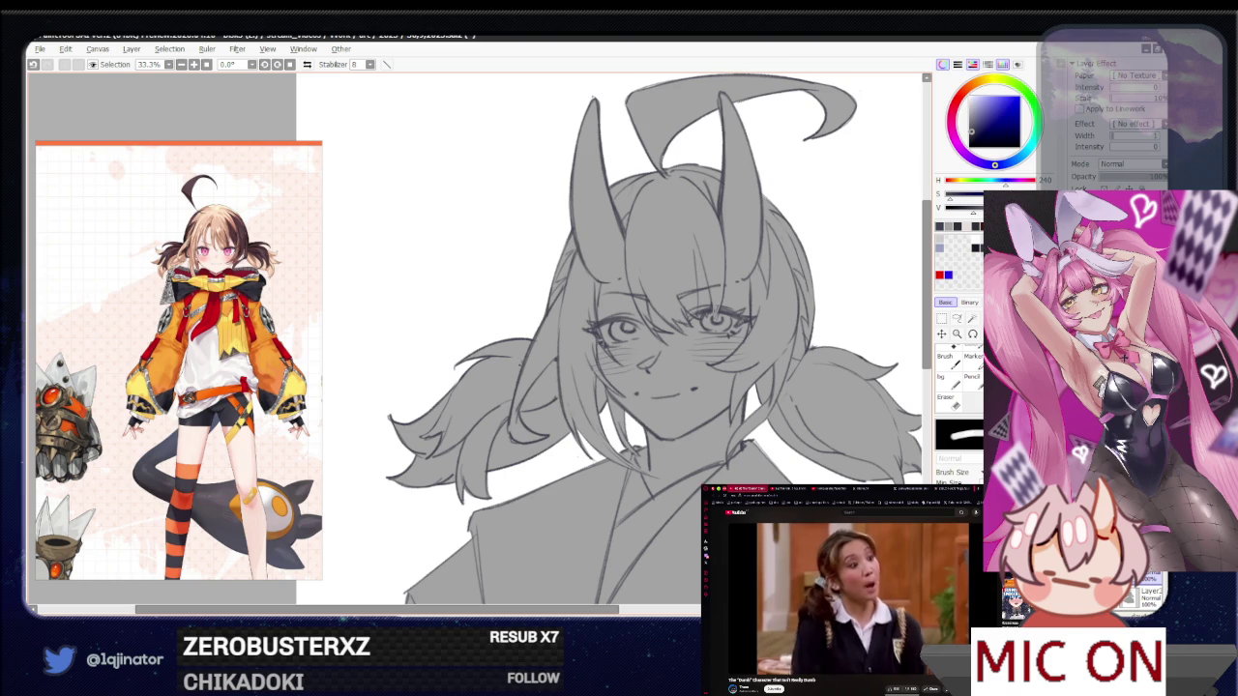
{"action": "scroll", "coordinate": [609, 339], "scroll_direction": "down", "scroll_amount": 1}
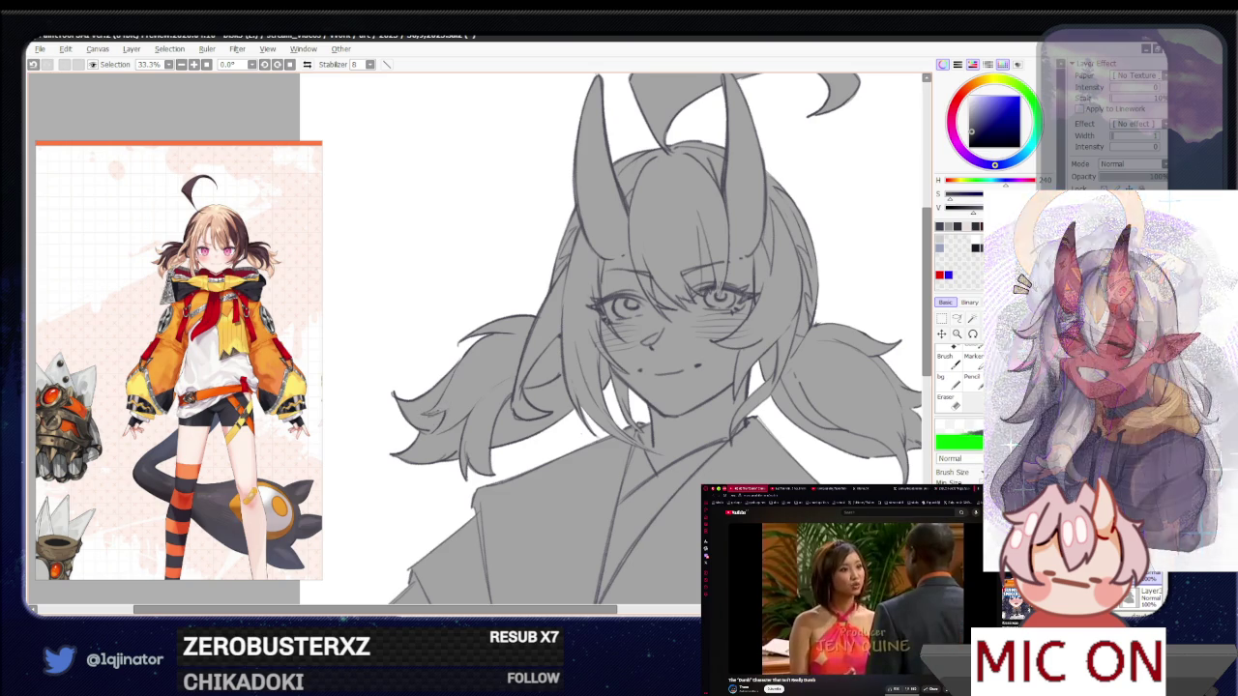
{"action": "key", "text": "ctrl+z"}
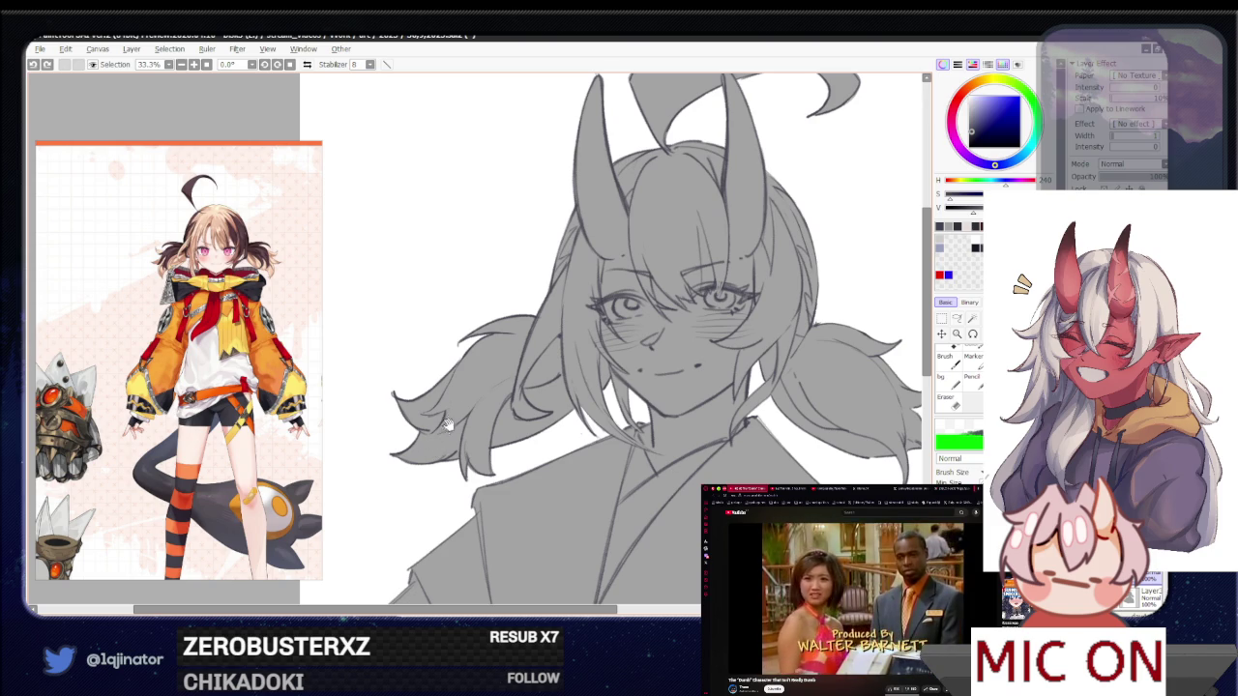
{"action": "scroll", "coordinate": [451, 421], "scroll_direction": "up", "scroll_amount": 2}
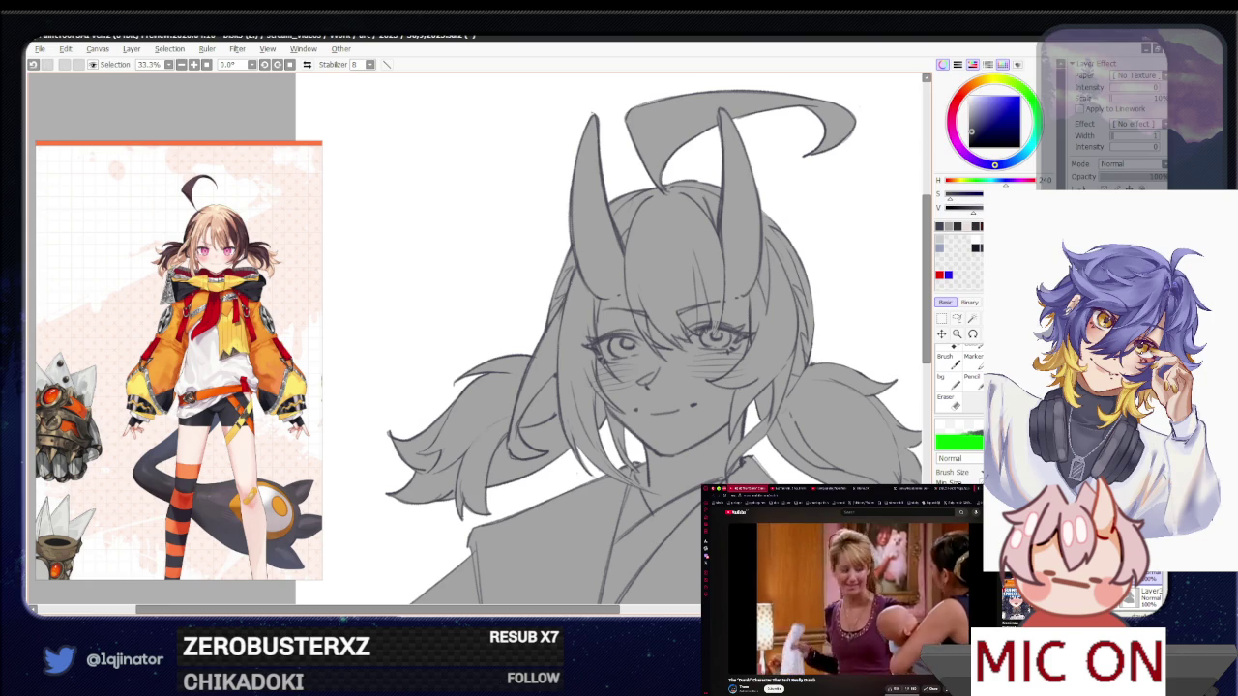
{"action": "key", "text": "e"}
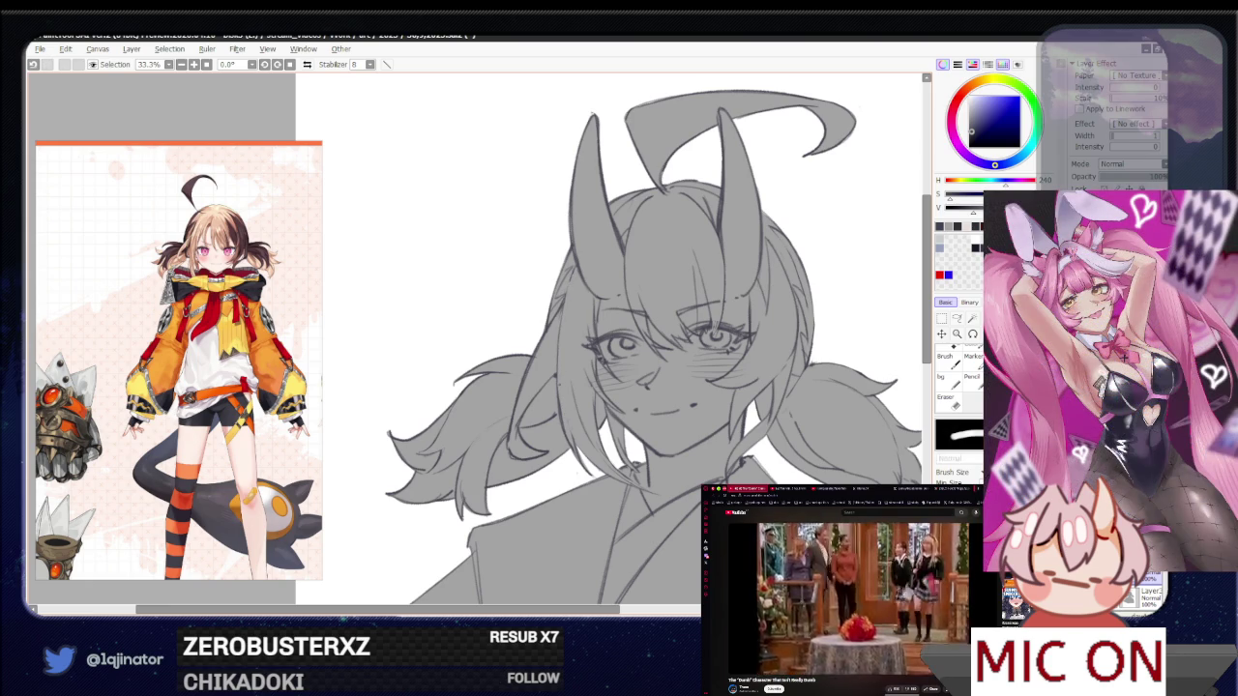
{"action": "left_click_drag", "start_coordinate": [629, 339], "coordinate": [570, 350]}
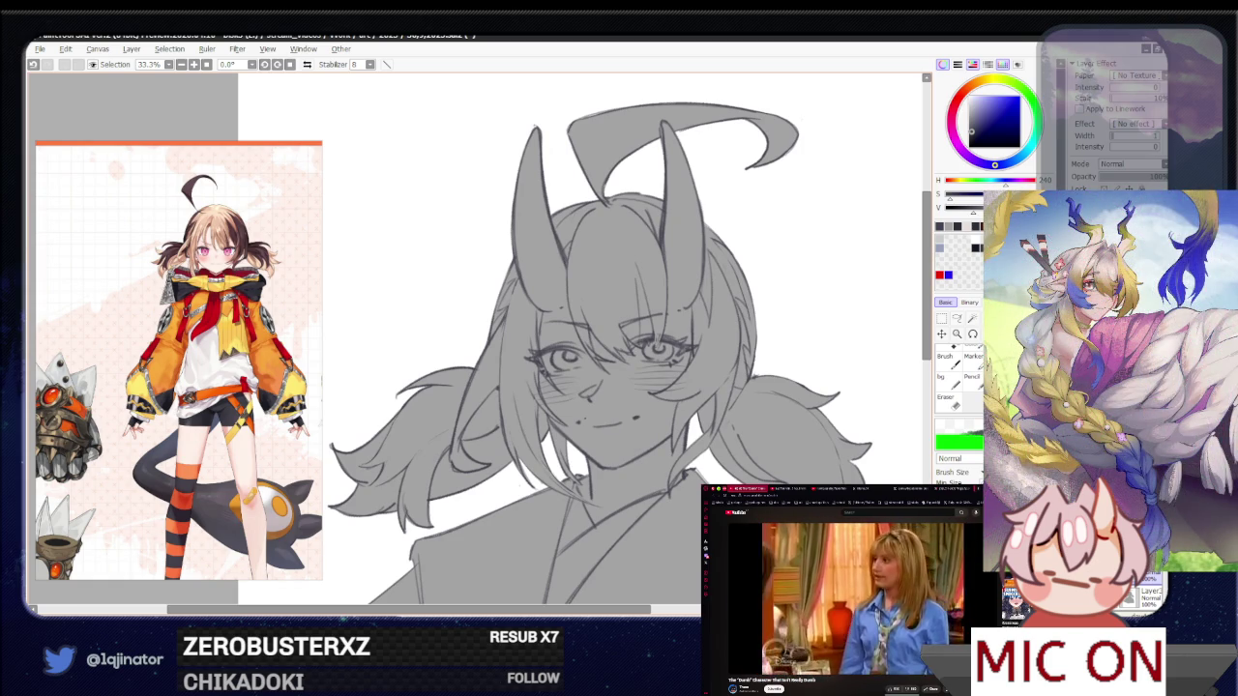
Erase stray lines by the left twin tail, undoing two strokes and restoring one, then review
{"action": "key", "text": "e"}
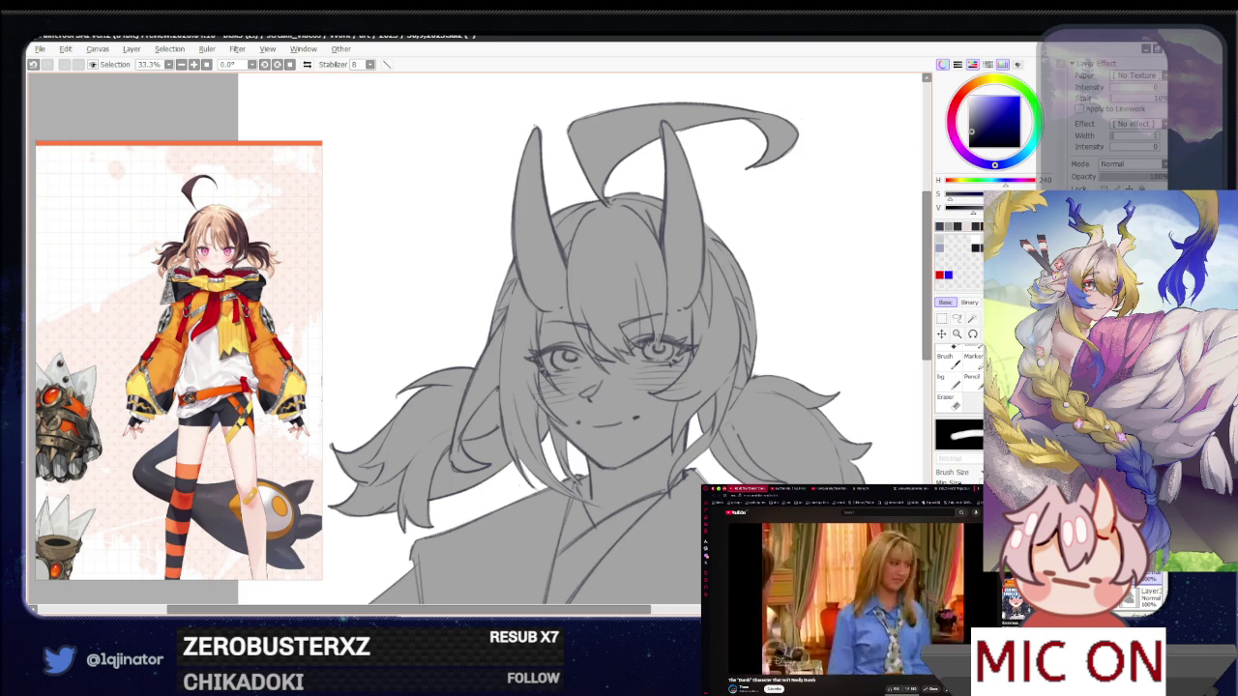
{"action": "left_click_drag", "start_coordinate": [611, 340], "coordinate": [544, 371]}
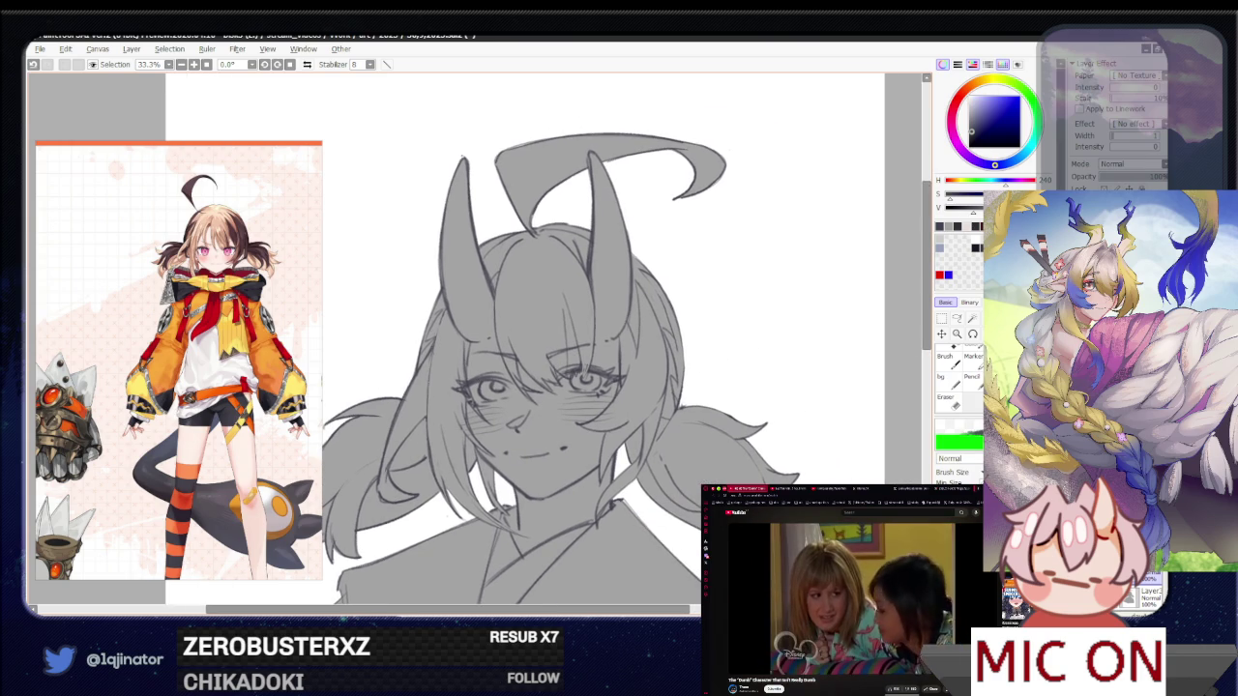
{"action": "key", "text": "ctrl+z"}
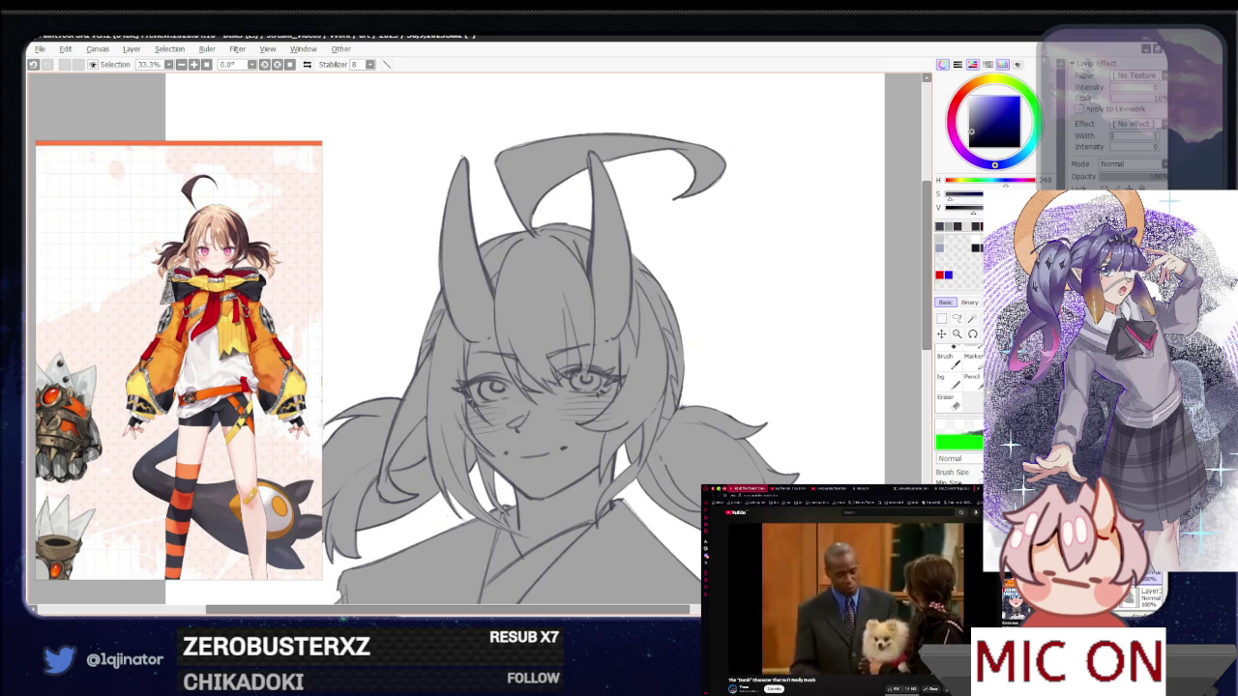
{"action": "key", "text": "ctrl+z"}
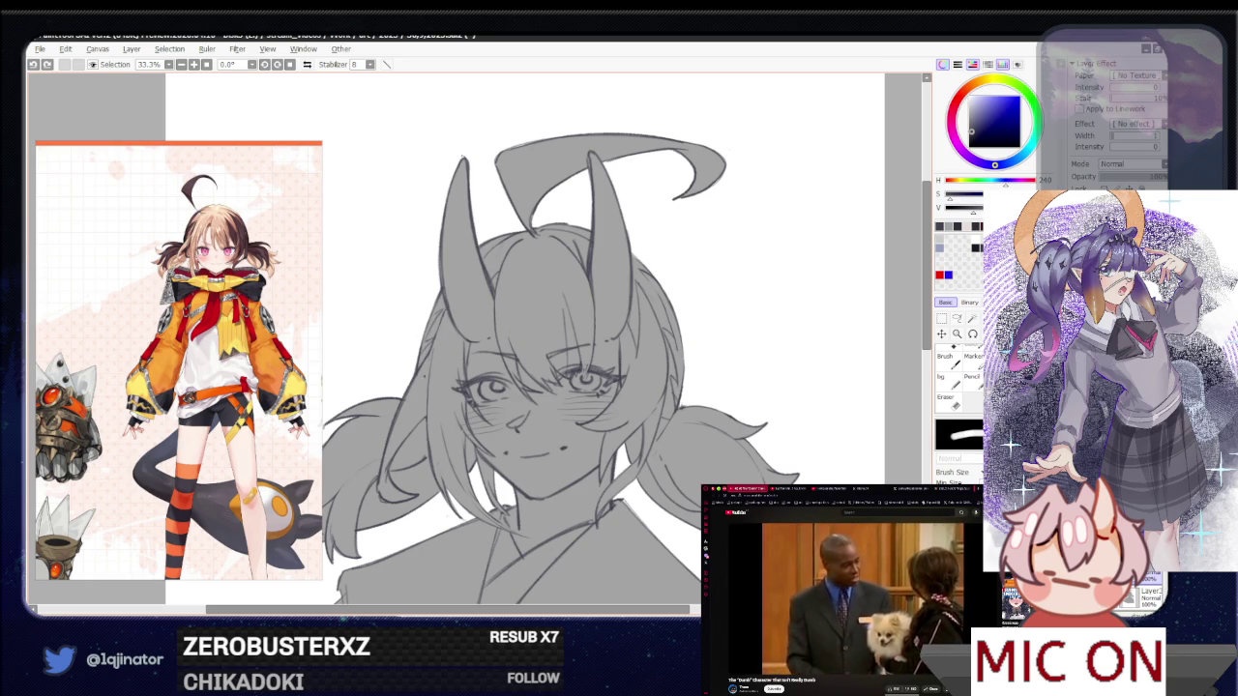
{"action": "key", "text": "ctrl+y"}
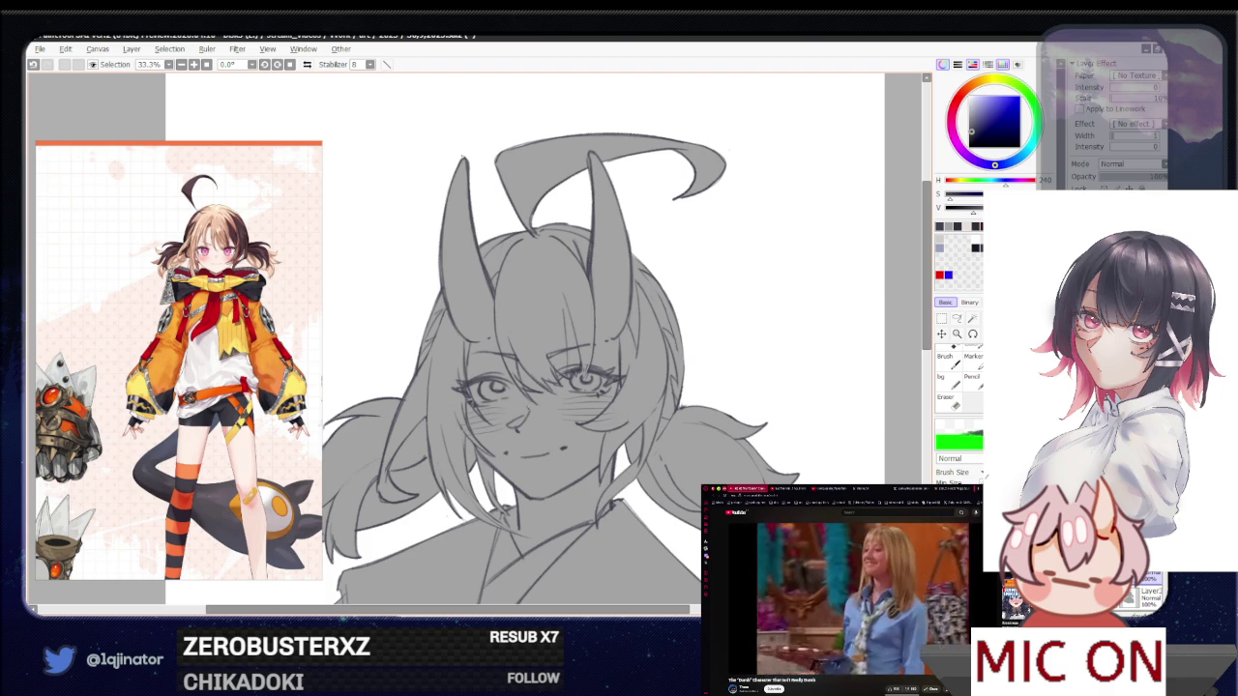
{"action": "left_click_drag", "start_coordinate": [598, 479], "coordinate": [478, 487]}
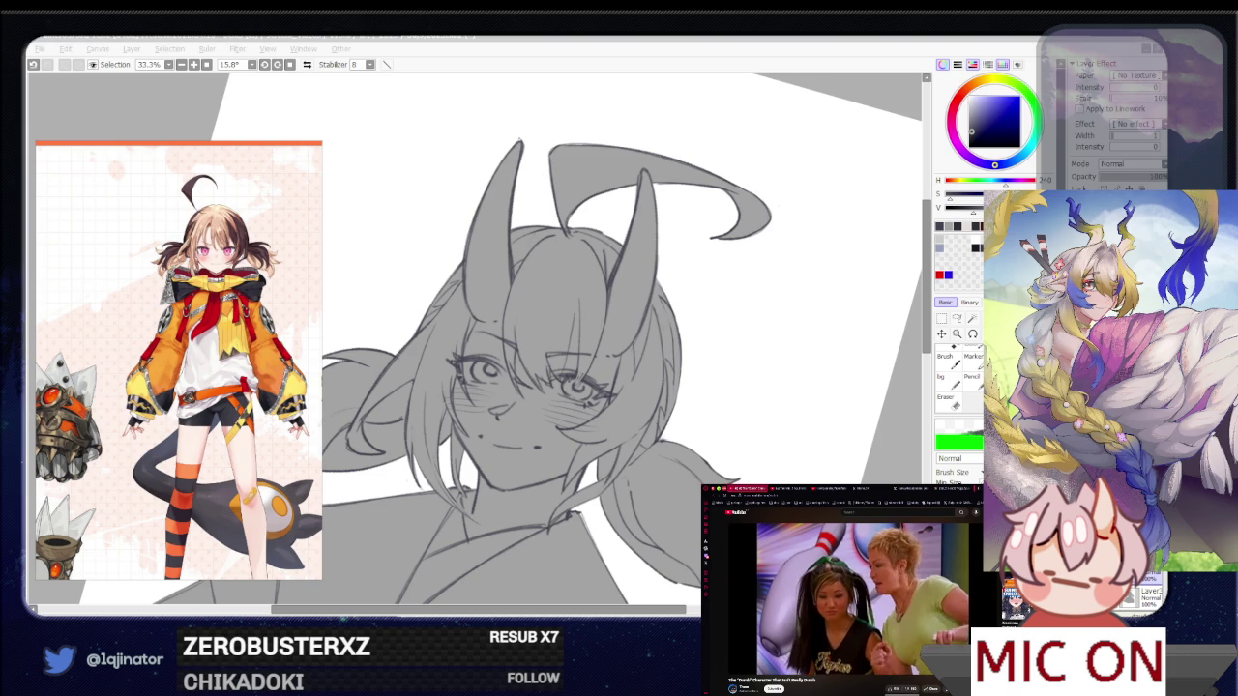
Rotate the canvas to a shallower tilt and zoom out twice to see the whole page
{"action": "key", "text": "alt+Tab"}
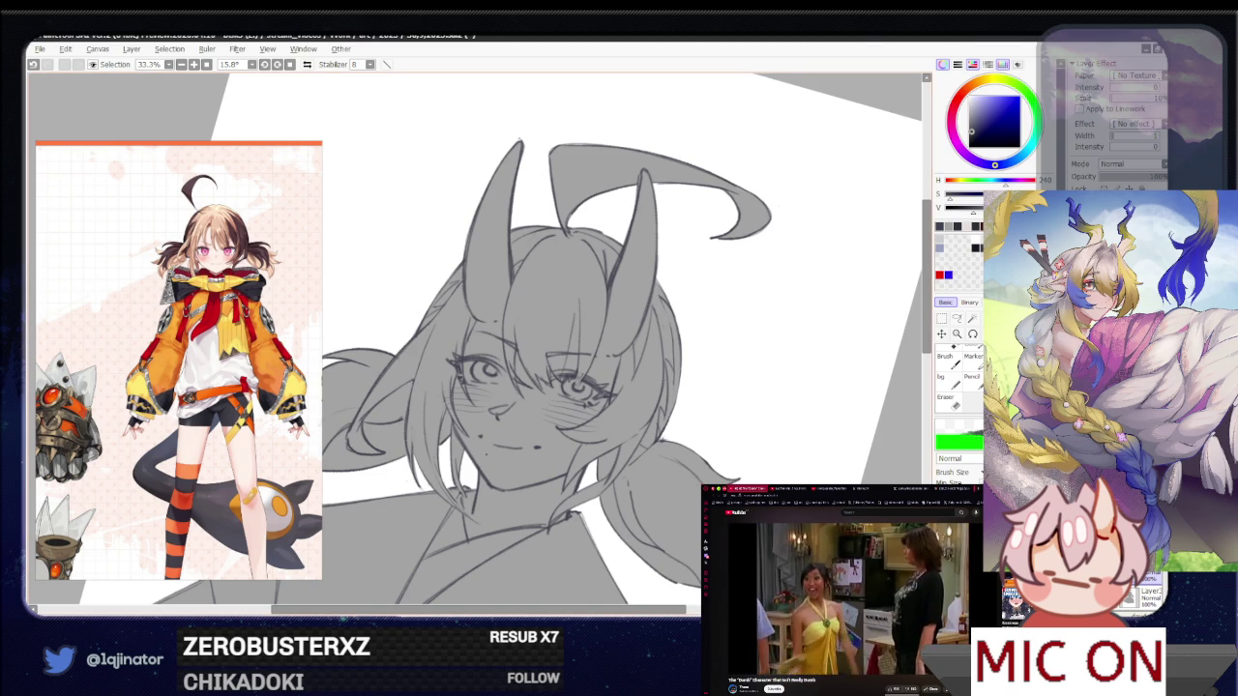
{"action": "scroll", "coordinate": [537, 387], "scroll_direction": "up", "scroll_amount": 1}
{"action": "left_click_drag", "start_coordinate": [600, 242], "coordinate": [677, 319]}
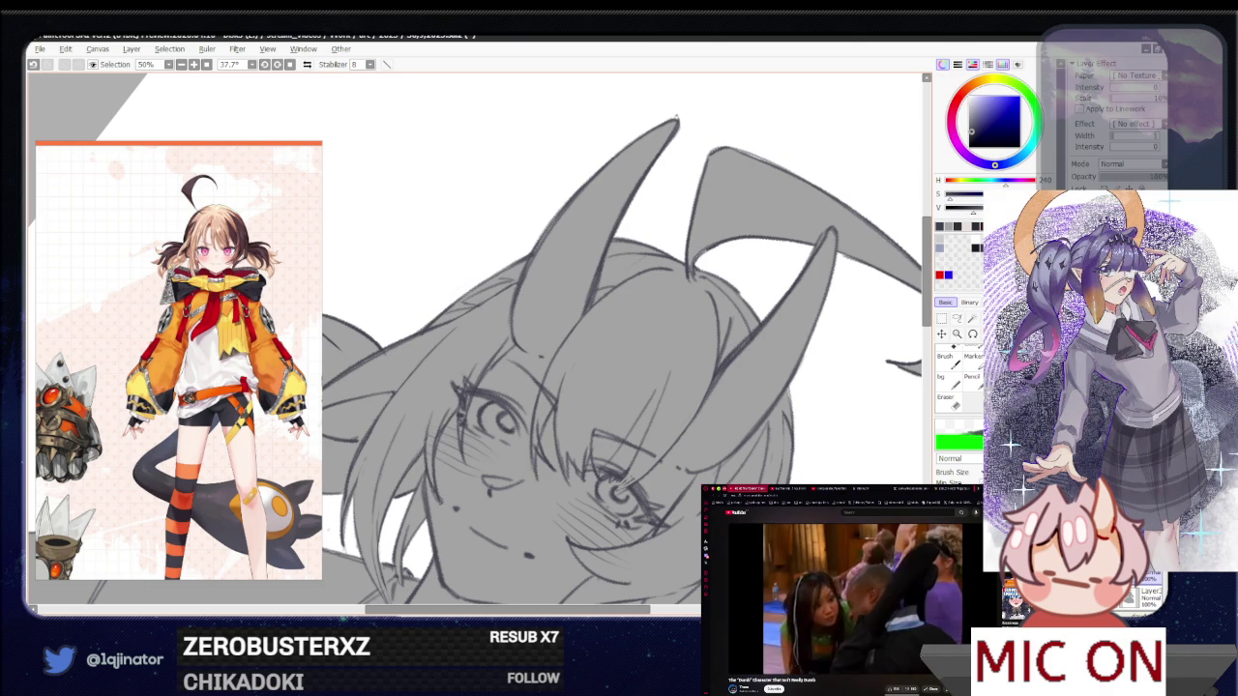
{"action": "mouse_move", "coordinate": [445, 500]}
{"action": "left_mouse_down"}
{"action": "mouse_move", "coordinate": [603, 499]}
{"action": "mouse_move", "coordinate": [501, 494]}
{"action": "left_mouse_up"}
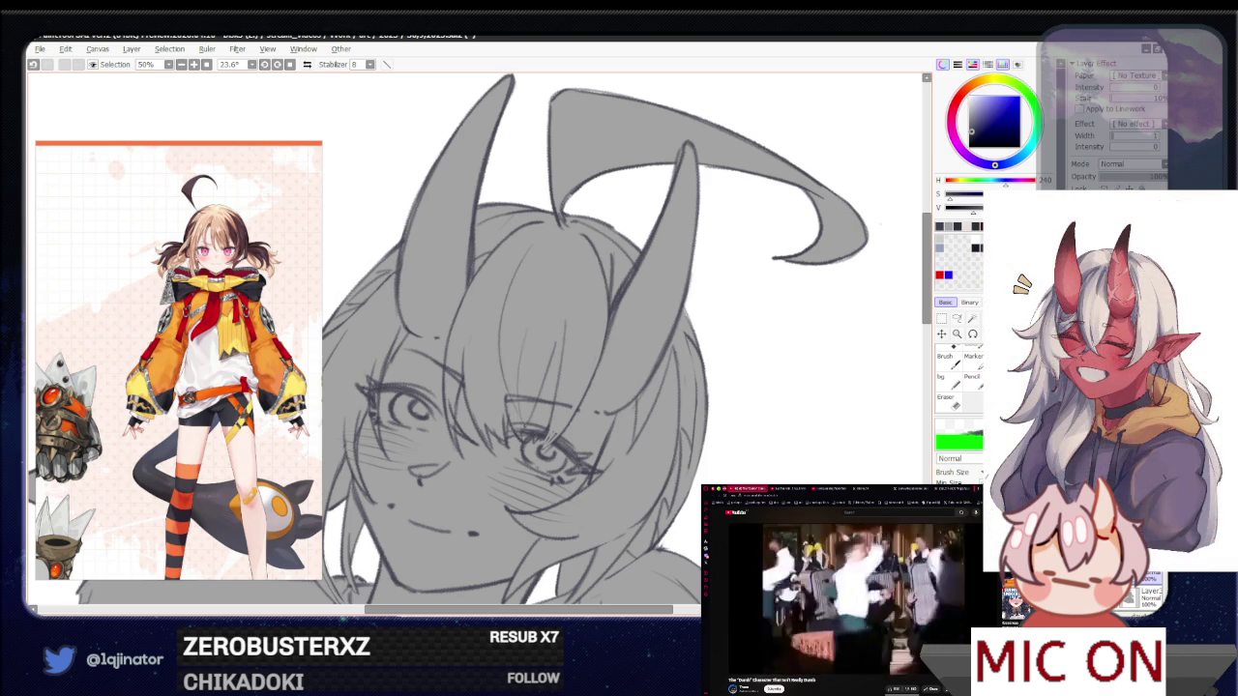
{"action": "key", "text": "minus"}
{"action": "key", "text": "minus"}
{"action": "key", "text": "Delete"}
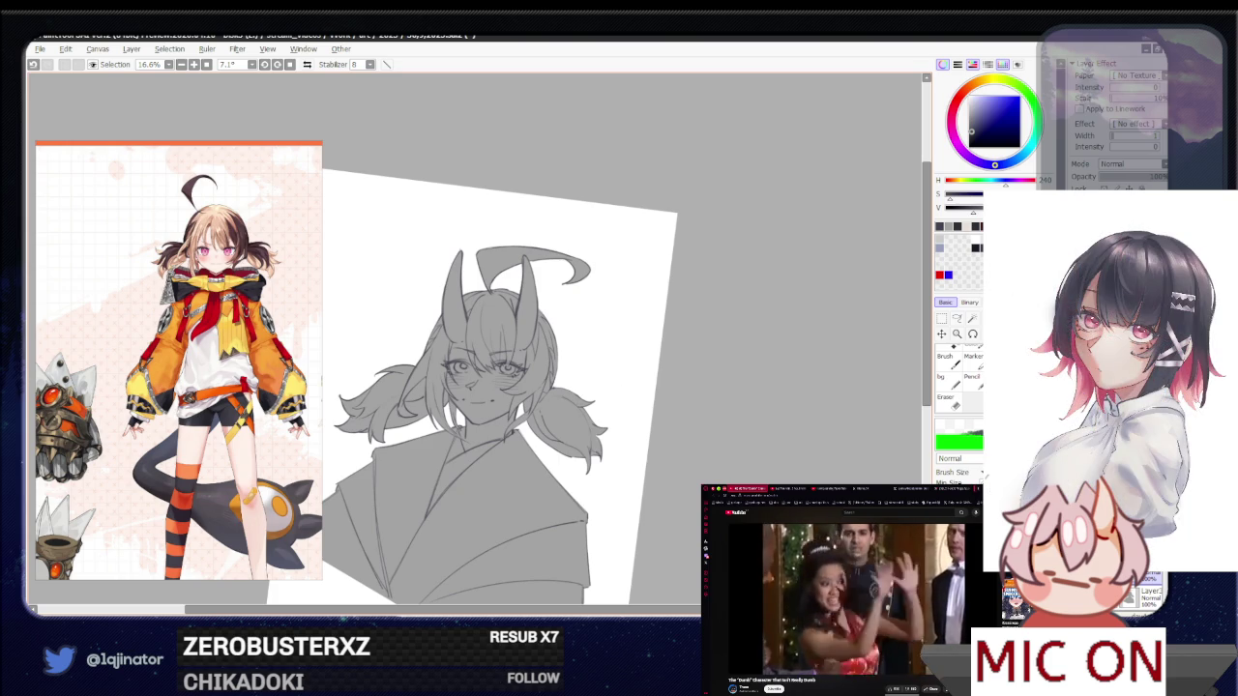
Zoom and pan to centre the girl's face, switching between pen and eraser
{"action": "key", "text": "plus"}
{"action": "key", "text": "plus"}
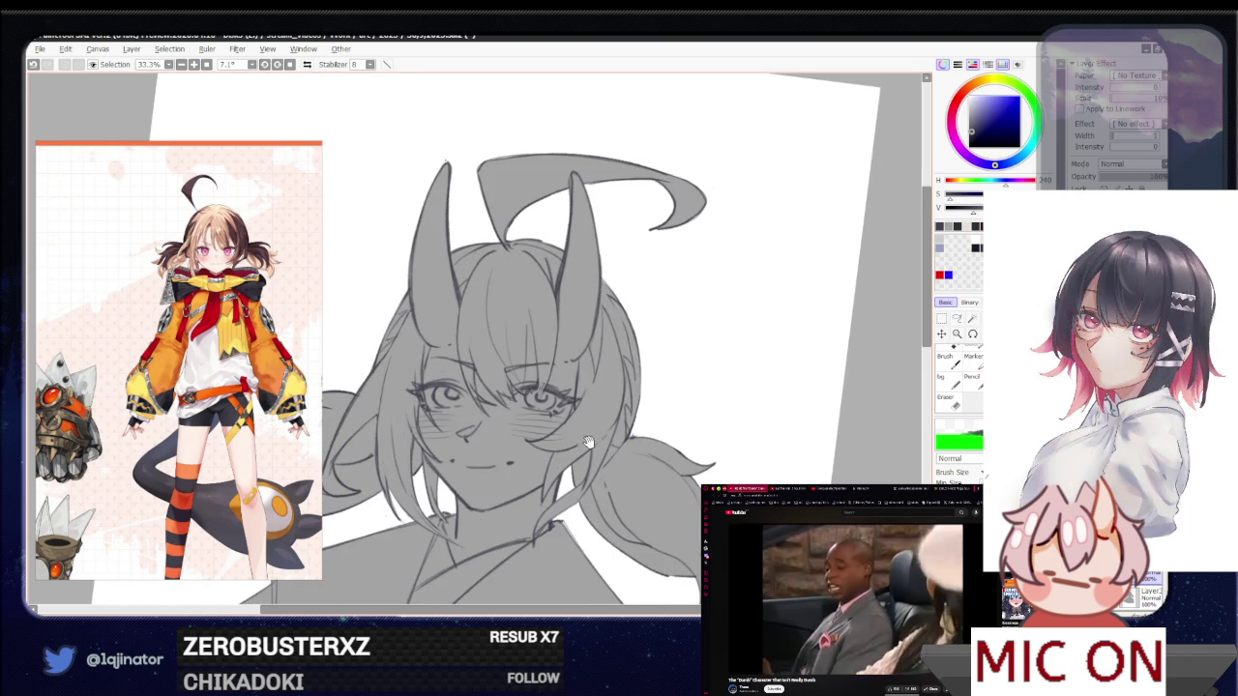
{"action": "key", "text": "minus"}
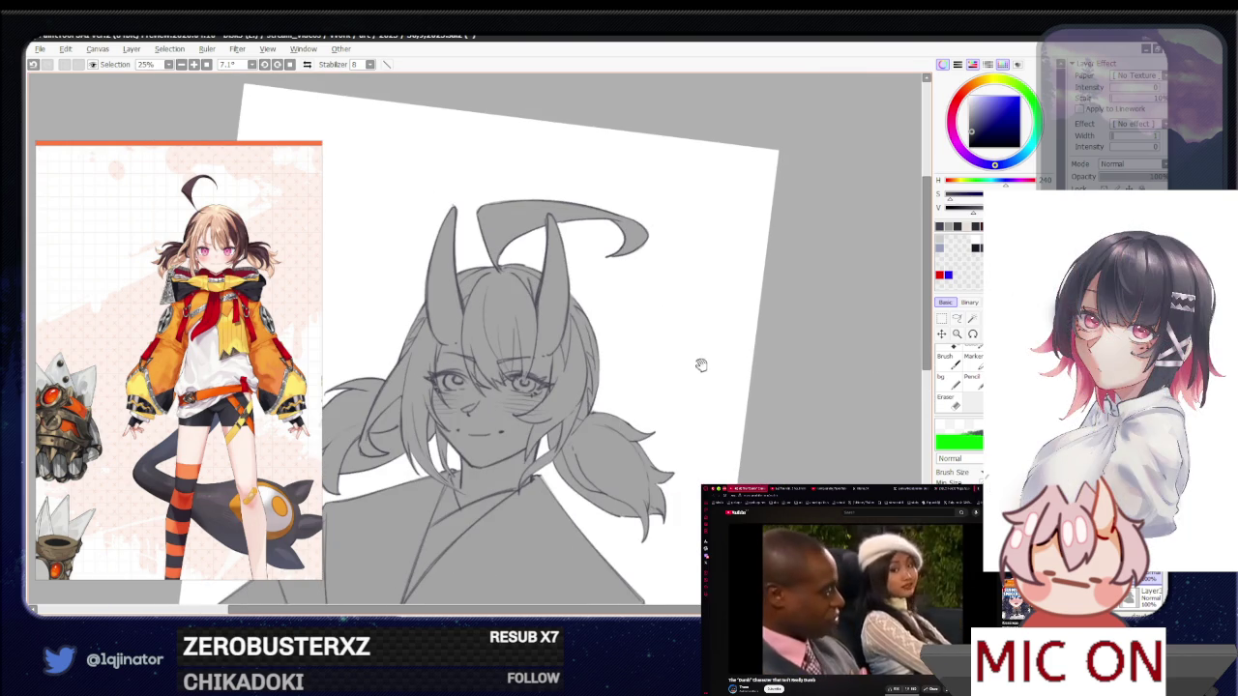
{"action": "key", "text": "plus"}
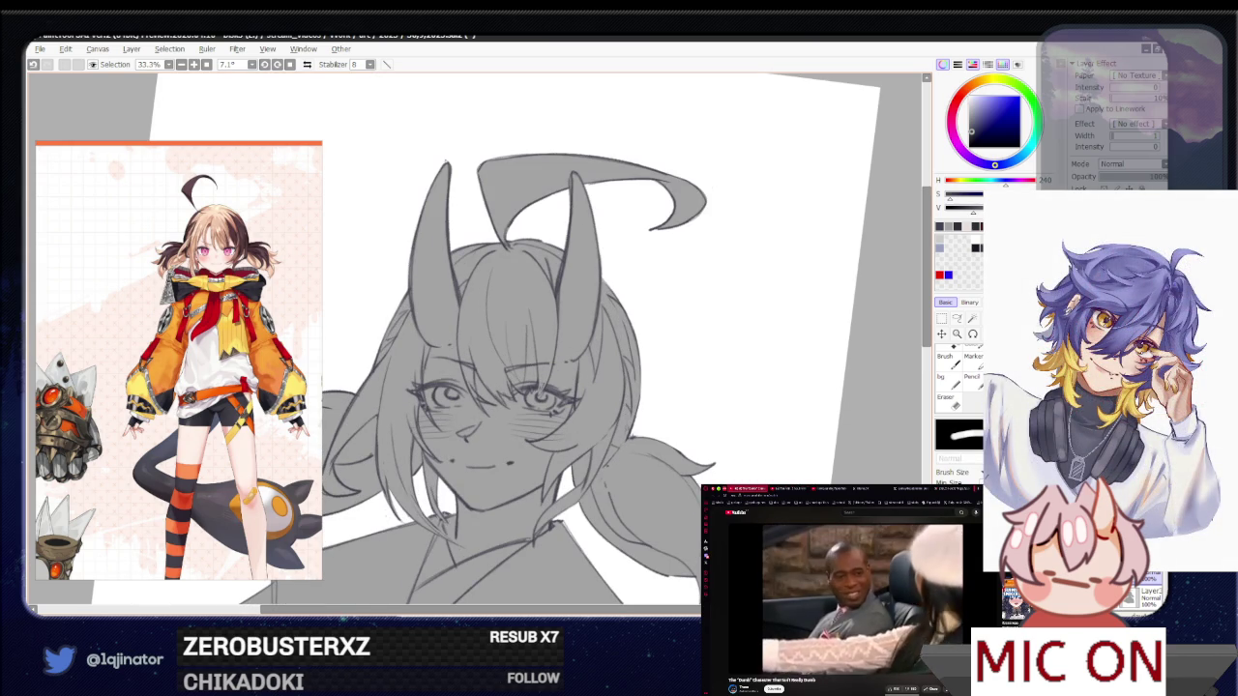
{"action": "key", "text": "b"}
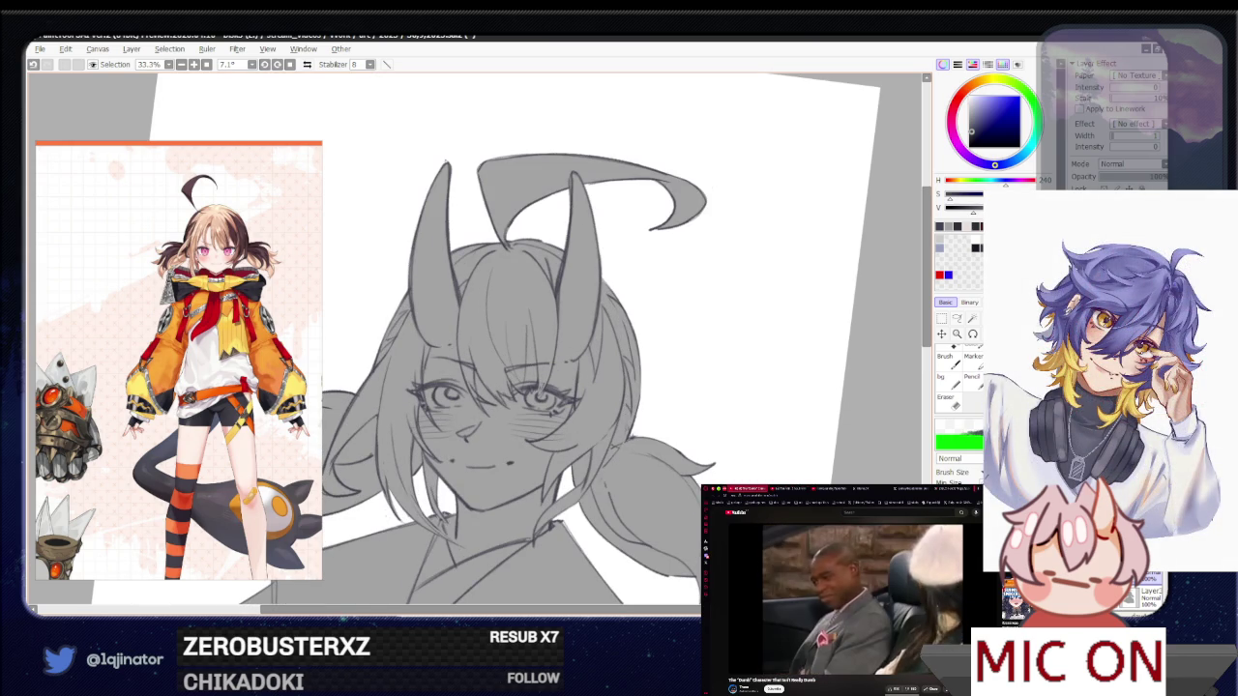
{"action": "key", "text": "e"}
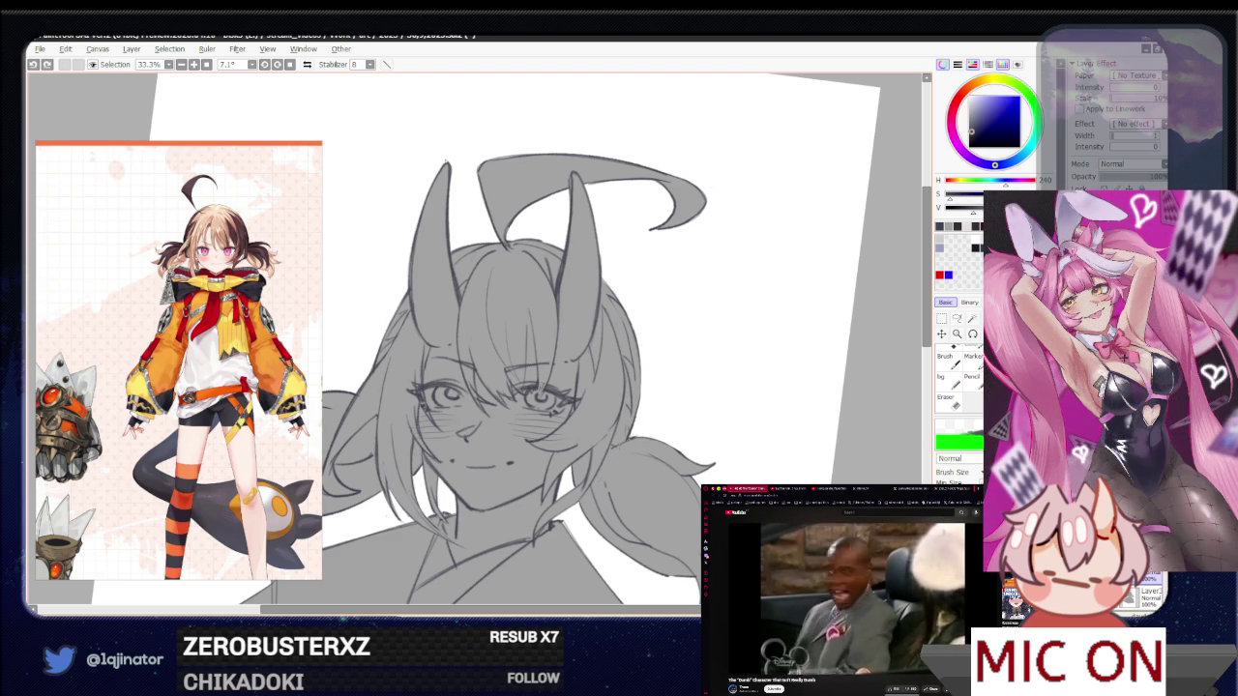
{"action": "mouse_move", "coordinate": [674, 450]}
{"action": "left_mouse_down"}
{"action": "mouse_move", "coordinate": [633, 440]}
{"action": "mouse_move", "coordinate": [715, 408]}
{"action": "mouse_move", "coordinate": [647, 474]}
{"action": "left_mouse_up"}
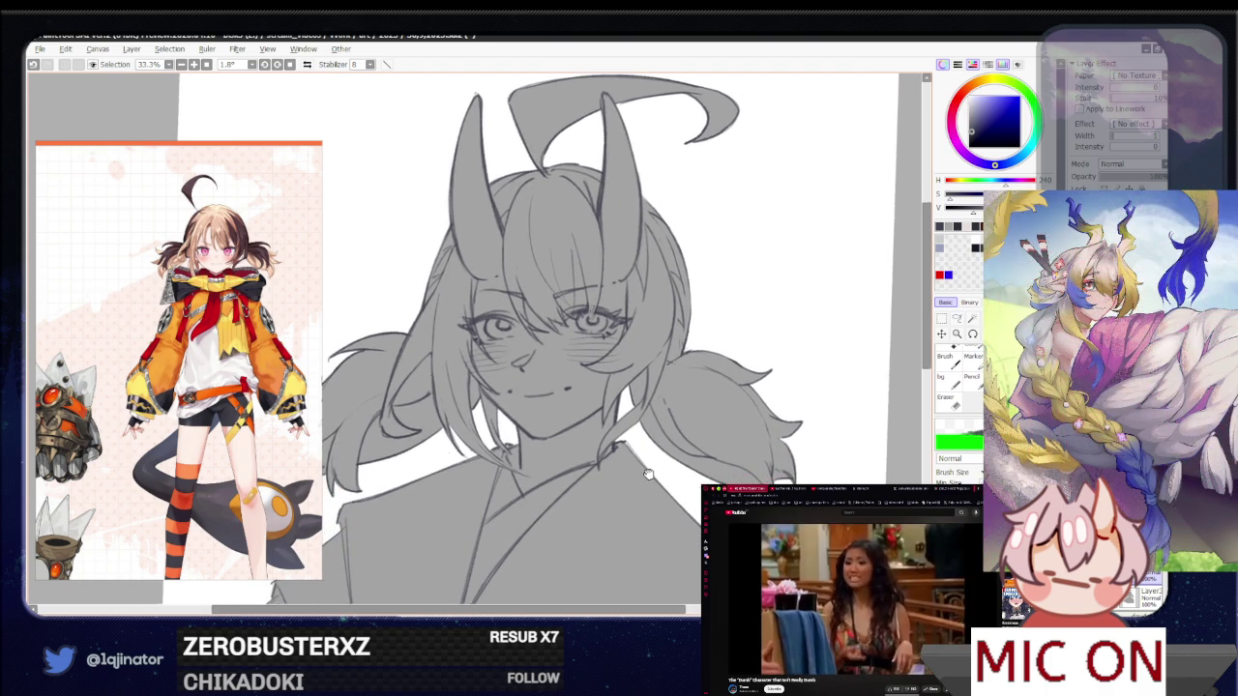
{"action": "left_click_drag", "start_coordinate": [656, 429], "coordinate": [593, 436]}
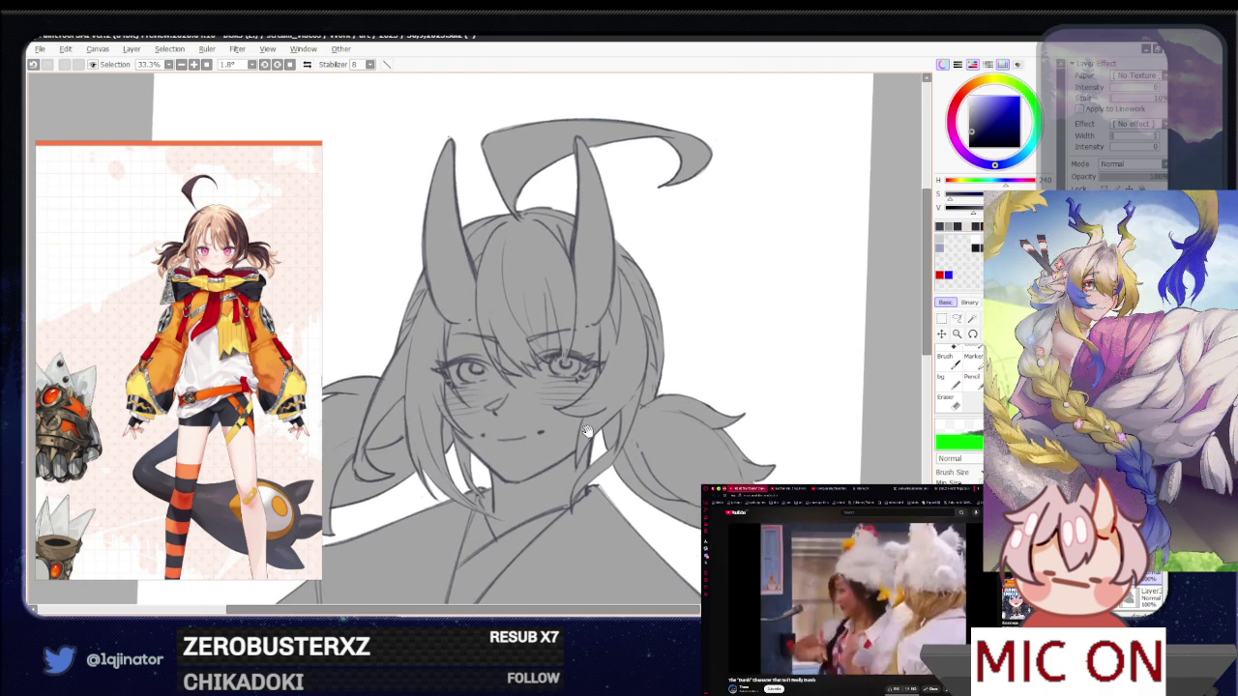
{"action": "scroll", "coordinate": [593, 435], "scroll_direction": "up", "scroll_amount": 1}
{"action": "scroll", "coordinate": [593, 436], "scroll_direction": "up", "scroll_amount": 1}
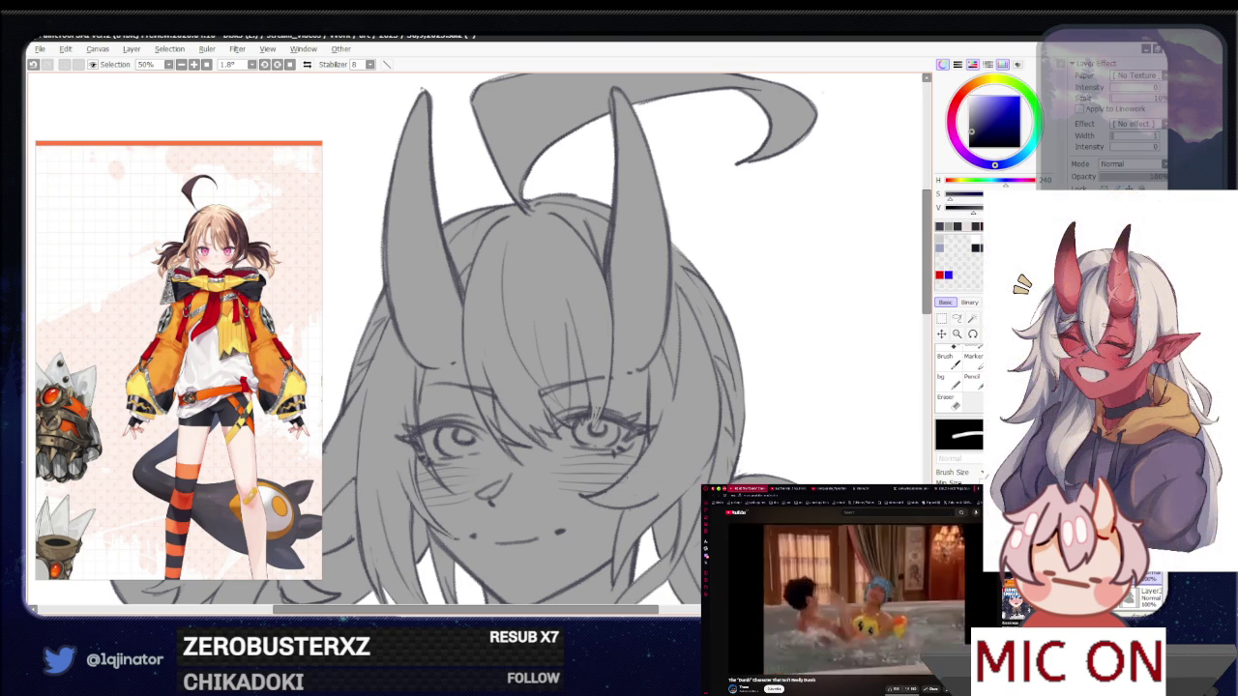
{"action": "scroll", "coordinate": [474, 368], "scroll_direction": "down", "scroll_amount": 2}
{"action": "scroll", "coordinate": [474, 367], "scroll_direction": "down", "scroll_amount": 3}
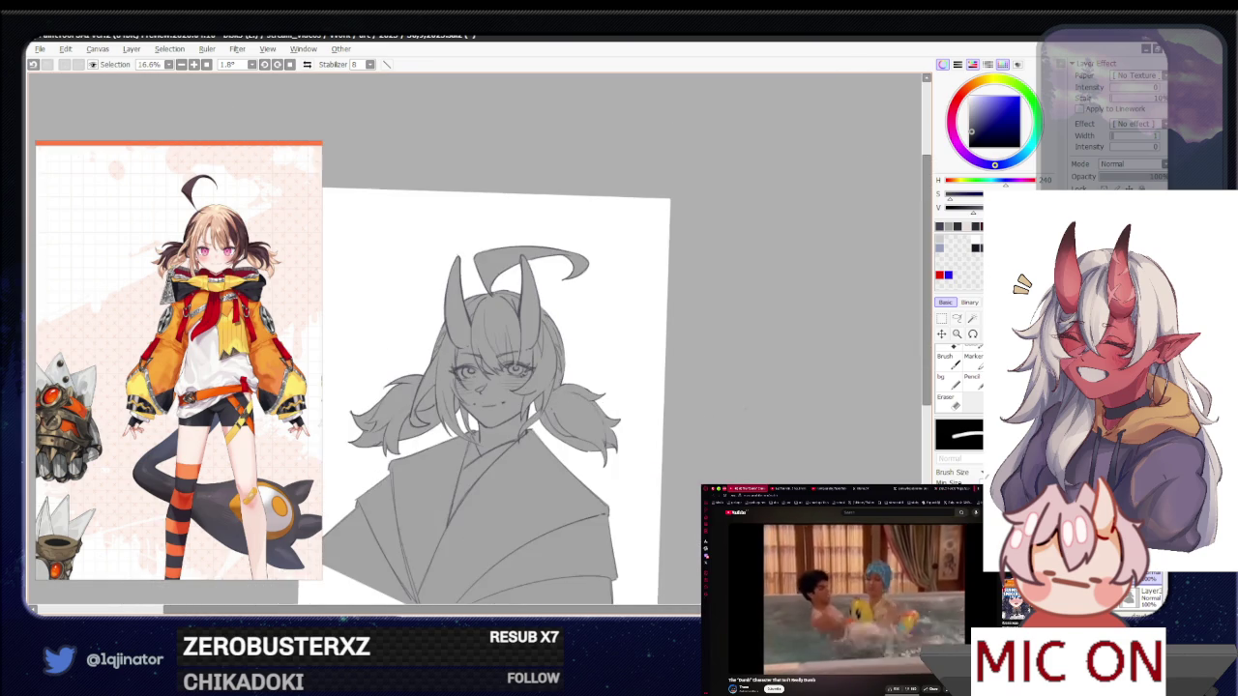
{"action": "scroll", "coordinate": [482, 344], "scroll_direction": "up", "scroll_amount": 2}
{"action": "scroll", "coordinate": [482, 344], "scroll_direction": "up", "scroll_amount": 1}
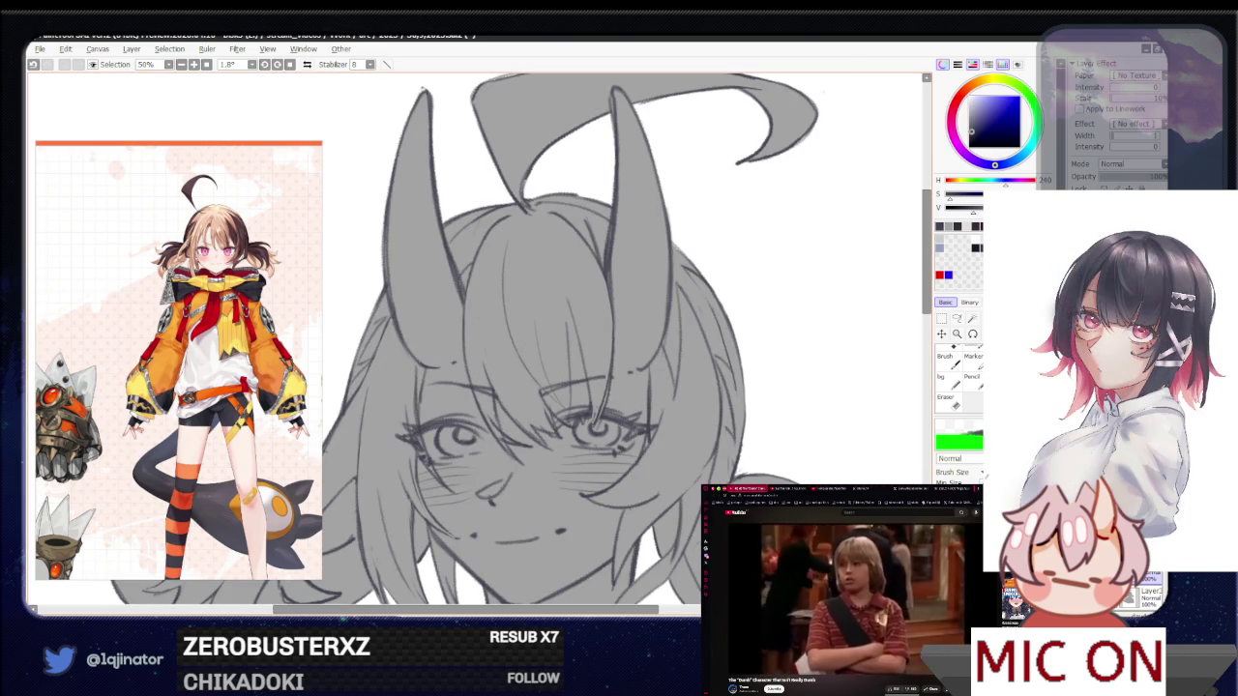
Undo and redraw the small stroke at the eye, then rotate nearly upright and frame the whole figure
{"action": "key", "text": "ctrl+z"}
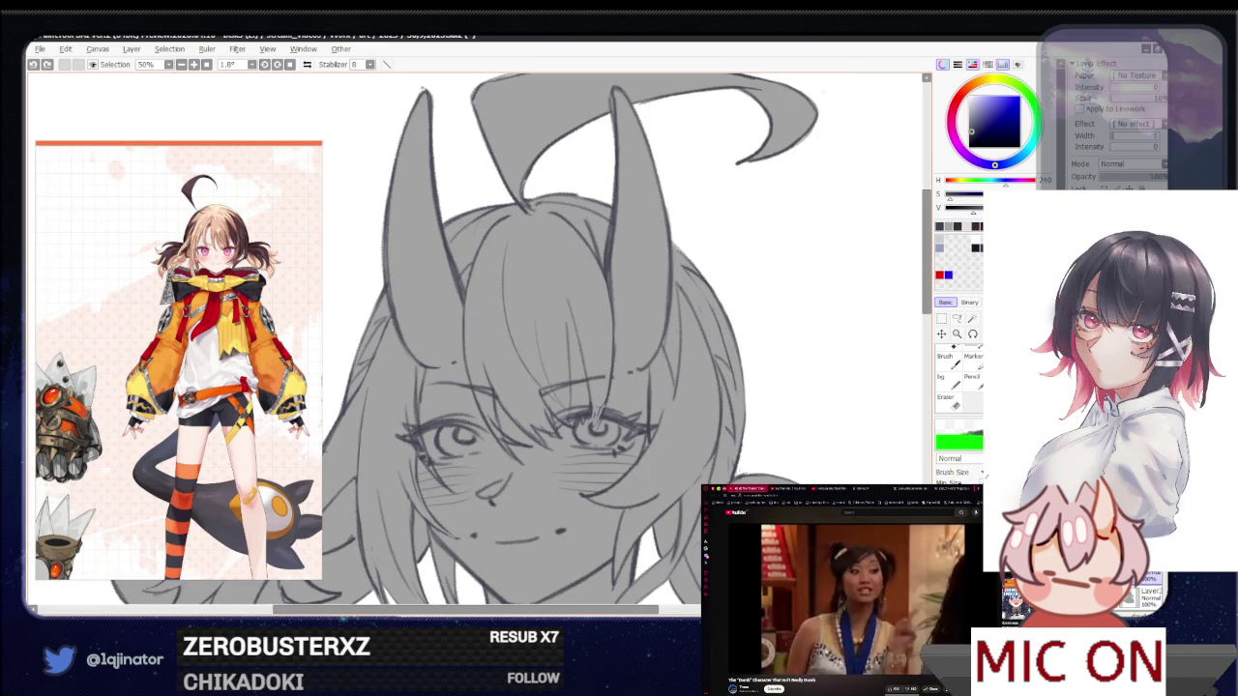
{"action": "left_click_drag", "start_coordinate": [598, 401], "coordinate": [606, 424]}
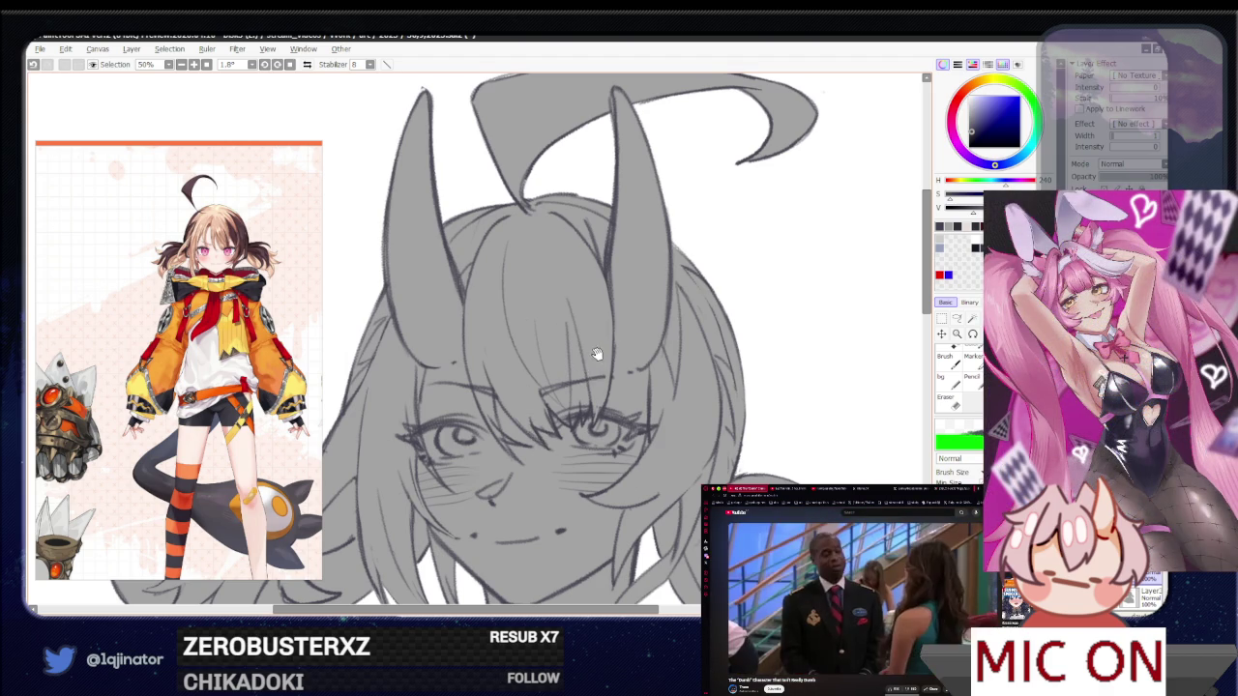
{"action": "left_click_drag", "start_coordinate": [593, 337], "coordinate": [584, 368]}
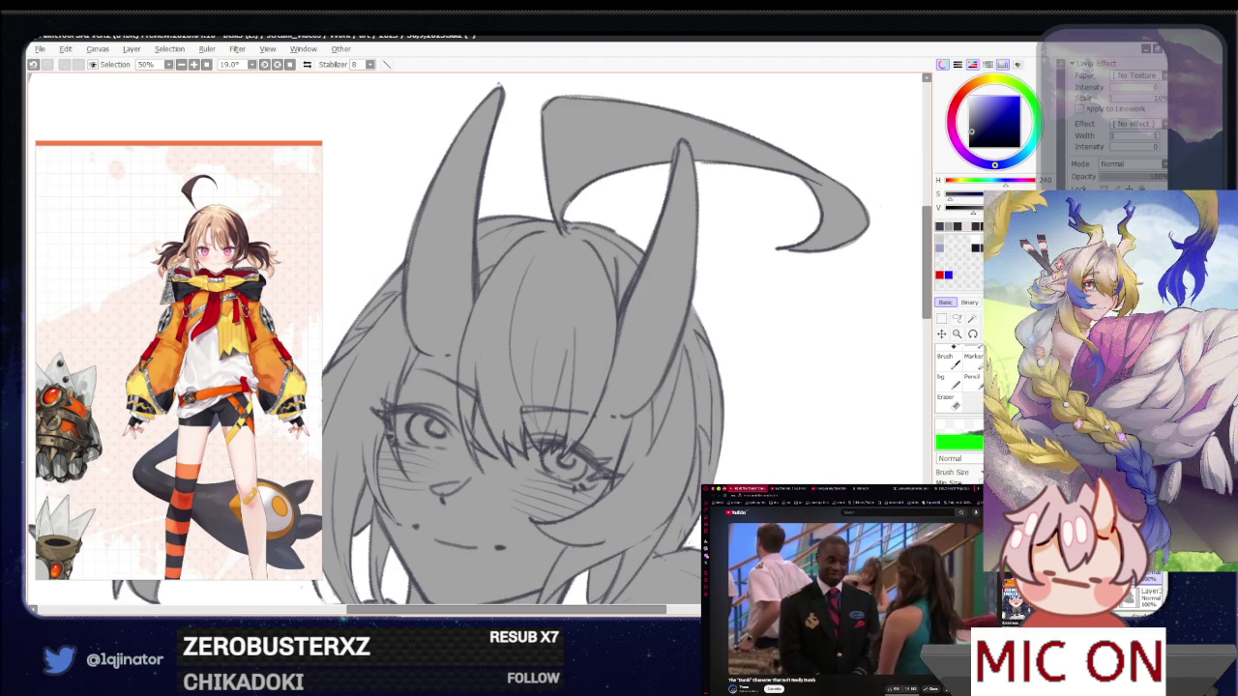
{"action": "scroll", "coordinate": [513, 406], "scroll_direction": "down", "scroll_amount": 1}
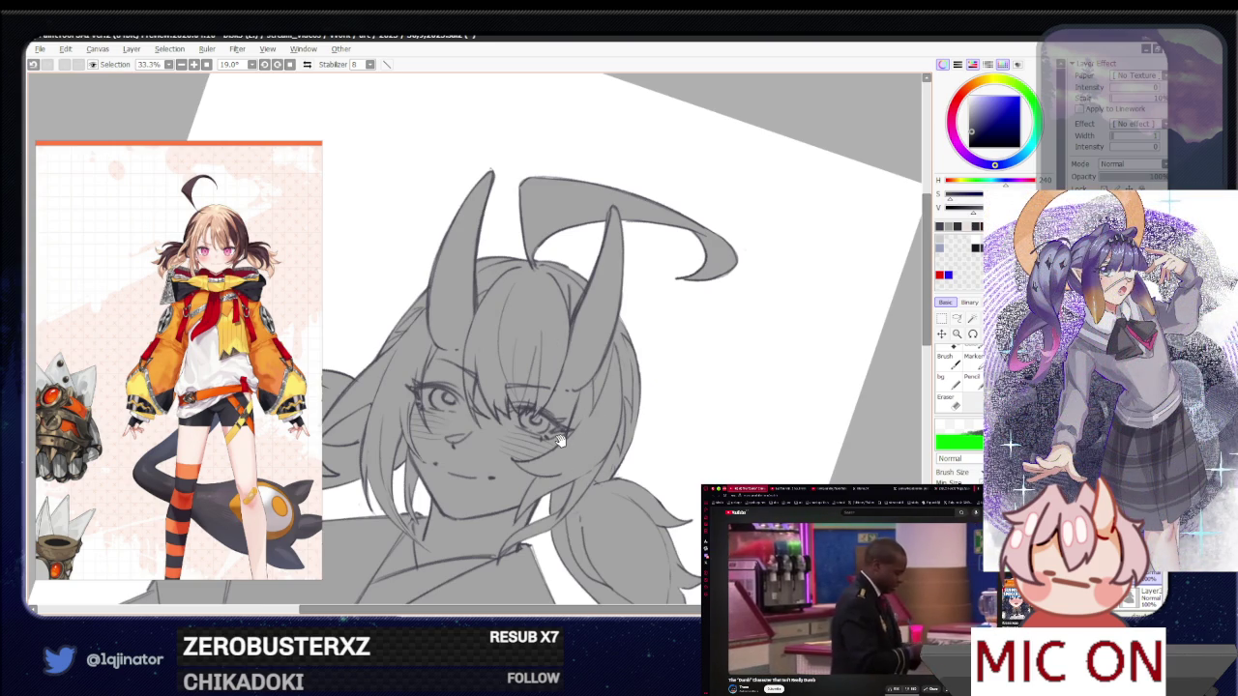
{"action": "left_click_drag", "start_coordinate": [557, 433], "coordinate": [547, 450]}
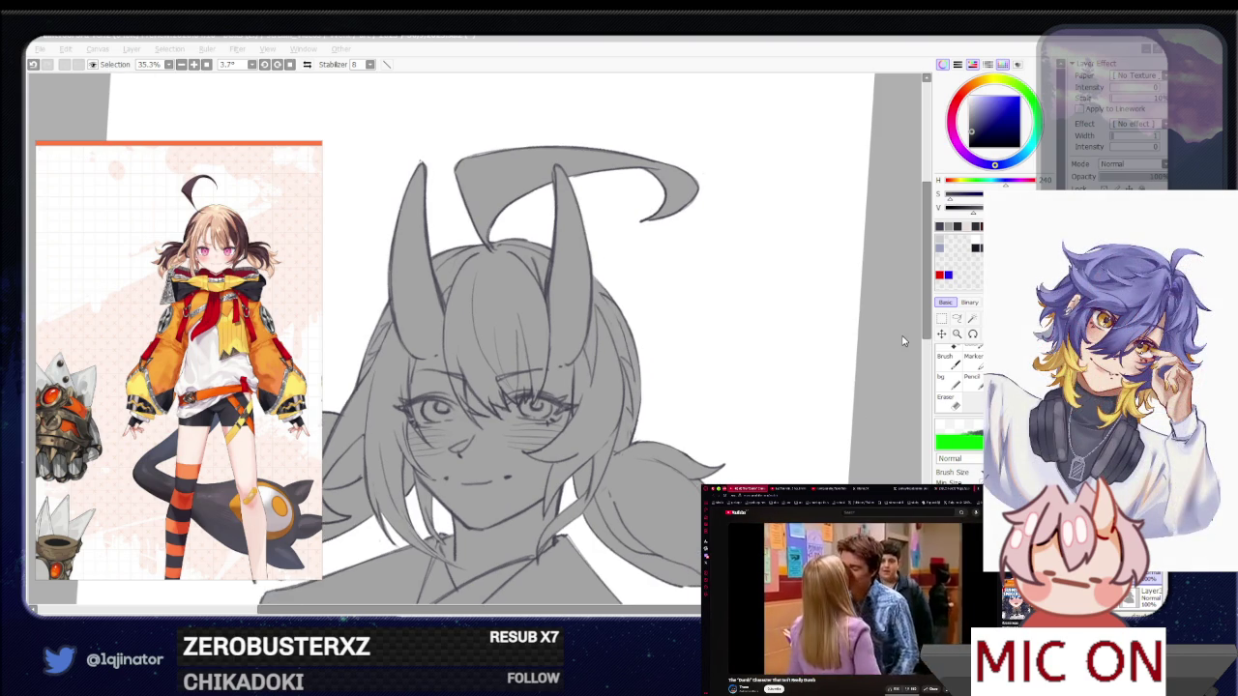
{"action": "scroll", "coordinate": [902, 340], "scroll_direction": "up", "scroll_amount": 1}
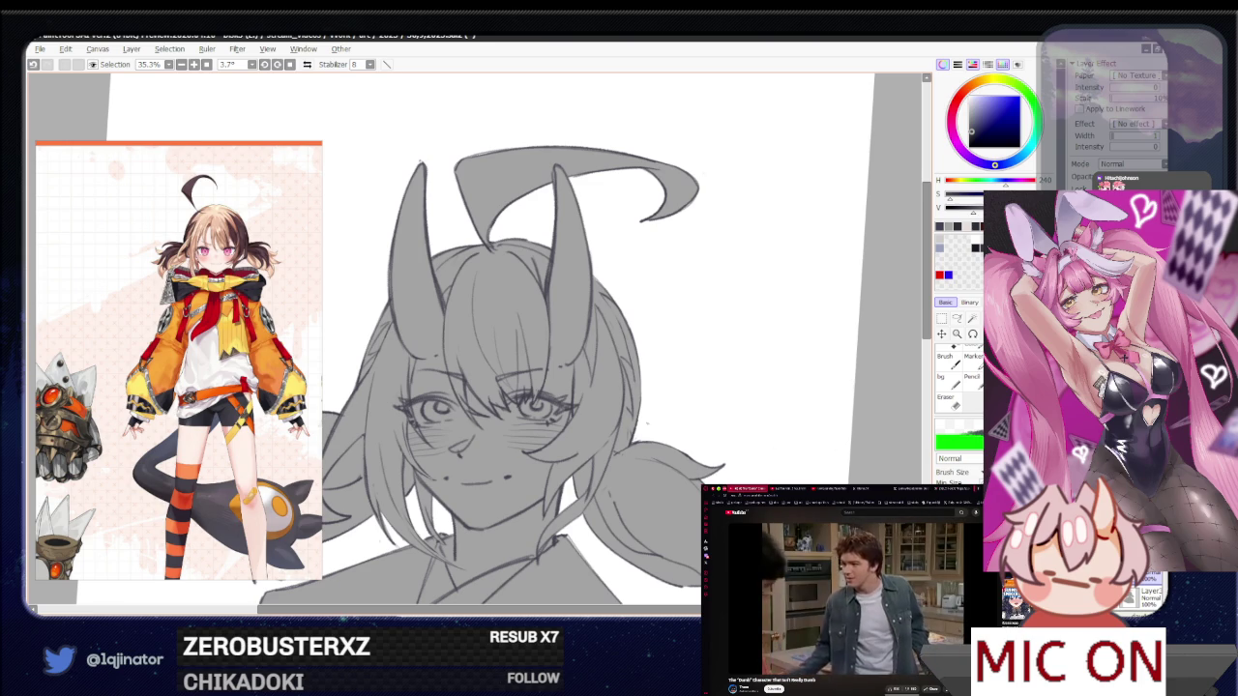
{"action": "left_click_drag", "start_coordinate": [615, 402], "coordinate": [629, 458]}
{"action": "key", "text": "ctrl+plus"}
{"action": "key", "text": "ctrl+plus"}
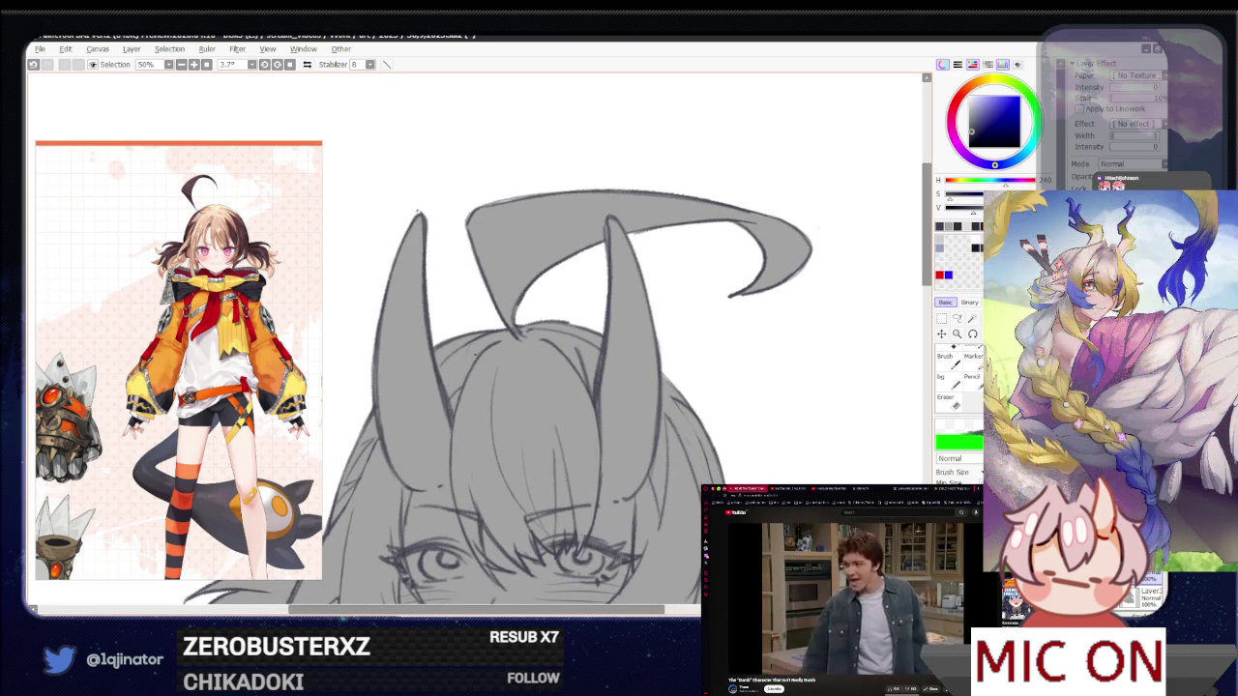
{"action": "key", "text": "e"}
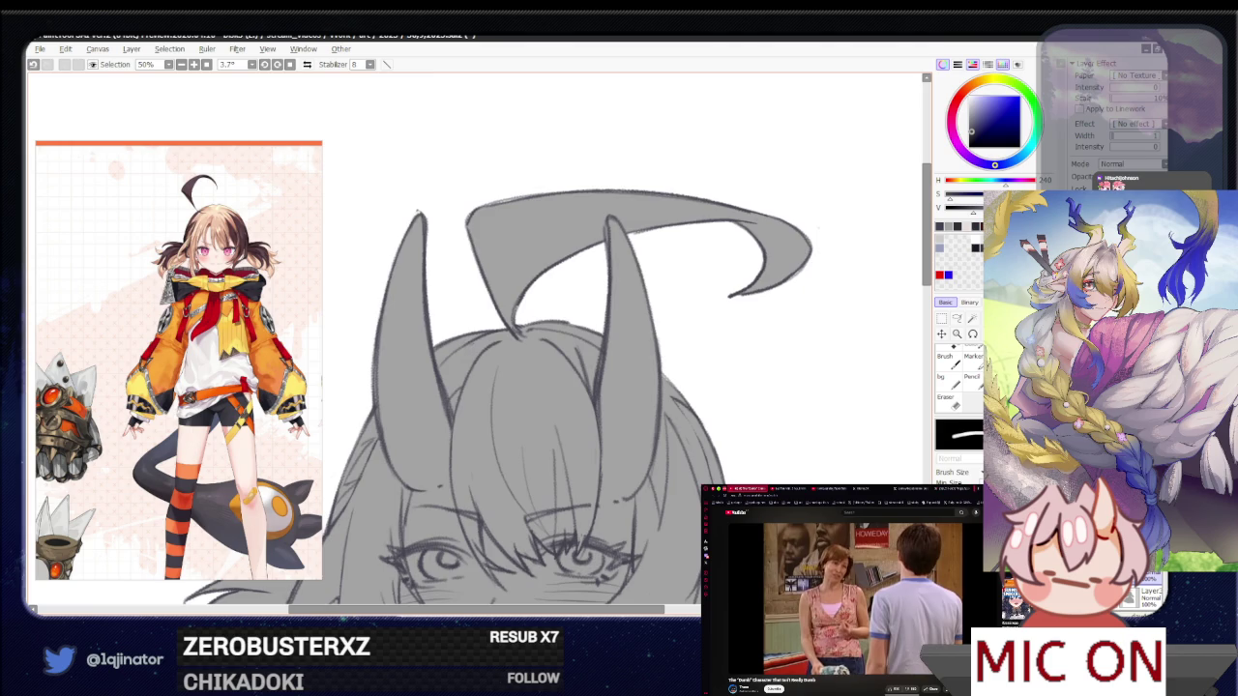
{"action": "key", "text": "ctrl+minus"}
{"action": "key", "text": "ctrl+minus"}
{"action": "mouse_move", "coordinate": [639, 290]}
{"action": "left_mouse_down"}
{"action": "mouse_move", "coordinate": [751, 390]}
{"action": "mouse_move", "coordinate": [456, 529]}
{"action": "left_mouse_up"}
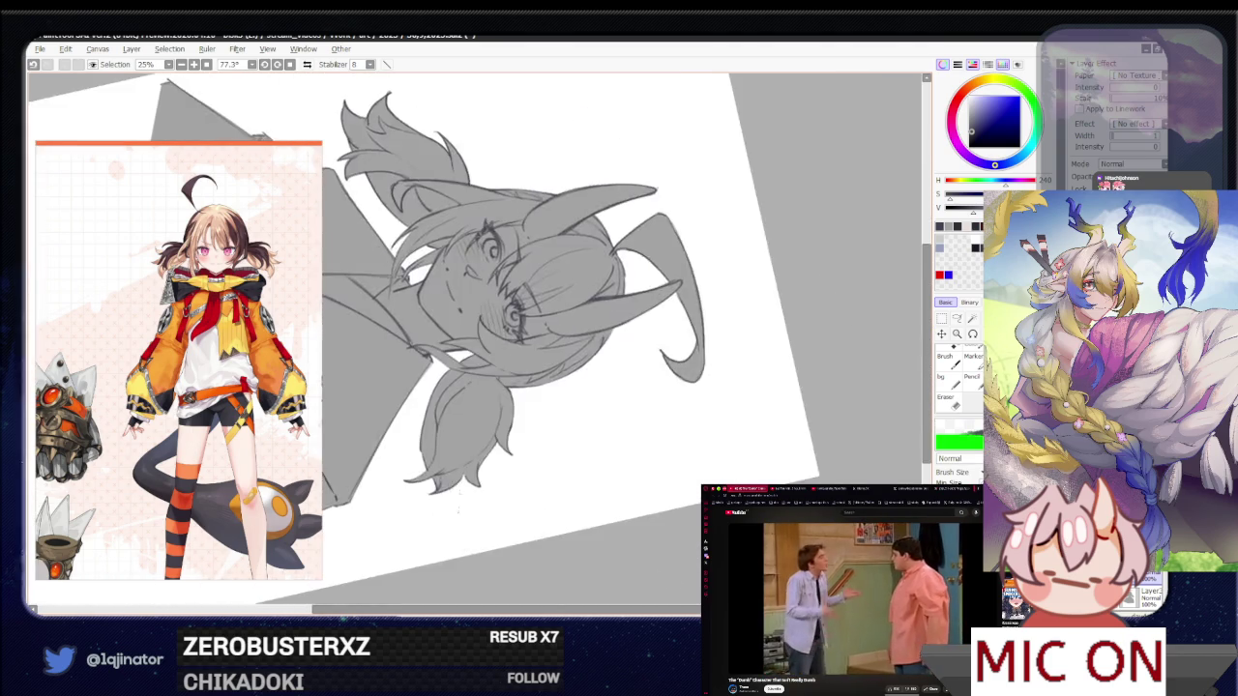
Zoom in on the face, then straighten the rotation and zoom out to 16.6% for the full canvas
{"action": "key", "text": "ctrl+plus"}
{"action": "key", "text": "ctrl+plus"}
{"action": "key", "text": "e"}
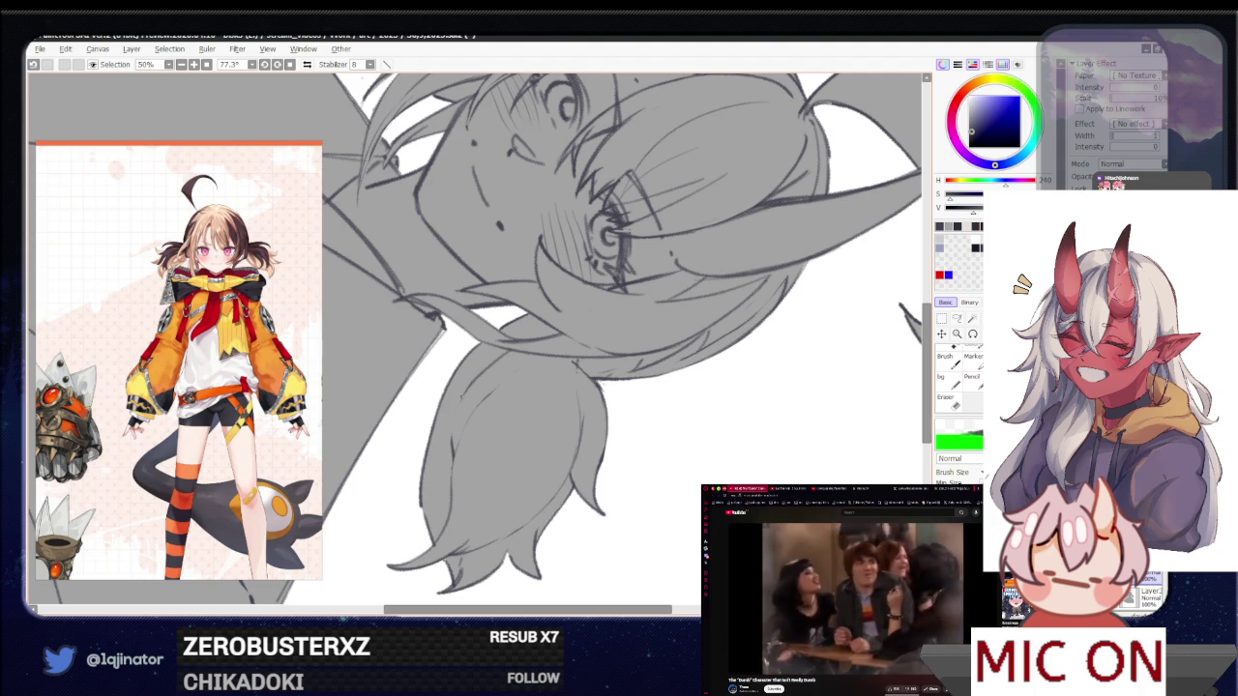
{"action": "scroll", "coordinate": [666, 389], "scroll_direction": "down", "scroll_amount": 5}
{"action": "mouse_move", "coordinate": [526, 567]}
{"action": "left_mouse_down"}
{"action": "mouse_move", "coordinate": [666, 389]}
{"action": "mouse_move", "coordinate": [749, 446]}
{"action": "left_mouse_up"}
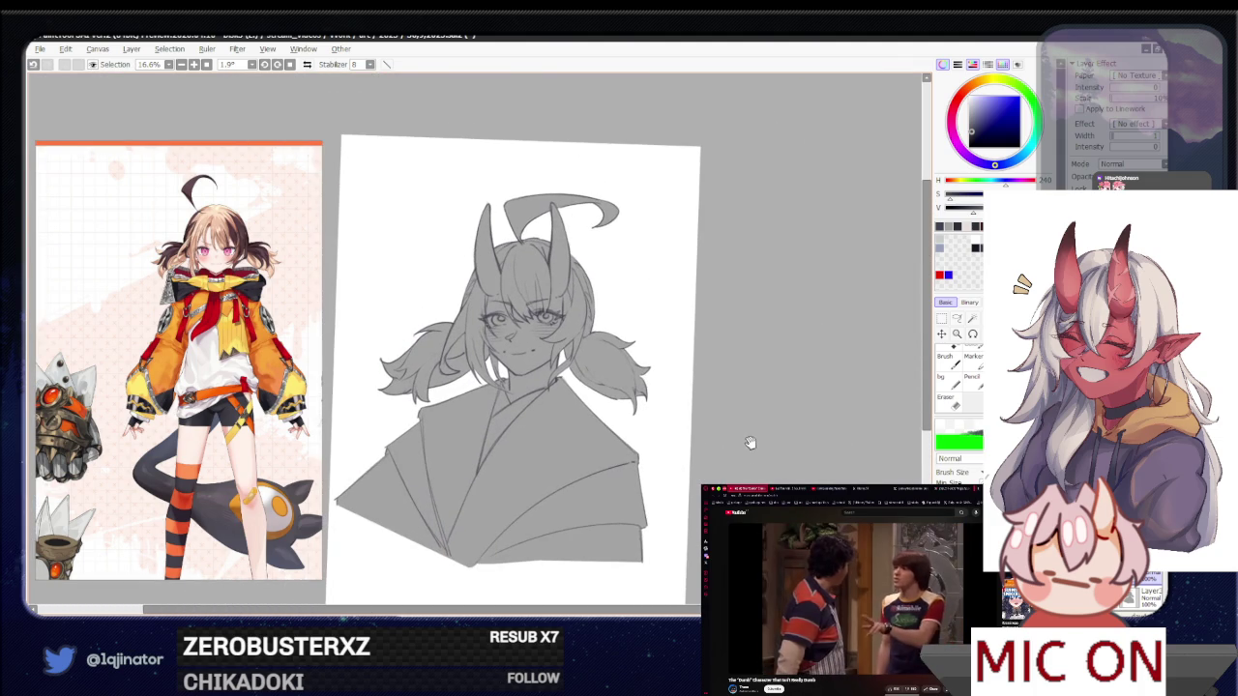
{"action": "scroll", "coordinate": [394, 285], "scroll_direction": "up", "scroll_amount": 2}
{"action": "scroll", "coordinate": [393, 285], "scroll_direction": "up", "scroll_amount": 1}
{"action": "scroll", "coordinate": [394, 285], "scroll_direction": "up", "scroll_amount": 1}
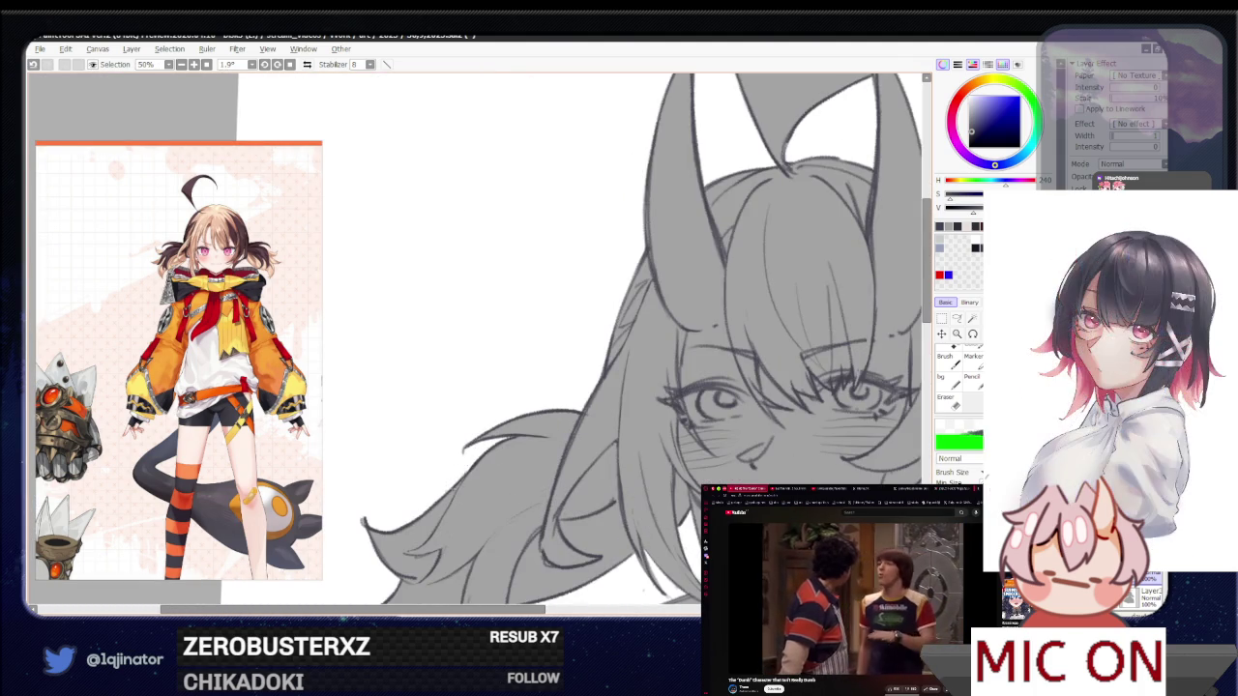
{"action": "scroll", "coordinate": [836, 600], "scroll_direction": "down", "scroll_amount": 5}
{"action": "scroll", "coordinate": [837, 599], "scroll_direction": "down", "scroll_amount": 3}
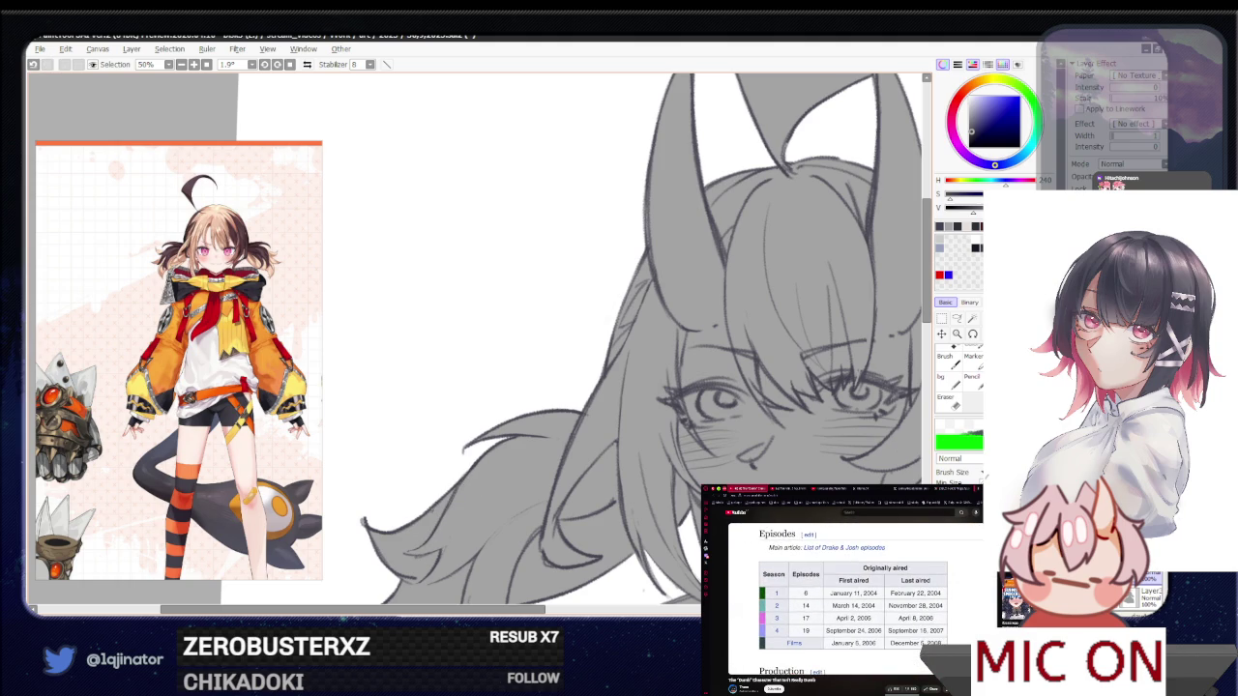
Return the side browser to the video and hide the line art to check the grey silhouette
{"action": "key", "text": "alt+Left"}
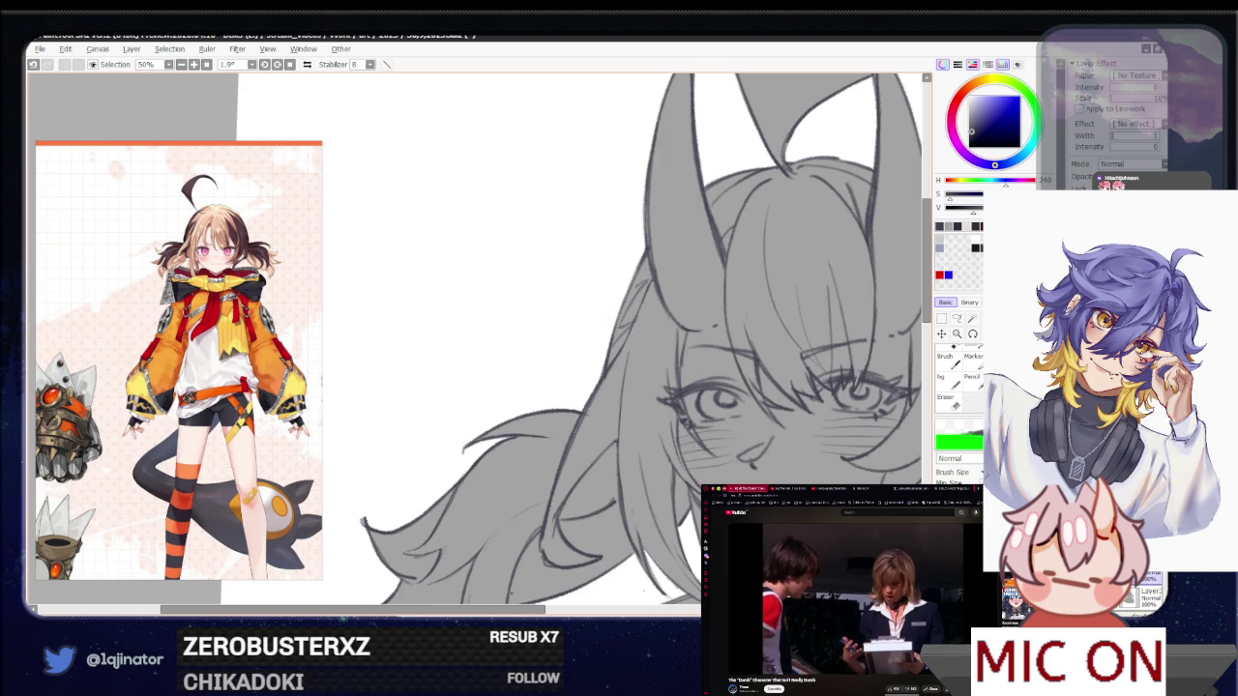
{"action": "scroll", "coordinate": [405, 273], "scroll_direction": "down", "scroll_amount": 2}
{"action": "scroll", "coordinate": [404, 274], "scroll_direction": "down", "scroll_amount": 2}
{"action": "scroll", "coordinate": [404, 274], "scroll_direction": "down", "scroll_amount": 2}
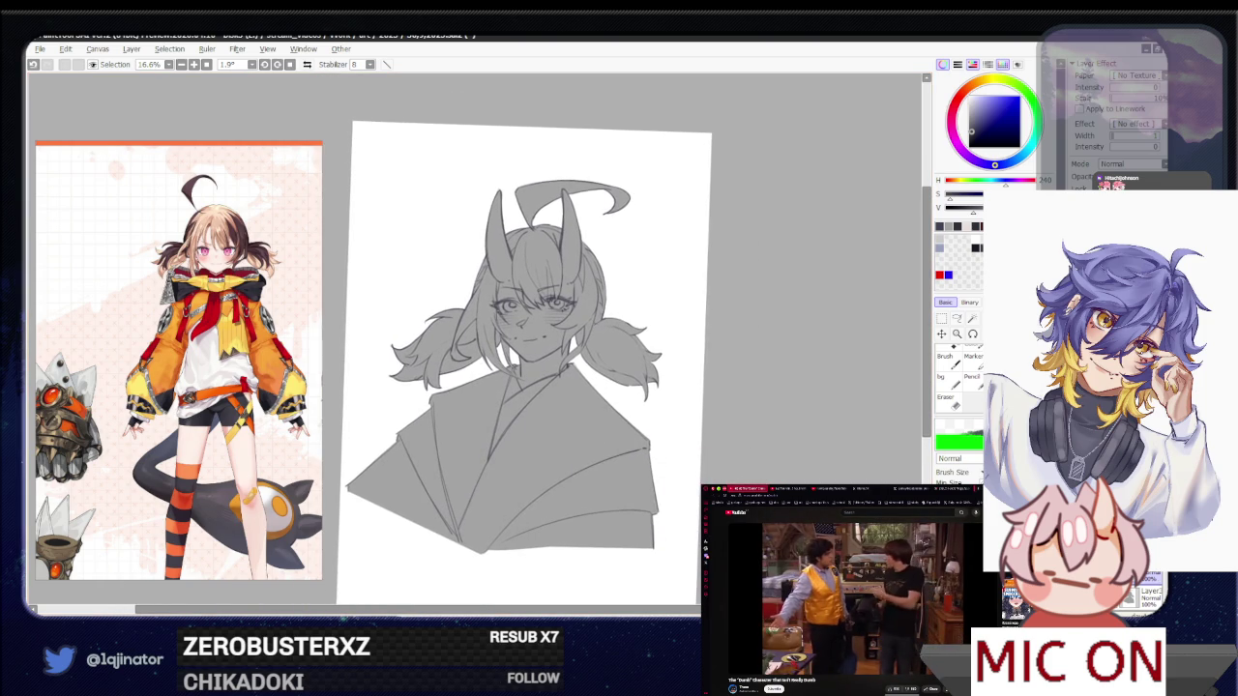
{"action": "left_click", "coordinate": [1074, 580]}
Check the line art and grey fill visibility, then pick a warm orange-brown on the colour wheel
{"action": "left_click", "coordinate": [1074, 581]}
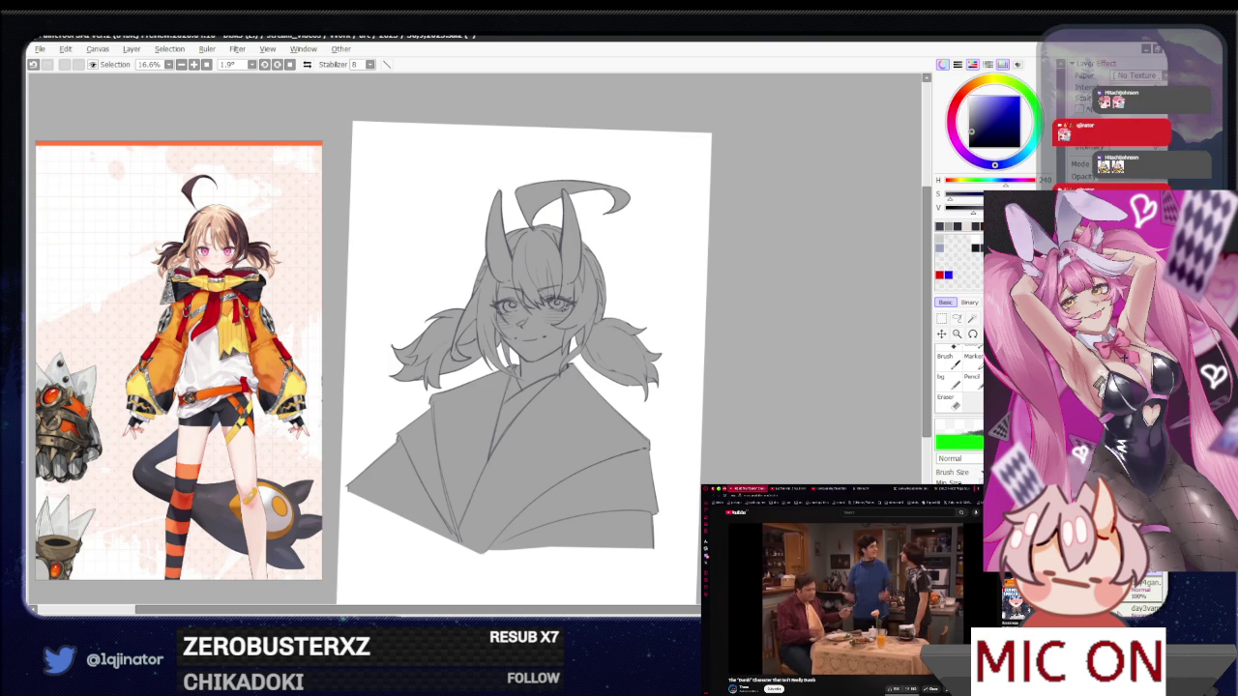
{"action": "scroll", "coordinate": [1141, 590], "scroll_direction": "up", "scroll_amount": 1}
{"action": "scroll", "coordinate": [1146, 592], "scroll_direction": "up", "scroll_amount": 1}
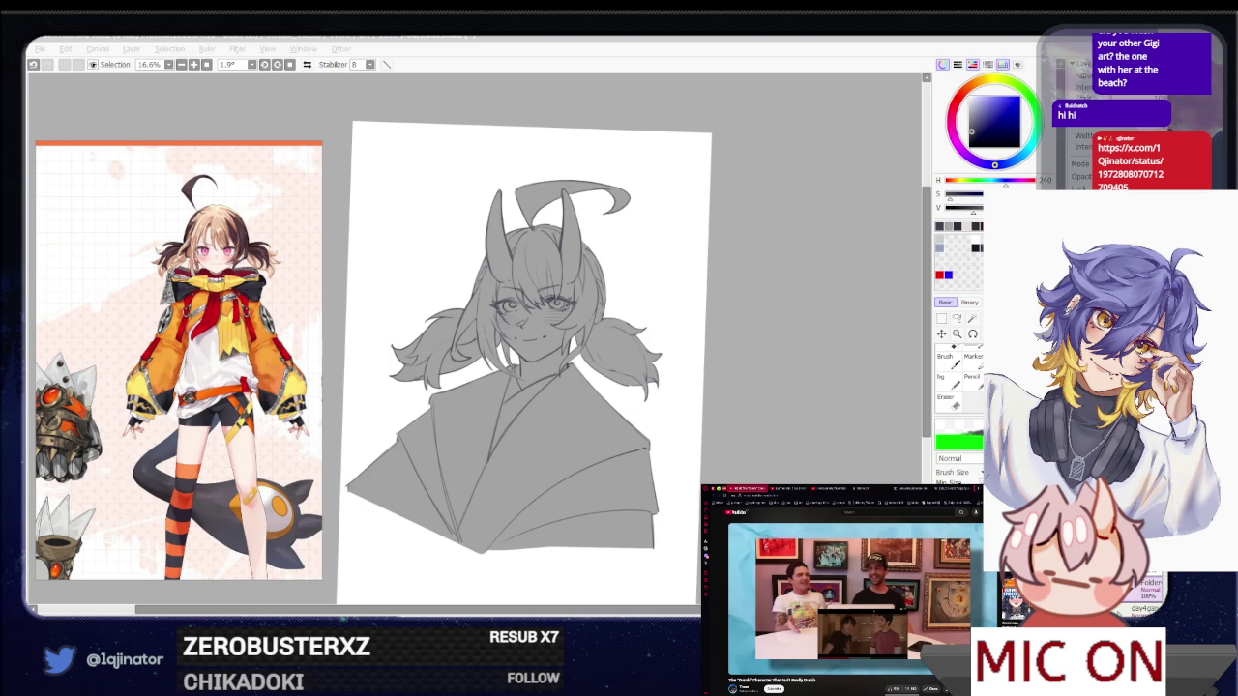
{"action": "left_click", "coordinate": [773, 457]}
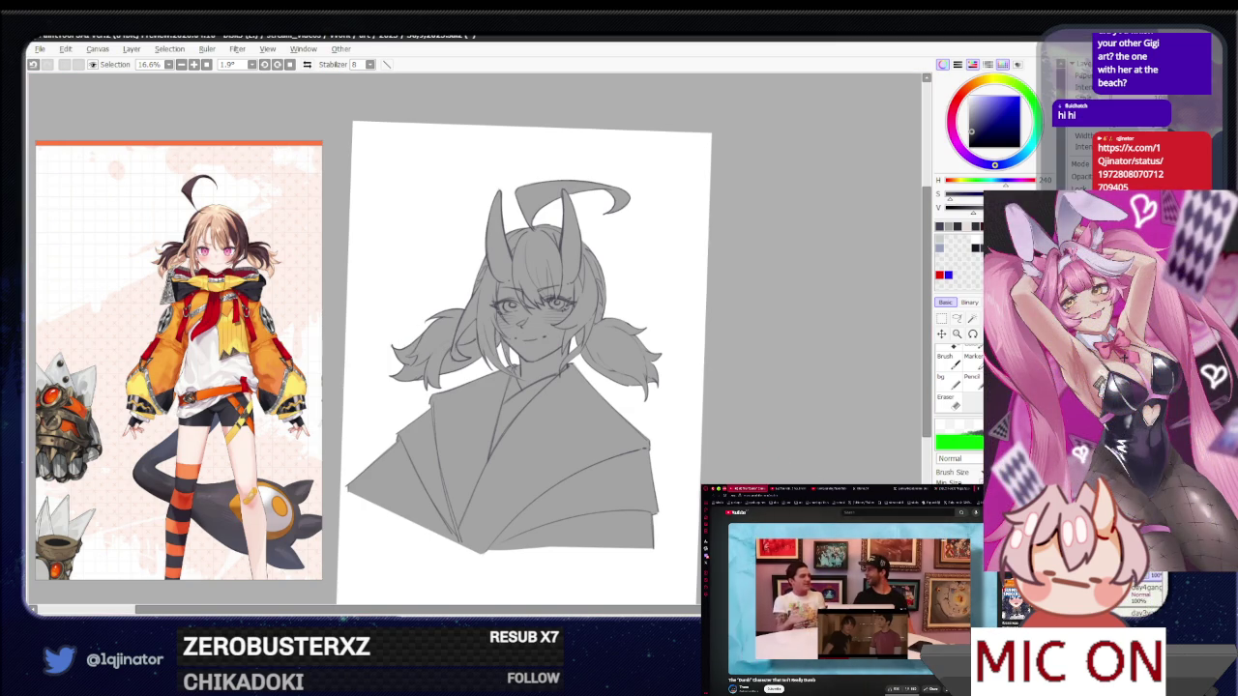
{"action": "key", "text": "ctrl+z"}
{"action": "key", "text": "ctrl+y"}
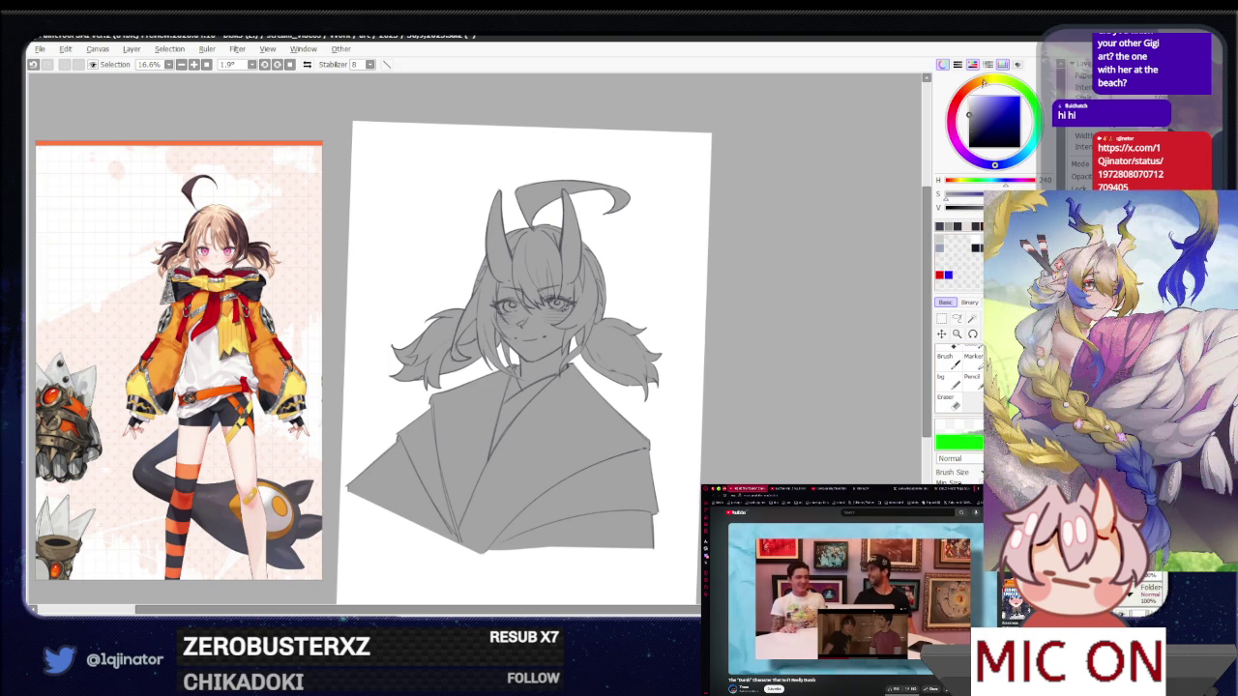
{"action": "left_click", "coordinate": [983, 104]}
{"action": "left_click_drag", "start_coordinate": [984, 103], "coordinate": [974, 101]}
Airbrush soft light over the face and chest, then choose a darker, duller shade
{"action": "left_click_drag", "start_coordinate": [537, 261], "coordinate": [541, 406]}
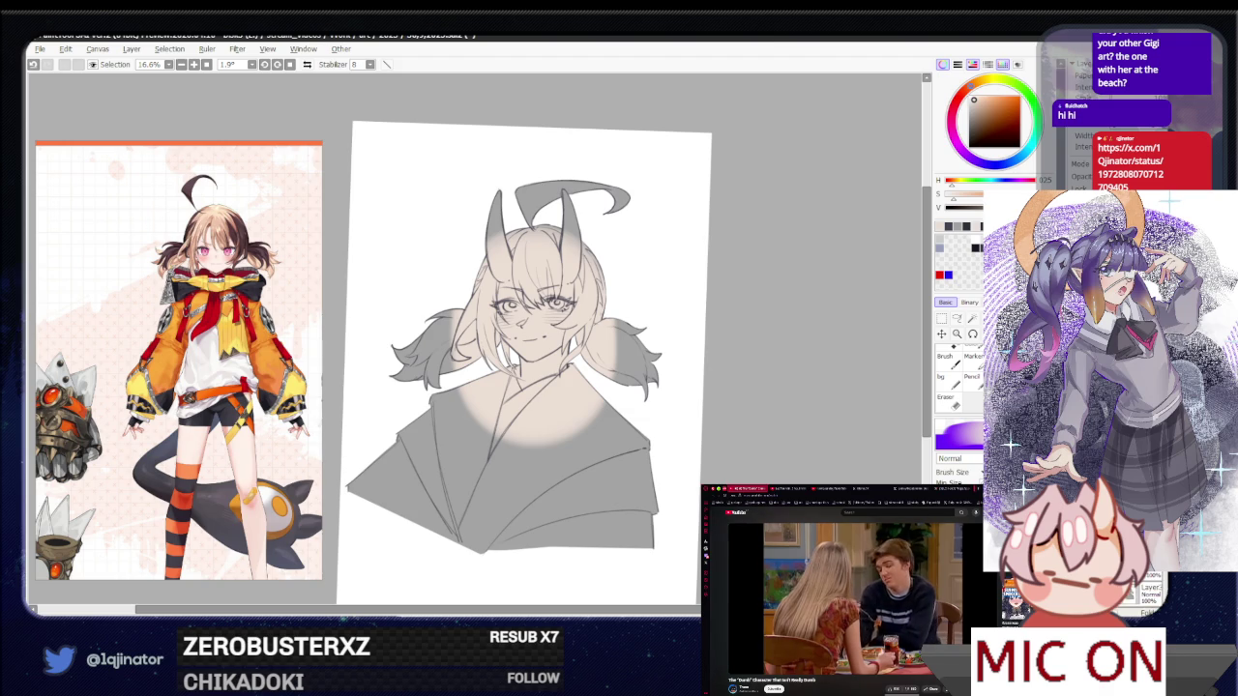
{"action": "left_click_drag", "start_coordinate": [974, 99], "coordinate": [975, 112]}
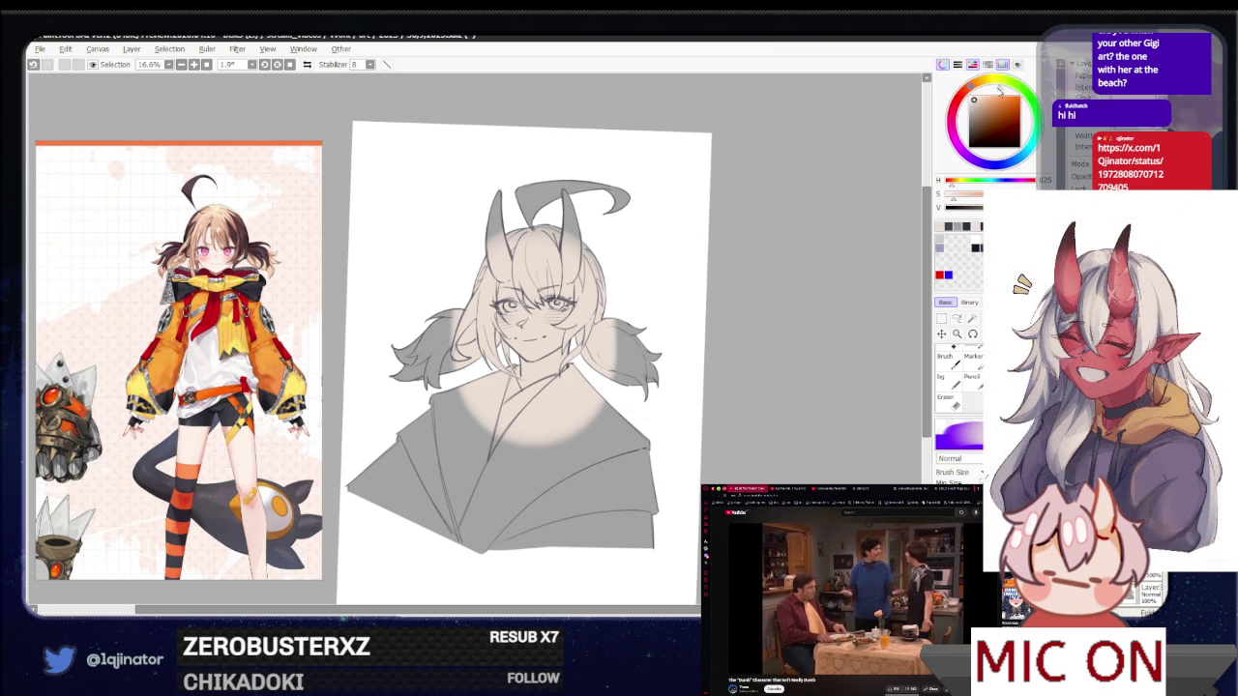
{"action": "left_click_drag", "start_coordinate": [974, 99], "coordinate": [981, 104]}
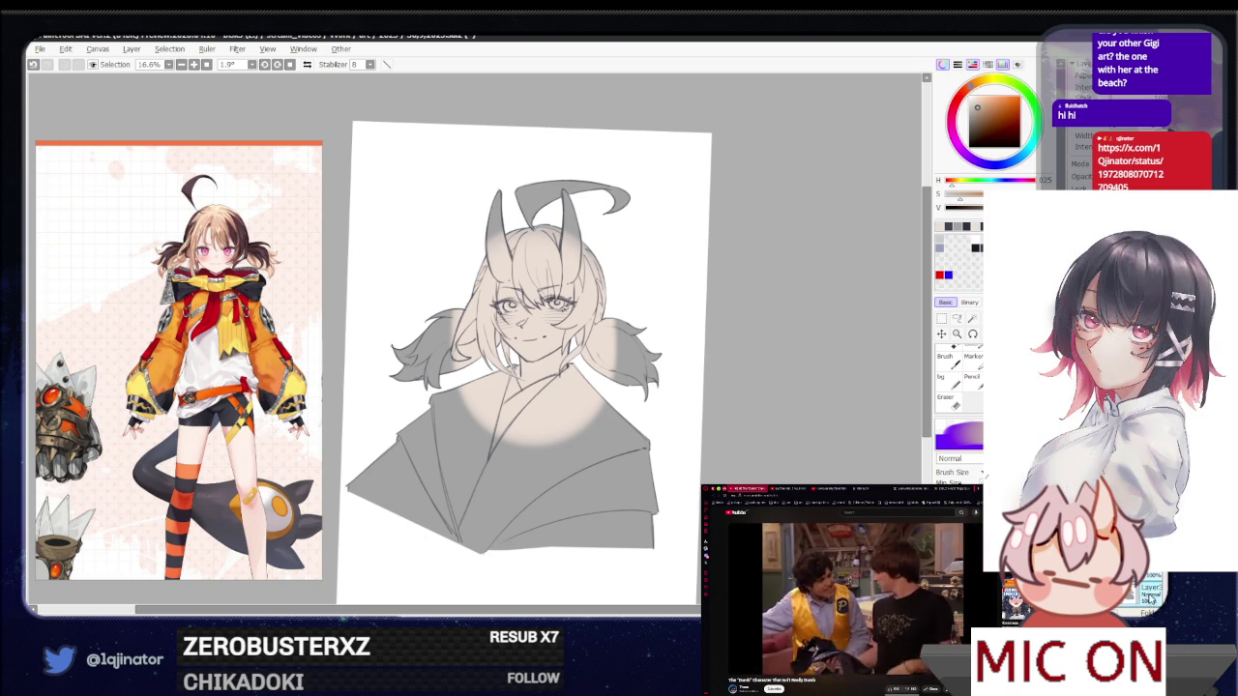
Transform the sketch with Ctrl+T: enlarge, move down, tilt slightly counter-clockwise, shift left, and apply
{"action": "key", "text": "ctrl+t"}
{"action": "left_click_drag", "start_coordinate": [673, 182], "coordinate": [699, 150]}
{"action": "left_click_drag", "start_coordinate": [619, 273], "coordinate": [596, 475]}
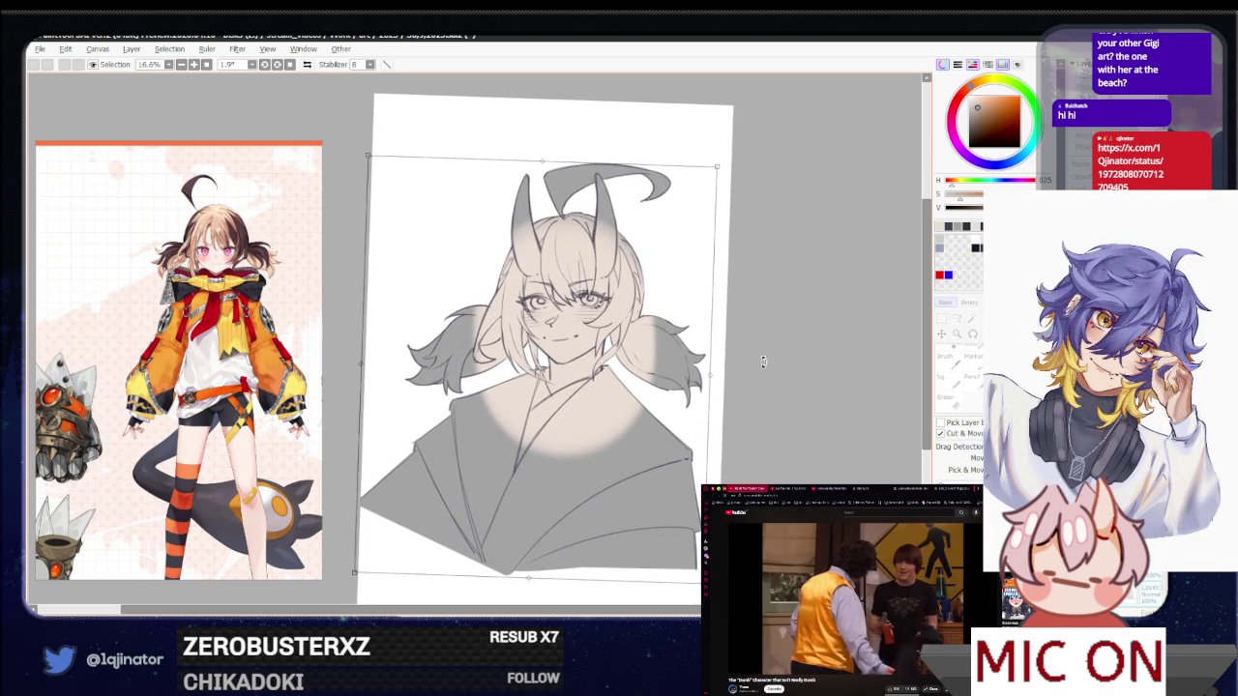
{"action": "left_click_drag", "start_coordinate": [759, 363], "coordinate": [748, 351]}
{"action": "mouse_move", "coordinate": [638, 430]}
{"action": "left_mouse_down"}
{"action": "mouse_move", "coordinate": [585, 465]}
{"action": "mouse_move", "coordinate": [597, 467]}
{"action": "left_mouse_up"}
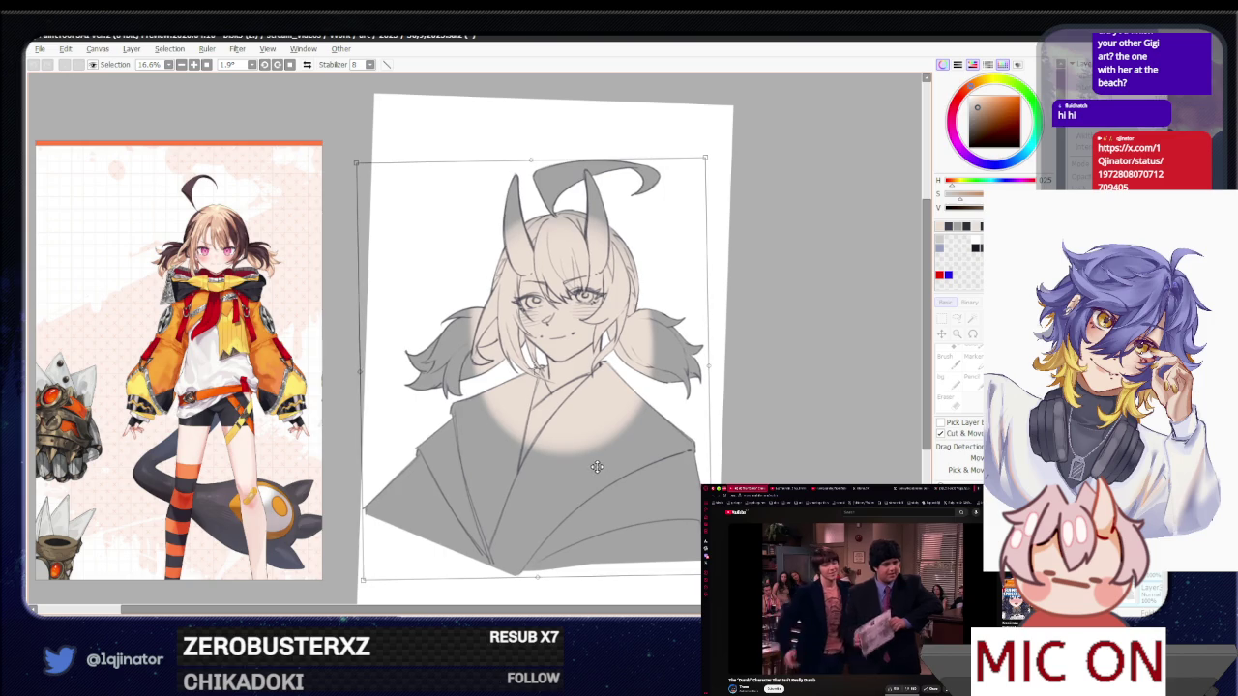
{"action": "key", "text": "Return"}
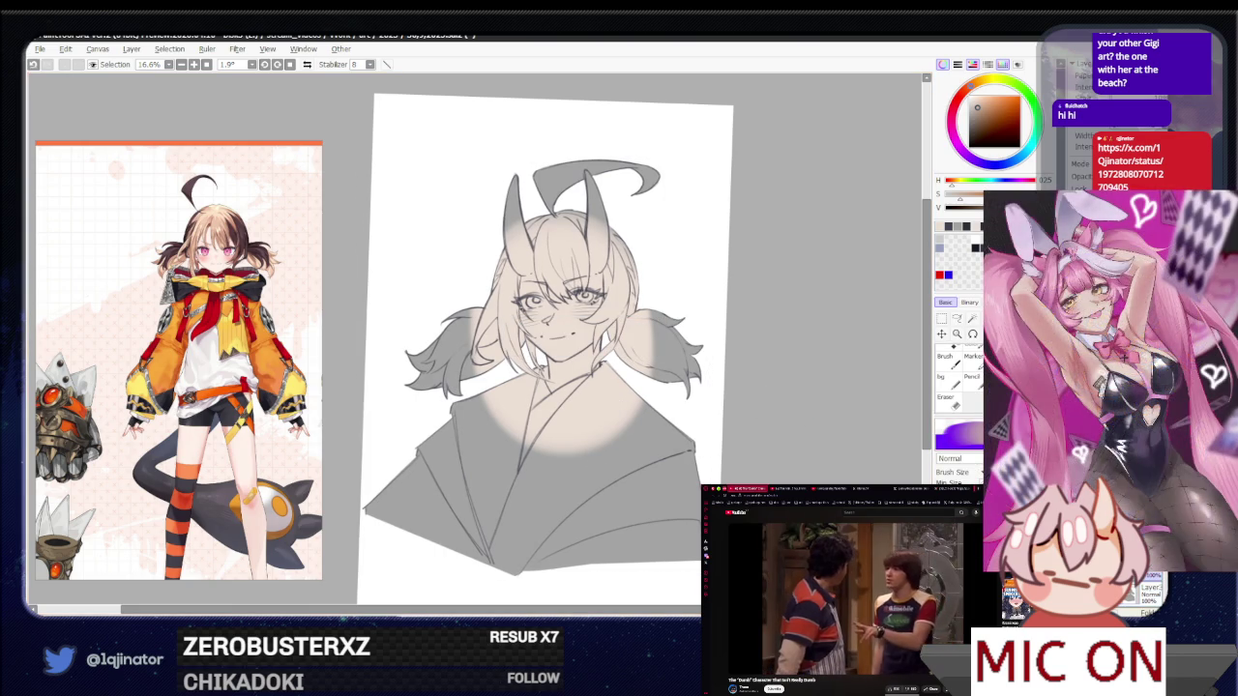
Nudge the colour's hue toward red on the colour wheel
{"action": "left_click", "coordinate": [983, 99]}
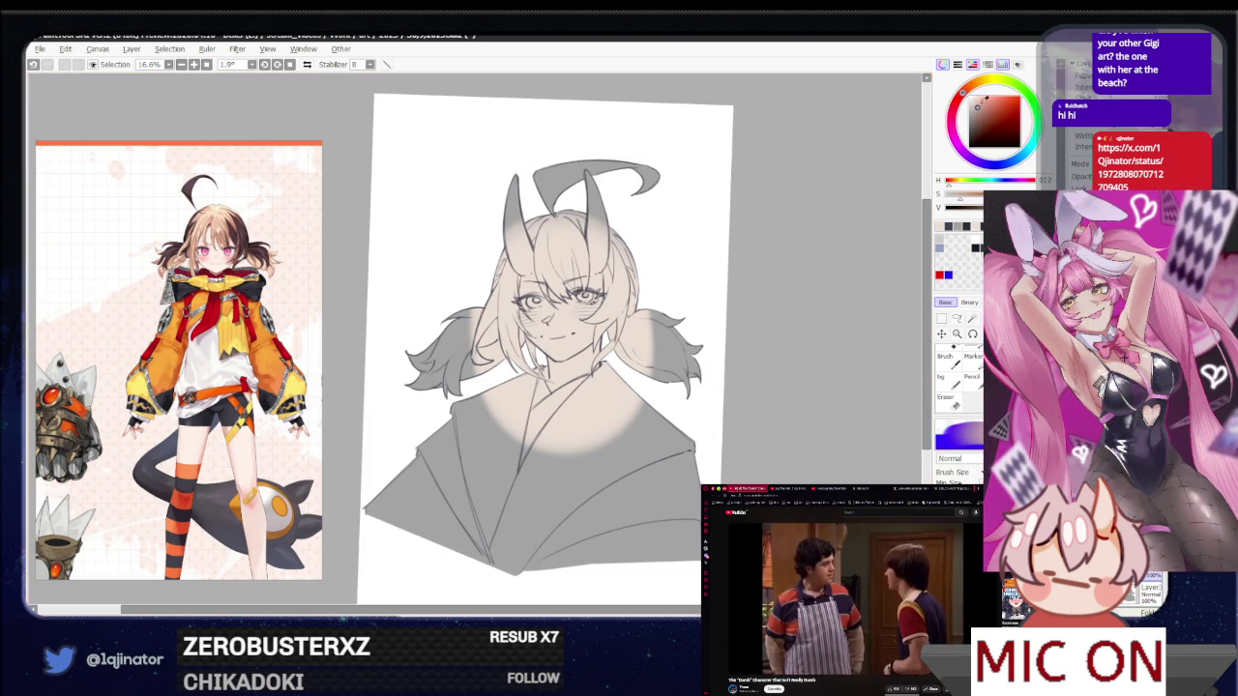
{"action": "left_click", "coordinate": [976, 99]}
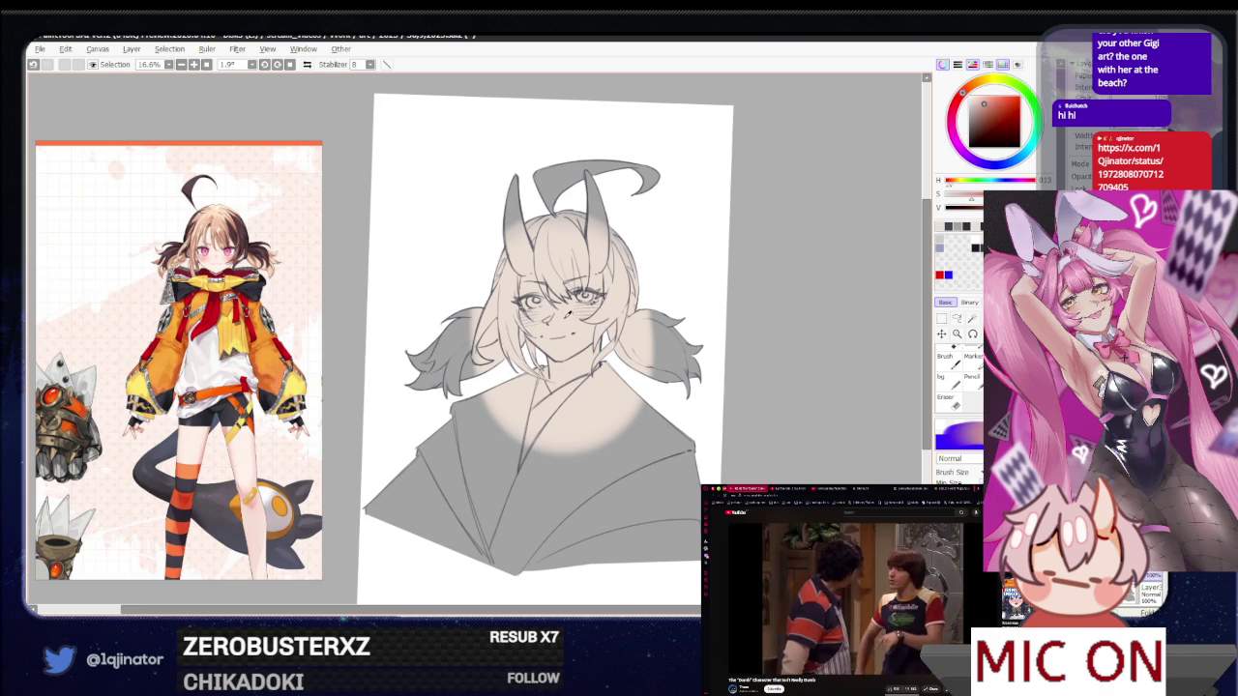
{"action": "left_click", "coordinate": [984, 99]}
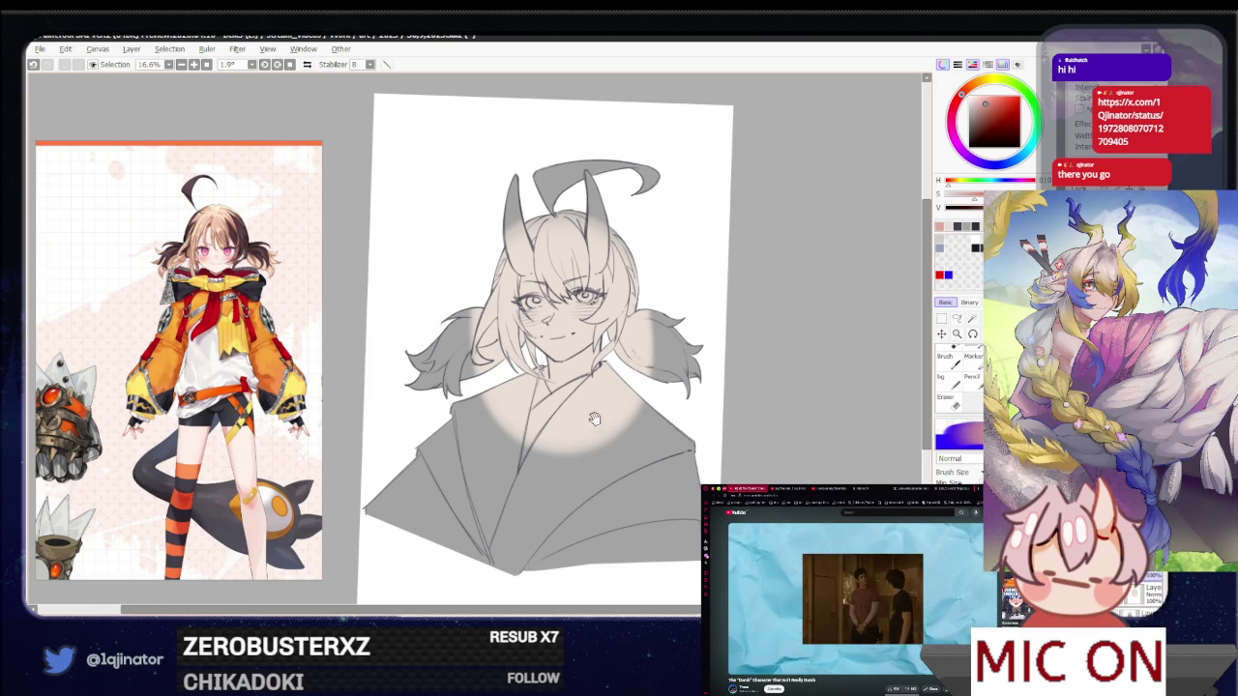
Zoom to 33.3% and paint a lighter blush on the left cheek, undoing a first right-cheek attempt
{"action": "scroll", "coordinate": [580, 329], "scroll_direction": "up", "scroll_amount": 2}
{"action": "scroll", "coordinate": [590, 334], "scroll_direction": "up", "scroll_amount": 2}
{"action": "left_click_drag", "start_coordinate": [498, 372], "coordinate": [561, 411]}
{"action": "key", "text": "ctrl+z"}
{"action": "left_click_drag", "start_coordinate": [508, 377], "coordinate": [556, 412]}
{"action": "left_click_drag", "start_coordinate": [633, 373], "coordinate": [682, 397]}
{"action": "key", "text": "ctrl+z"}
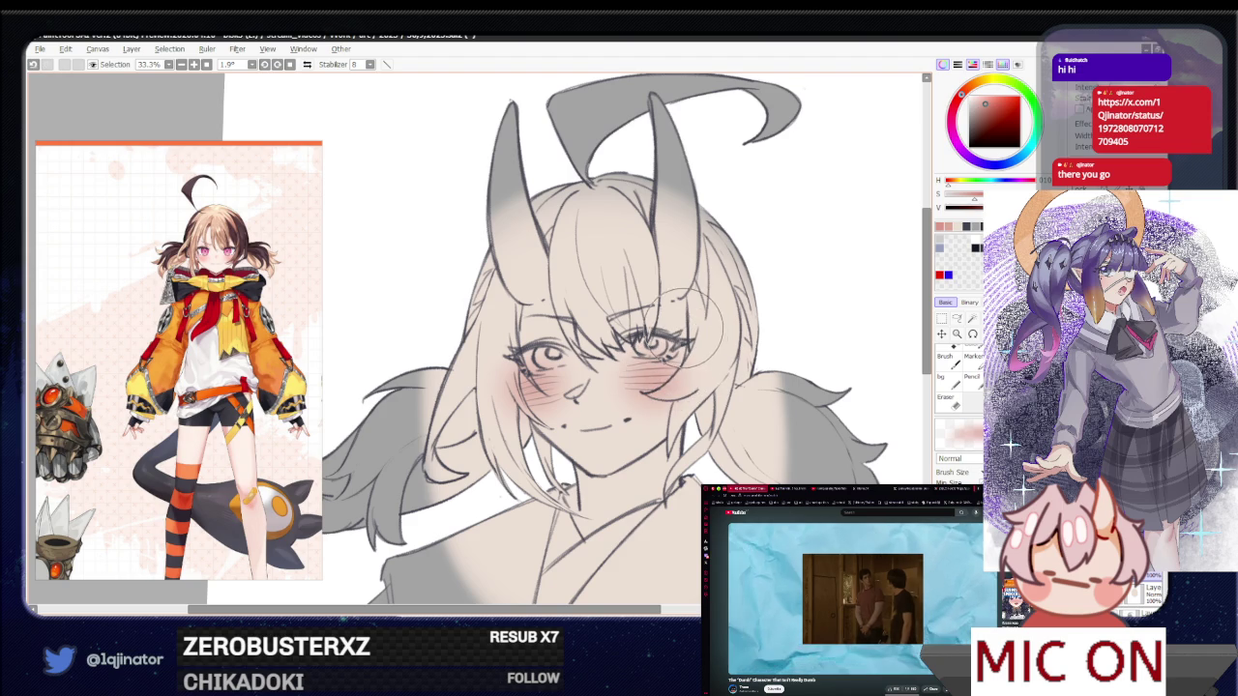
Fine-tune the blush colour, switch brush, and paint red blush over the right and left cheeks
{"action": "left_click", "coordinate": [1002, 91]}
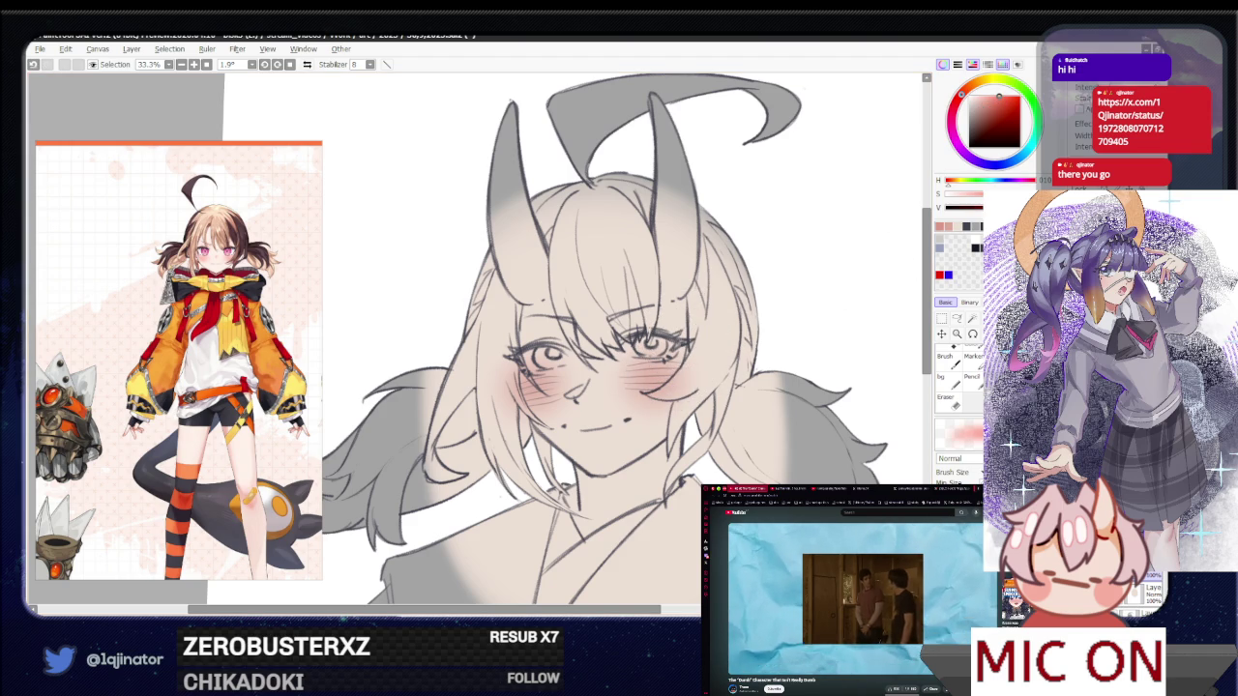
{"action": "left_click", "coordinate": [958, 437]}
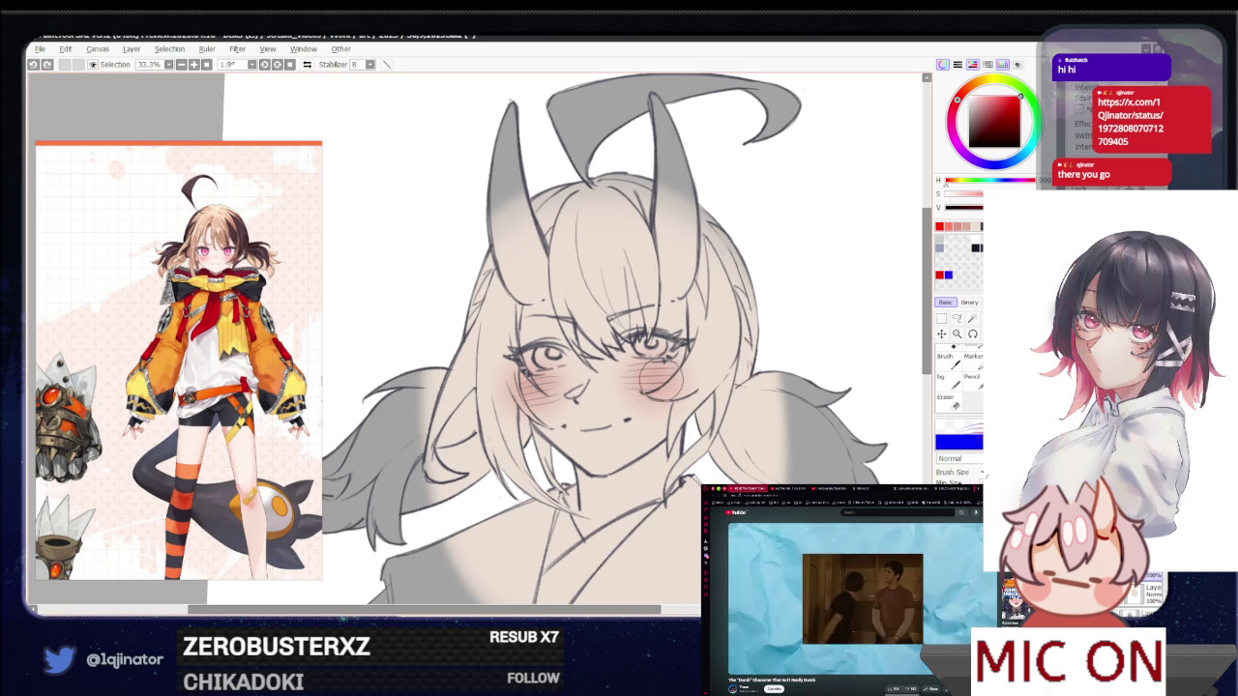
{"action": "left_click_drag", "start_coordinate": [655, 377], "coordinate": [682, 370]}
{"action": "left_click_drag", "start_coordinate": [527, 385], "coordinate": [515, 392]}
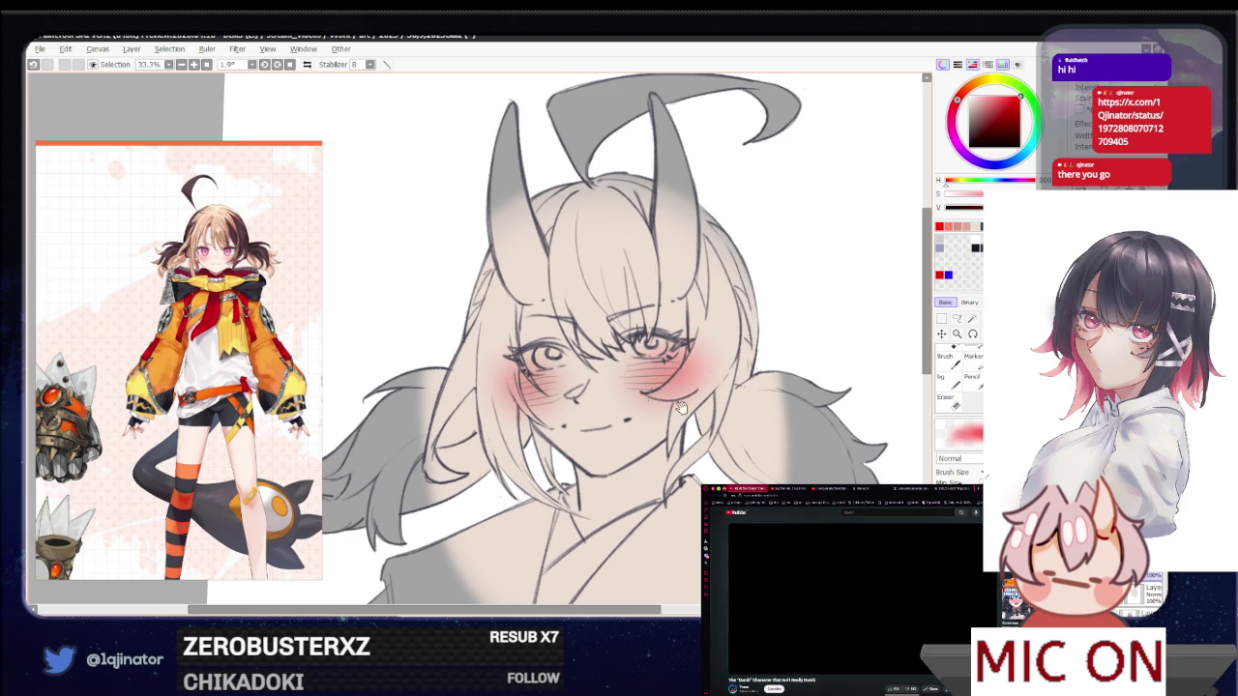
{"action": "left_click_drag", "start_coordinate": [693, 406], "coordinate": [668, 399]}
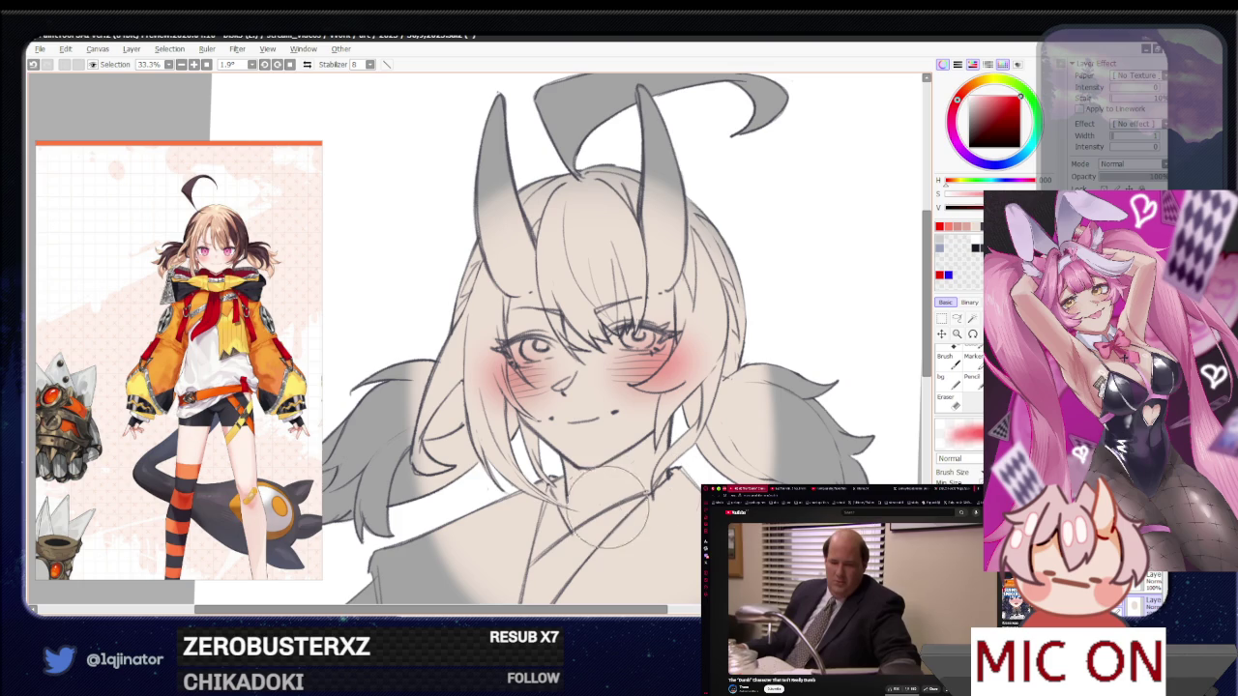
Eyedrop the light skin tone and fill both horns with it, covering the grey
{"action": "left_click", "coordinate": [609, 503], "text": "alt"}
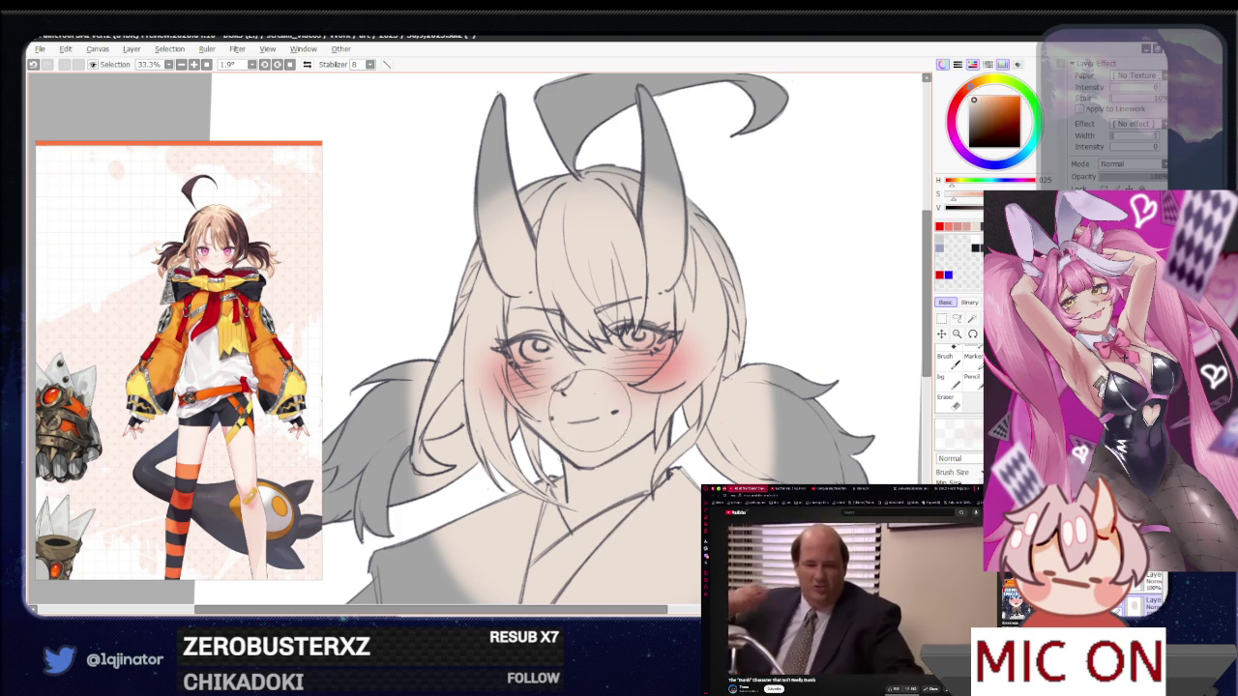
{"action": "left_click_drag", "start_coordinate": [658, 159], "coordinate": [667, 228]}
{"action": "left_click_drag", "start_coordinate": [667, 111], "coordinate": [677, 213]}
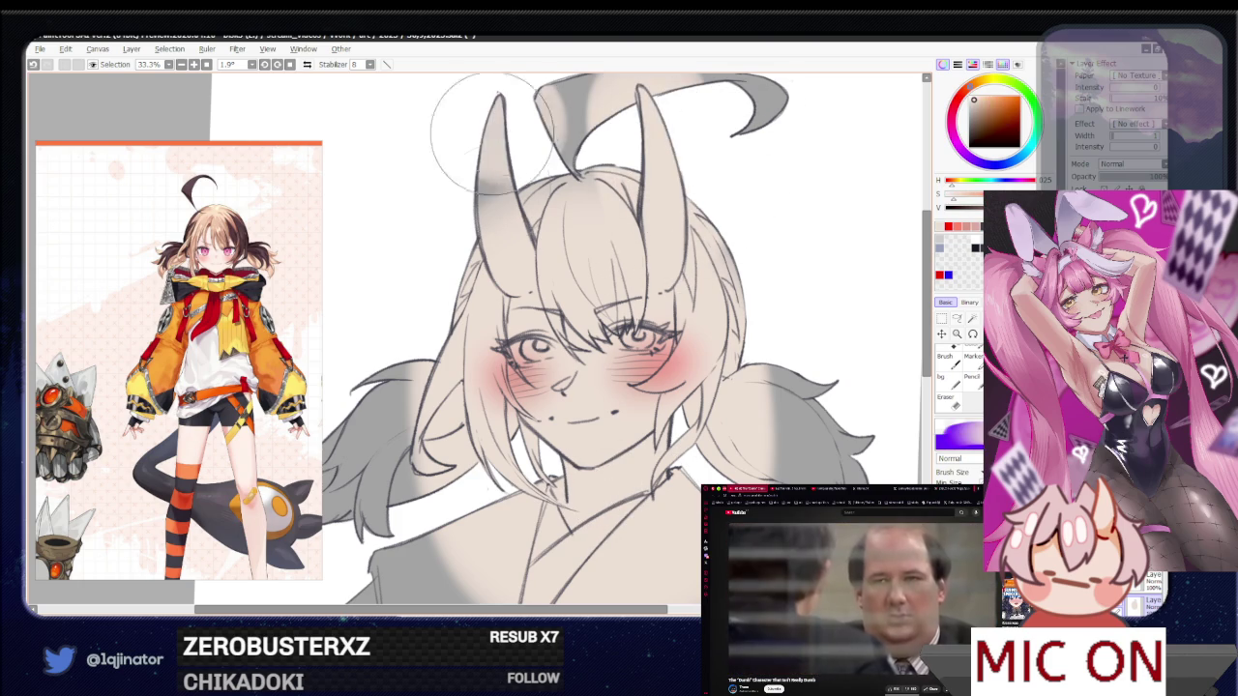
{"action": "left_click_drag", "start_coordinate": [488, 106], "coordinate": [508, 227]}
{"action": "left_click_drag", "start_coordinate": [691, 410], "coordinate": [678, 454]}
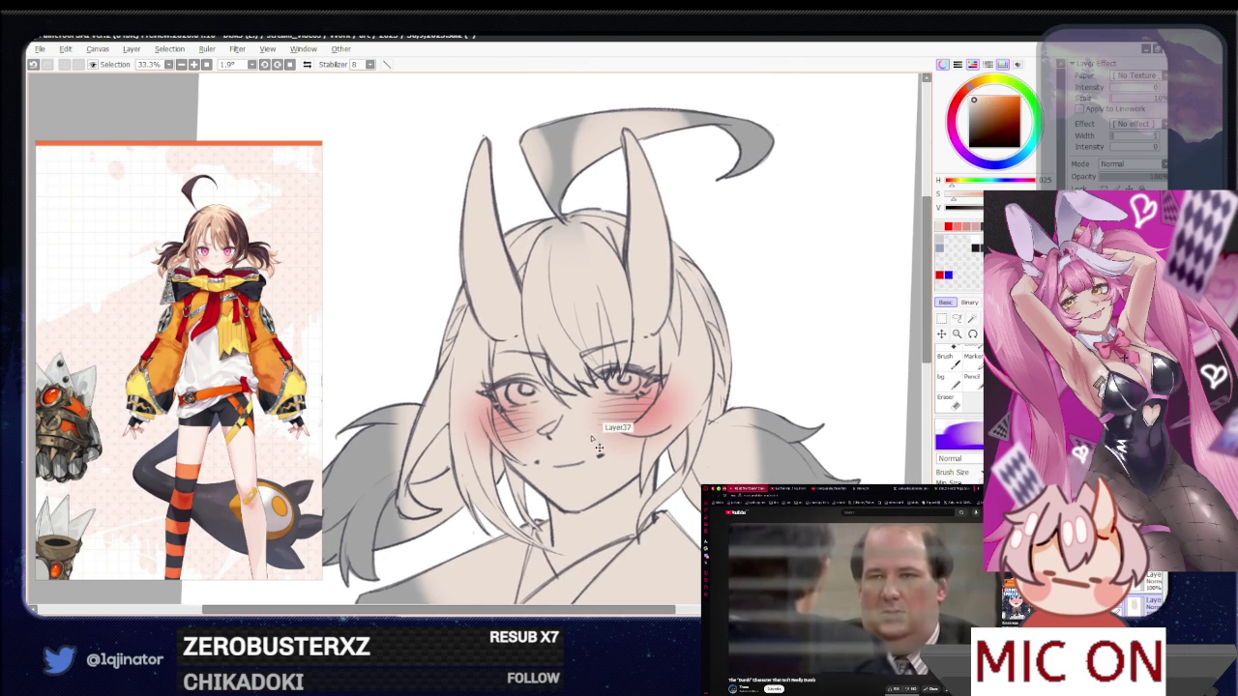
Airbrush a blush-pink gradient onto both horns and the top hair curl
{"action": "left_click", "coordinate": [658, 406], "text": "alt"}
{"action": "mouse_move", "coordinate": [440, 237]}
{"action": "left_mouse_down"}
{"action": "mouse_move", "coordinate": [467, 189]}
{"action": "mouse_move", "coordinate": [455, 152]}
{"action": "mouse_move", "coordinate": [442, 180]}
{"action": "left_mouse_up"}
{"action": "left_click_drag", "start_coordinate": [667, 170], "coordinate": [649, 125]}
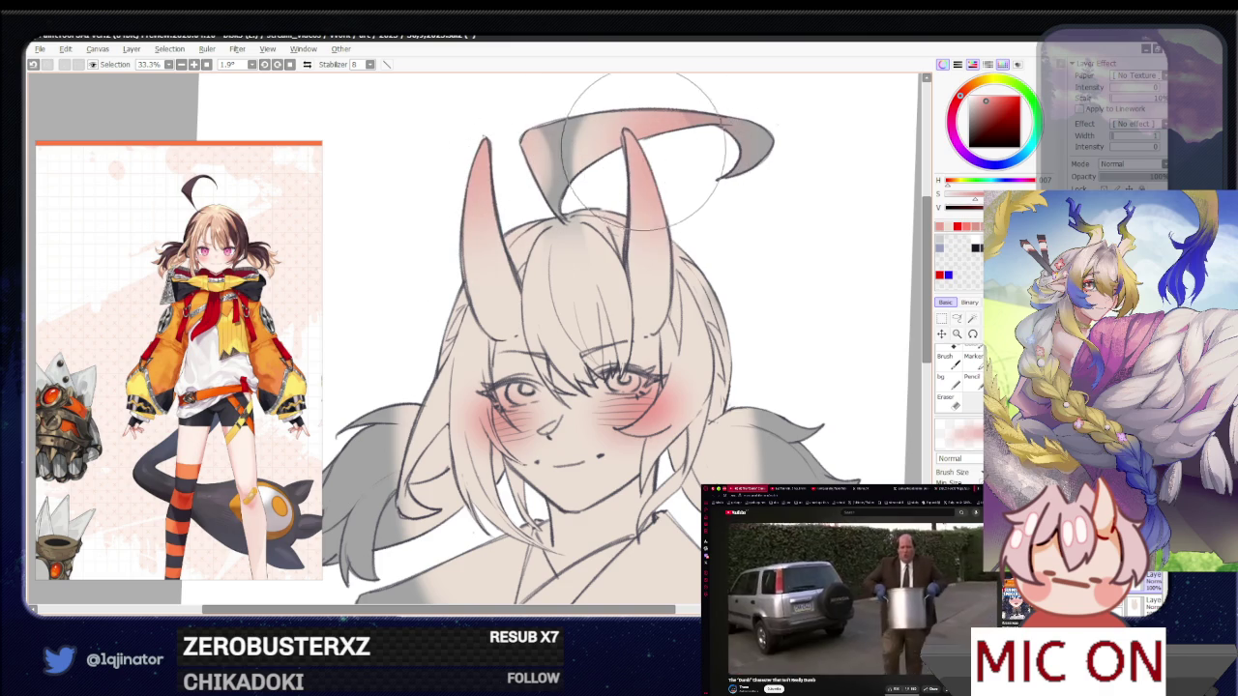
{"action": "scroll", "coordinate": [769, 334], "scroll_direction": "down", "scroll_amount": 1}
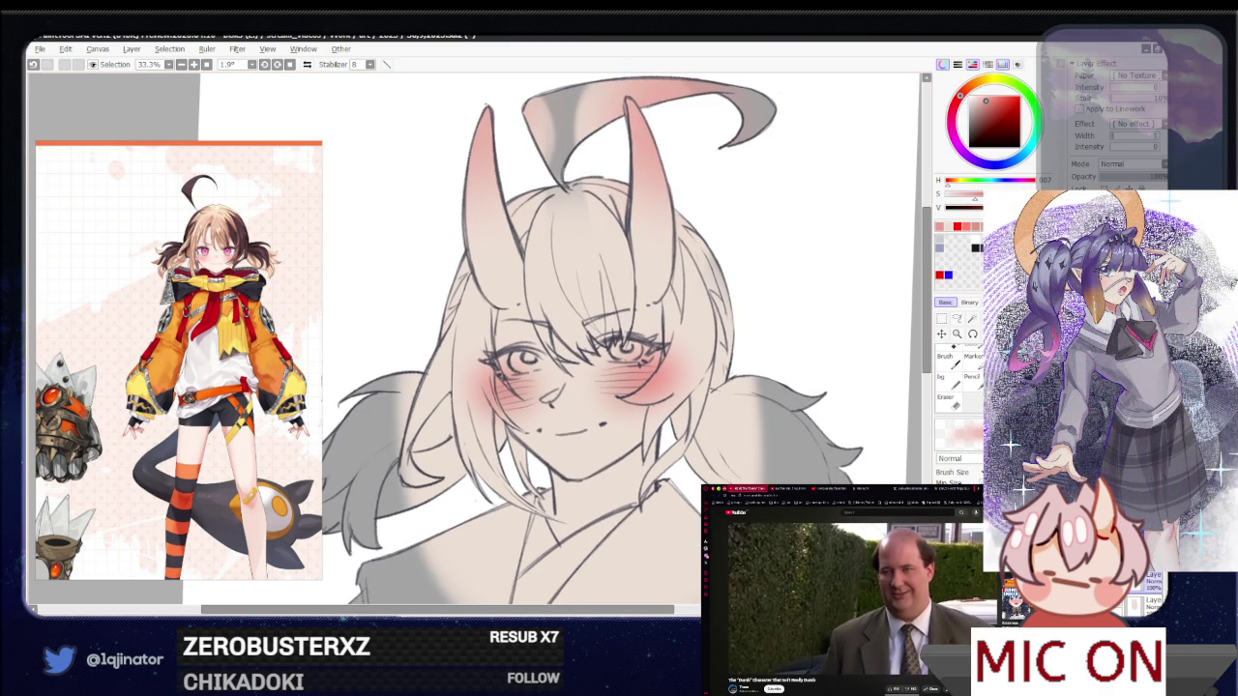
Pick a darker purplish colour, try lines around the mouth, then undo them
{"action": "left_click", "coordinate": [974, 100]}
{"action": "left_click_drag", "start_coordinate": [967, 92], "coordinate": [987, 97]}
{"action": "left_click_drag", "start_coordinate": [580, 425], "coordinate": [620, 455]}
{"action": "key", "text": "ctrl+z"}
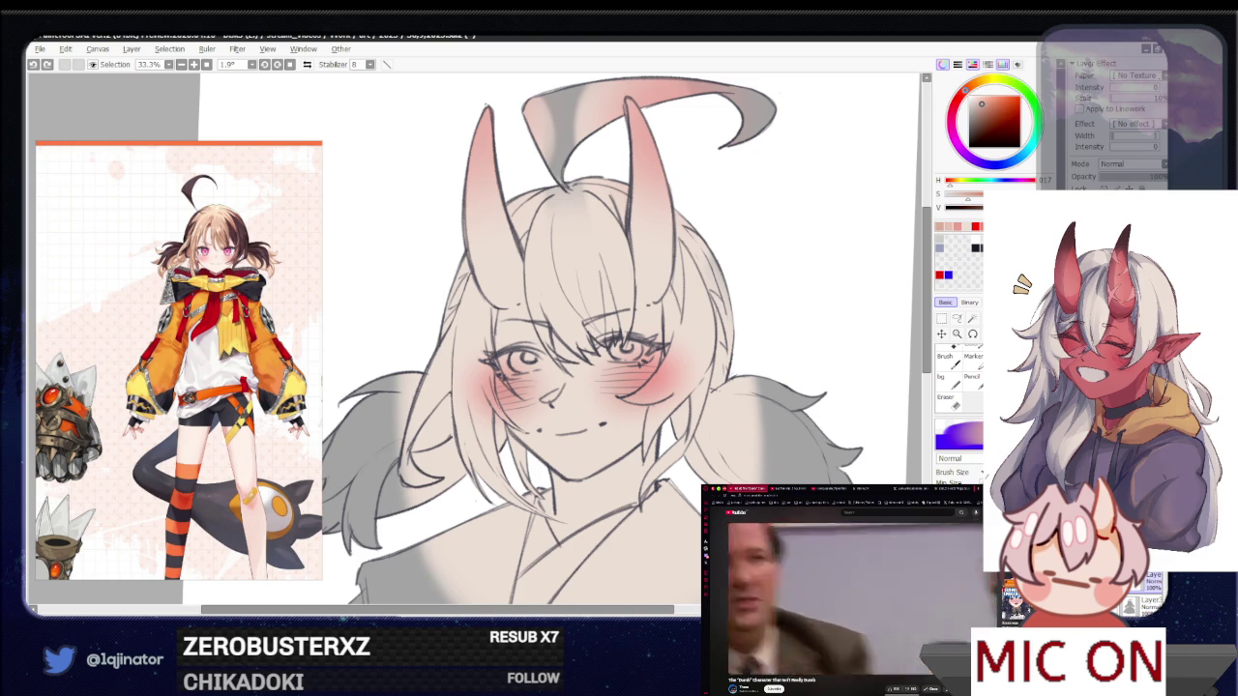
{"action": "left_click", "coordinate": [956, 319]}
{"action": "scroll", "coordinate": [628, 402], "scroll_direction": "up", "scroll_amount": 1}
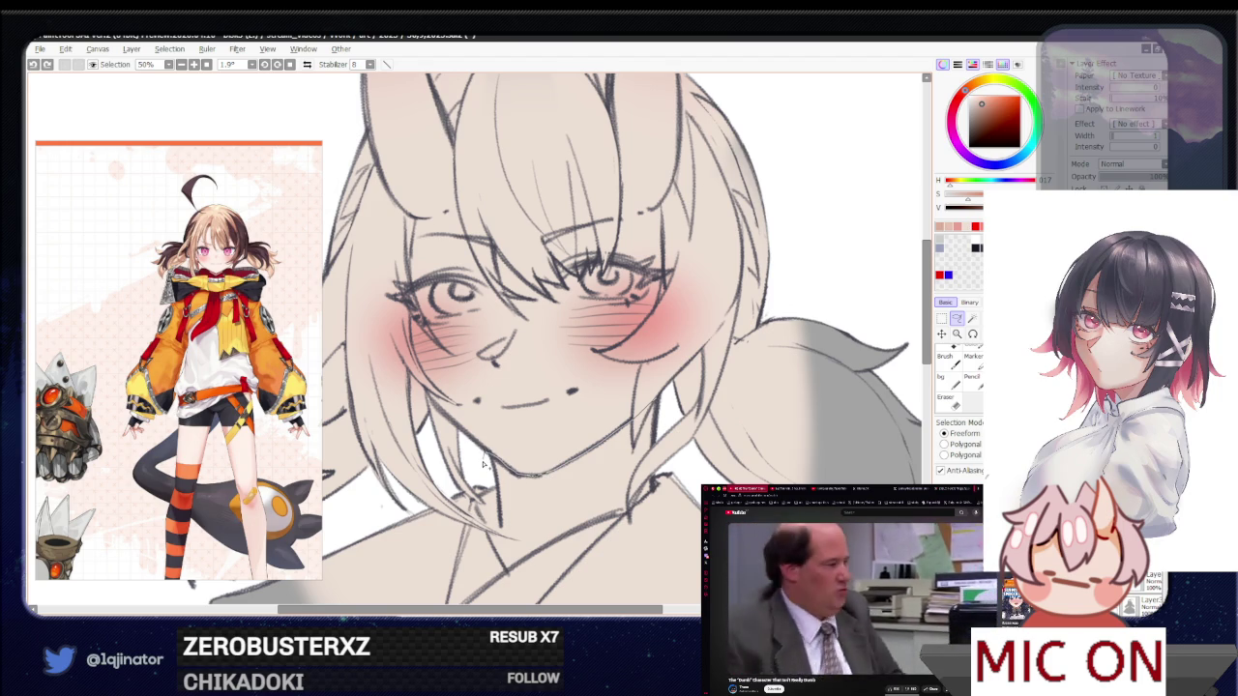
Magic-wand select the neck area, then switch to the Lasso and pan toward the horns
{"action": "scroll", "coordinate": [479, 592], "scroll_direction": "down", "scroll_amount": 1}
{"action": "left_click", "coordinate": [957, 318]}
{"action": "left_click", "coordinate": [542, 464]}
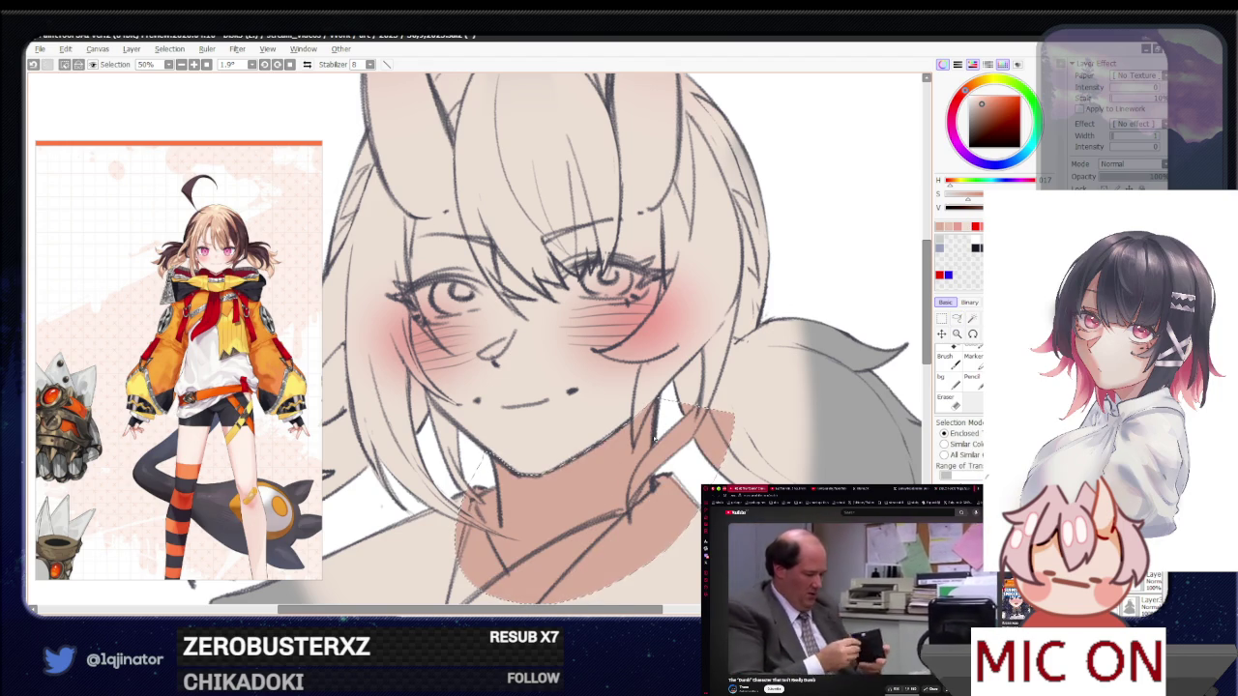
{"action": "left_click", "coordinate": [957, 318]}
{"action": "scroll", "coordinate": [437, 435], "scroll_direction": "up", "scroll_amount": 1}
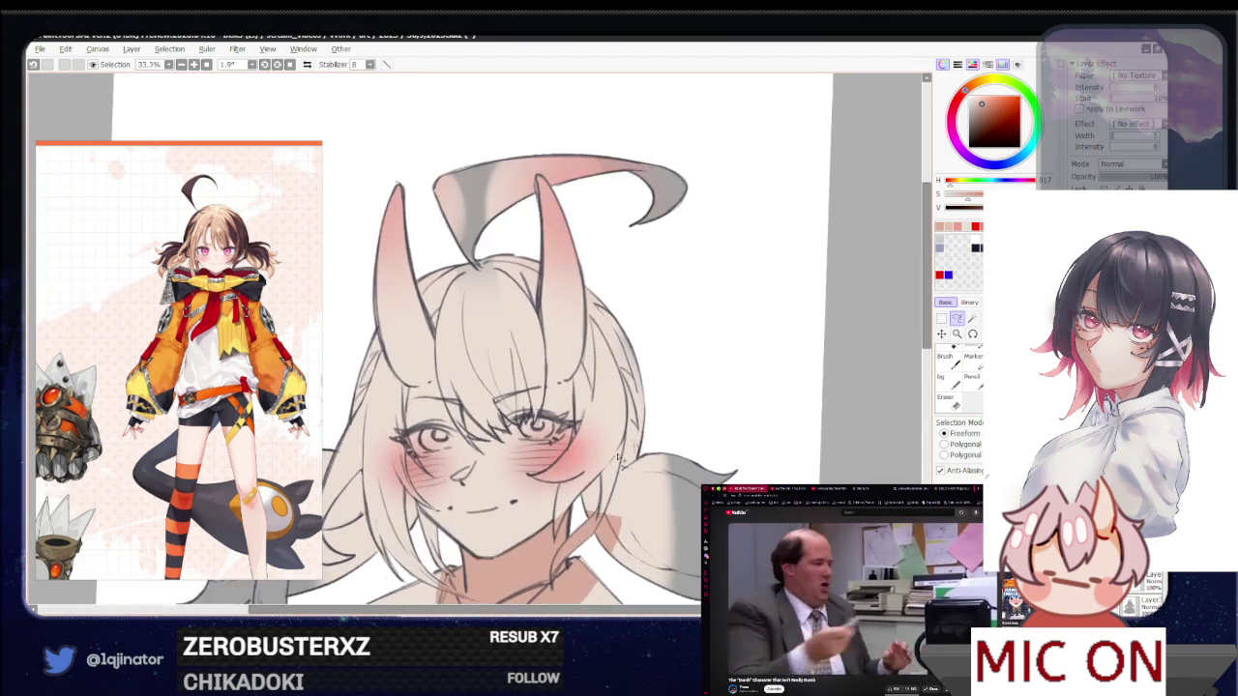
{"action": "left_click_drag", "start_coordinate": [437, 435], "coordinate": [537, 324]}
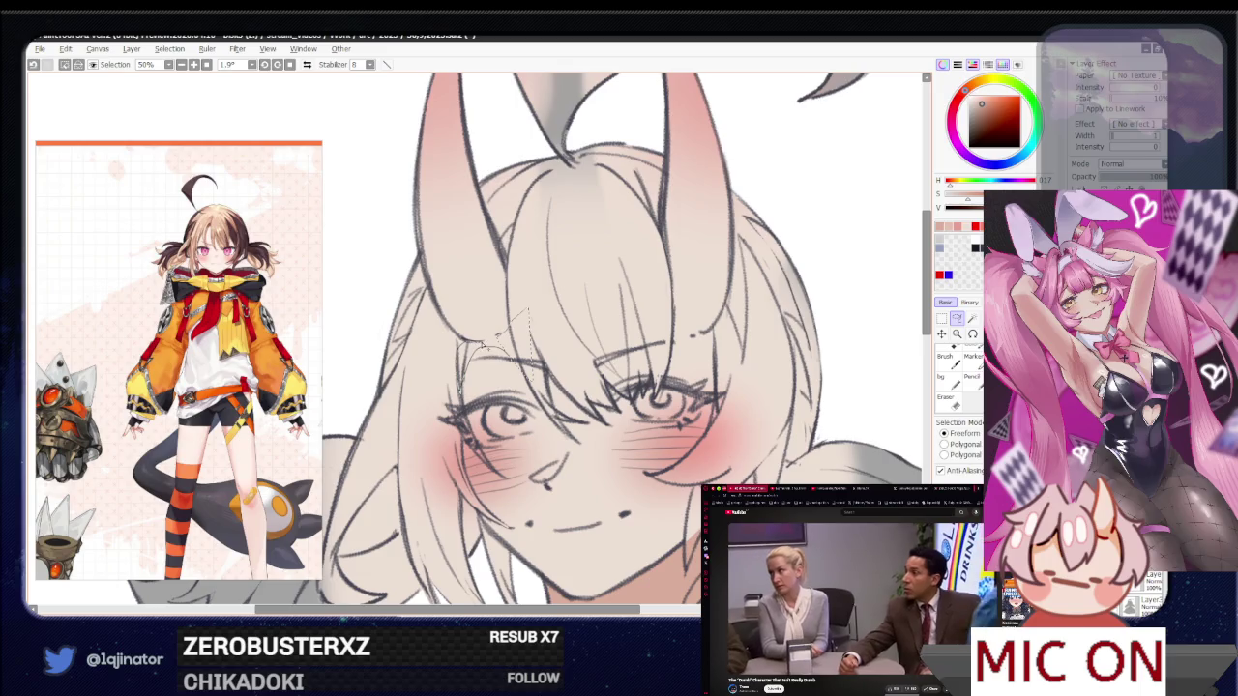
{"action": "scroll", "coordinate": [490, 343], "scroll_direction": "up", "scroll_amount": 3}
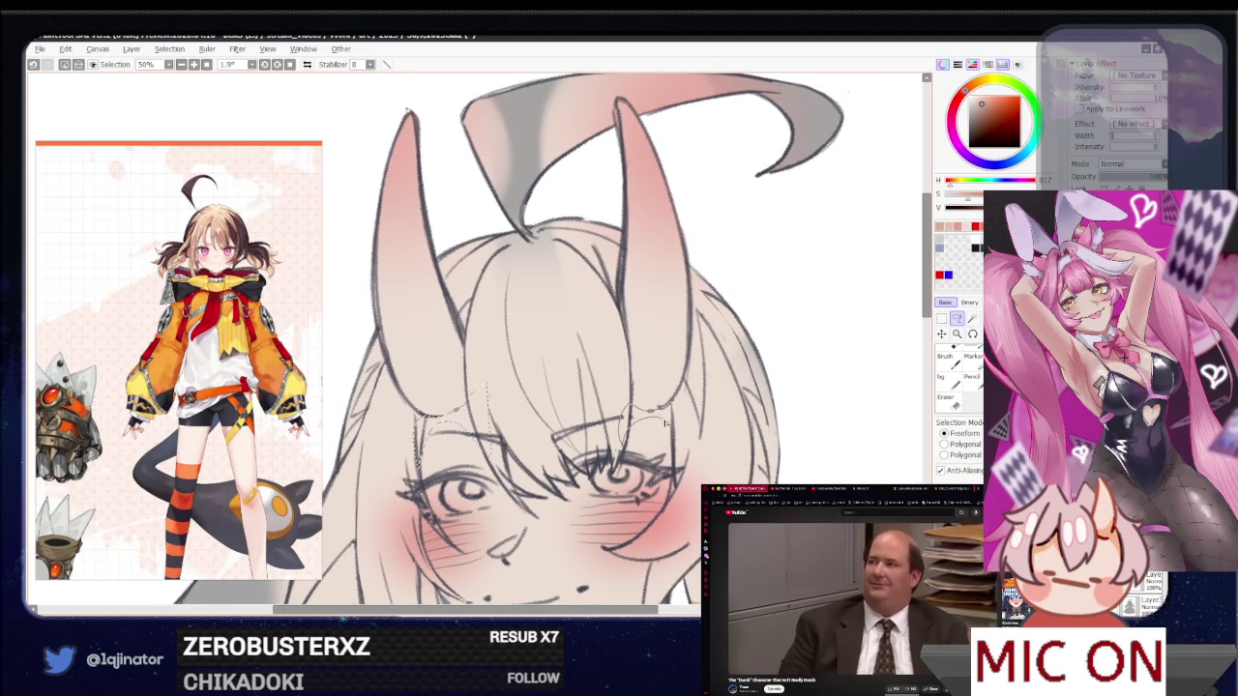
Shift the view toward the horns, toggling between Magic Wand and Lasso
{"action": "left_click_drag", "start_coordinate": [663, 422], "coordinate": [718, 426]}
{"action": "key", "text": "w"}
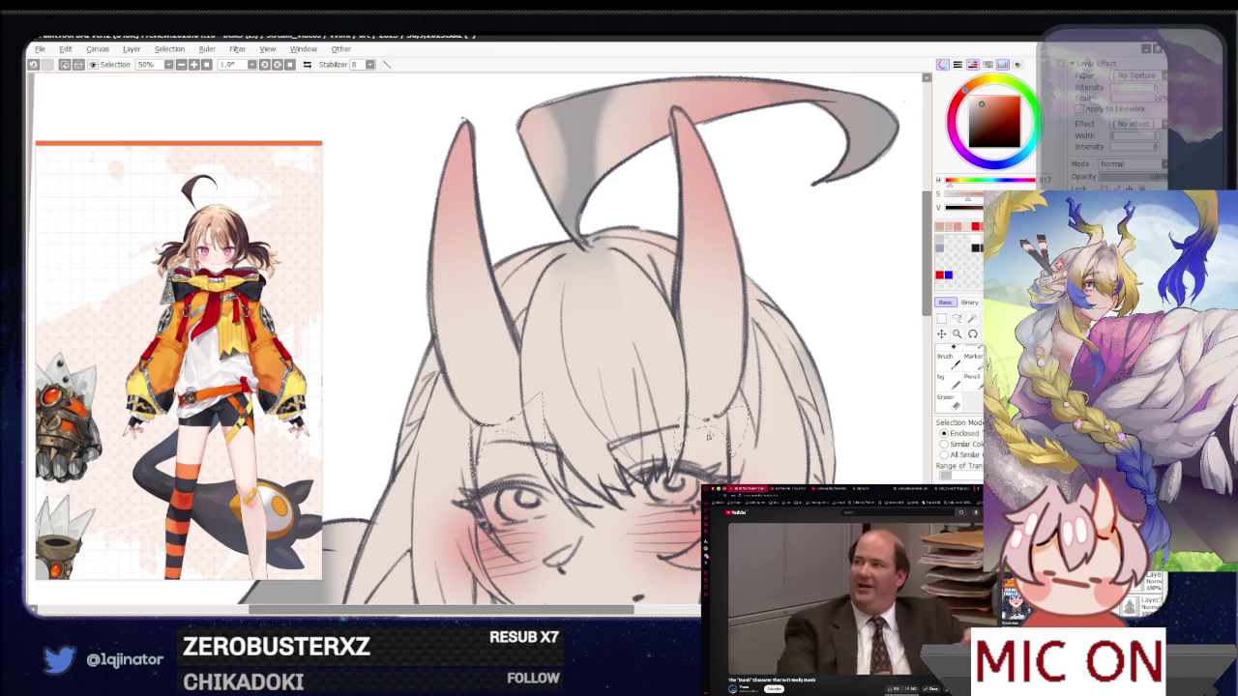
{"action": "scroll", "coordinate": [718, 423], "scroll_direction": "down", "scroll_amount": 3}
{"action": "key", "text": "l"}
{"action": "scroll", "coordinate": [828, 342], "scroll_direction": "up", "scroll_amount": 3}
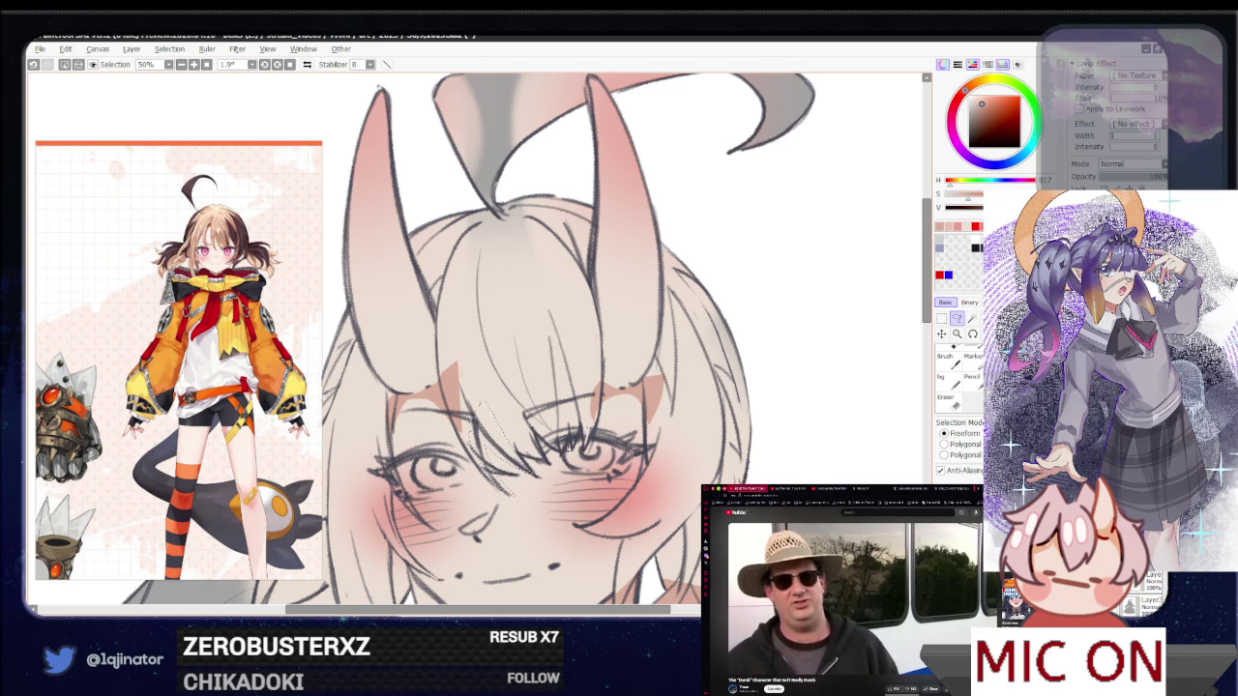
{"action": "left_click_drag", "start_coordinate": [622, 530], "coordinate": [628, 464]}
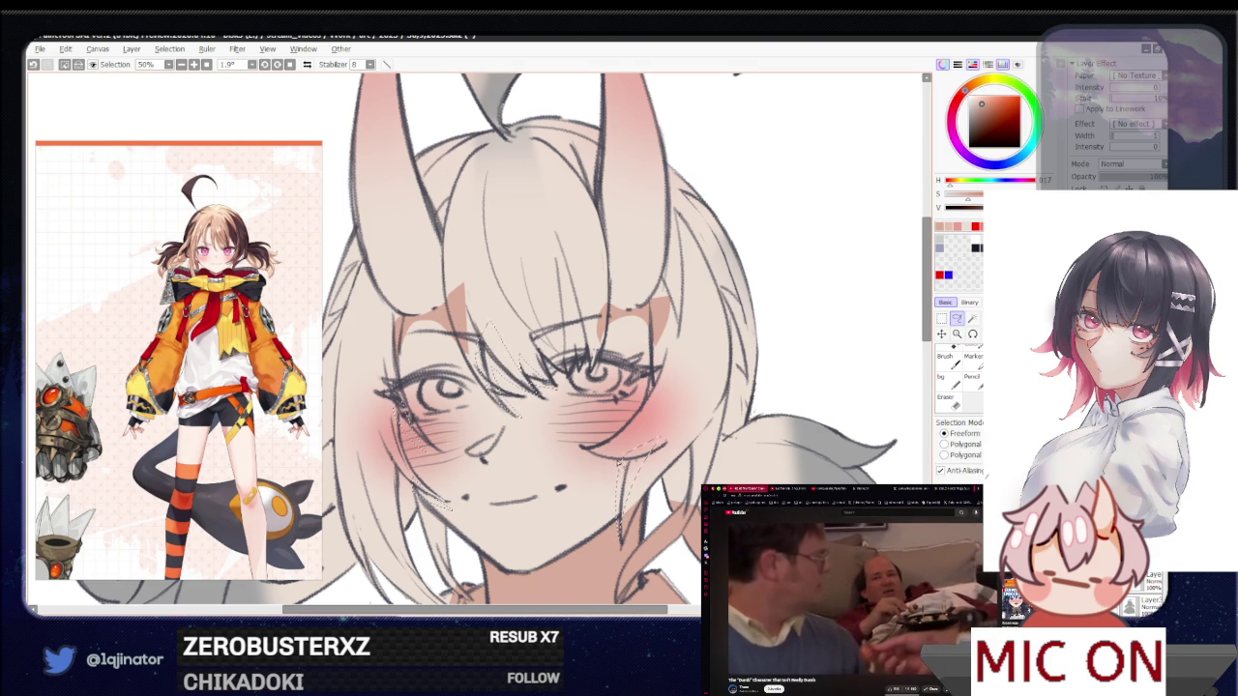
Lasso-select the bangs beneath the right and left horns
{"action": "left_click", "coordinate": [943, 320]}
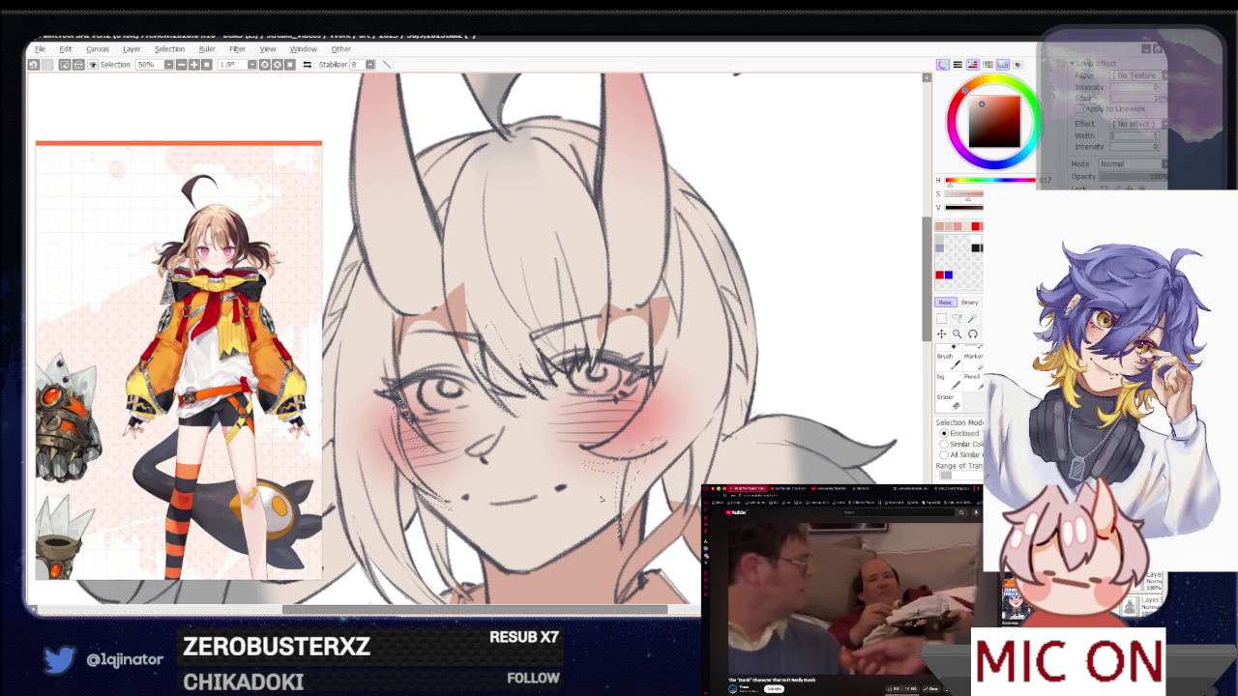
{"action": "key", "text": "minus"}
{"action": "key", "text": "minus"}
{"action": "key", "text": "minus"}
{"action": "left_click", "coordinate": [956, 318]}
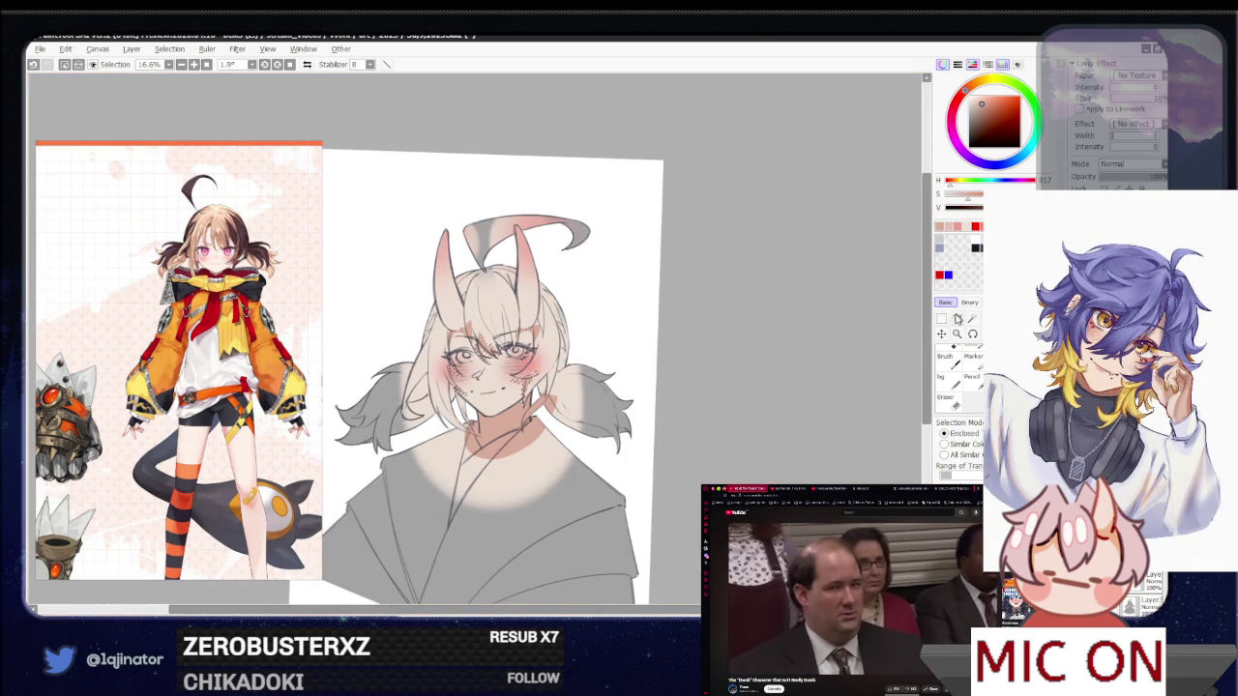
{"action": "scroll", "coordinate": [498, 337], "scroll_direction": "up", "scroll_amount": 2}
{"action": "scroll", "coordinate": [499, 337], "scroll_direction": "up", "scroll_amount": 2}
{"action": "left_click_drag", "start_coordinate": [498, 336], "coordinate": [520, 432]}
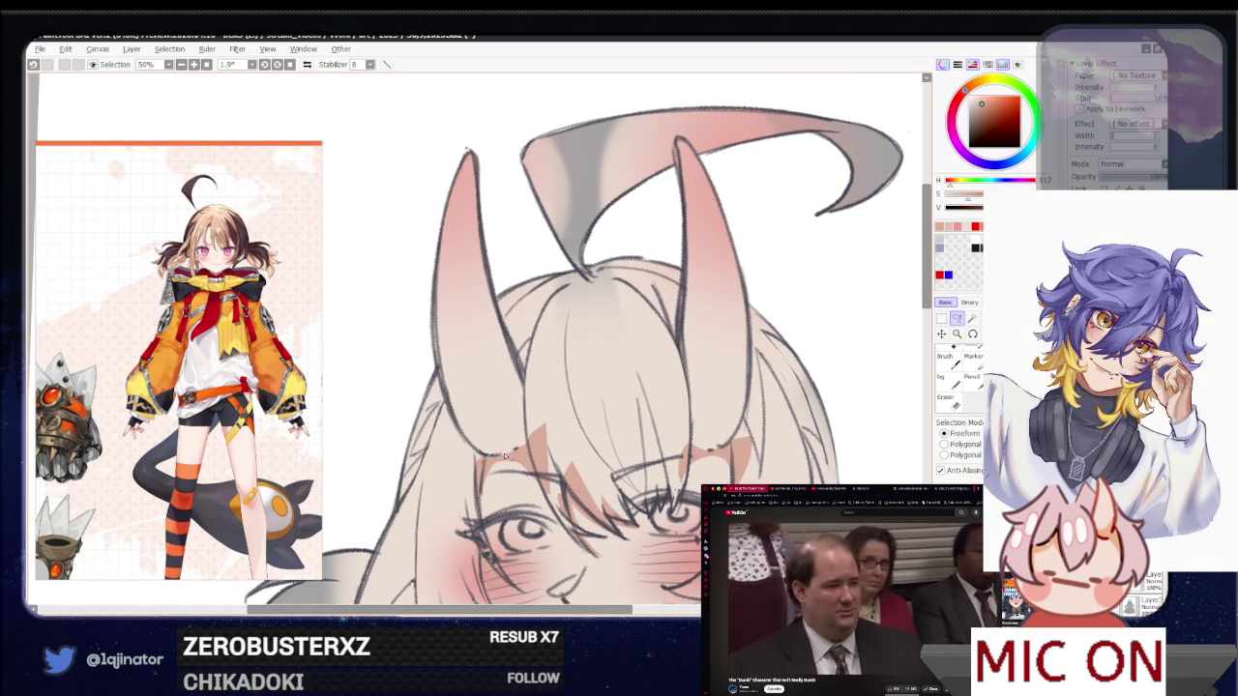
{"action": "scroll", "coordinate": [780, 368], "scroll_direction": "down", "scroll_amount": 1}
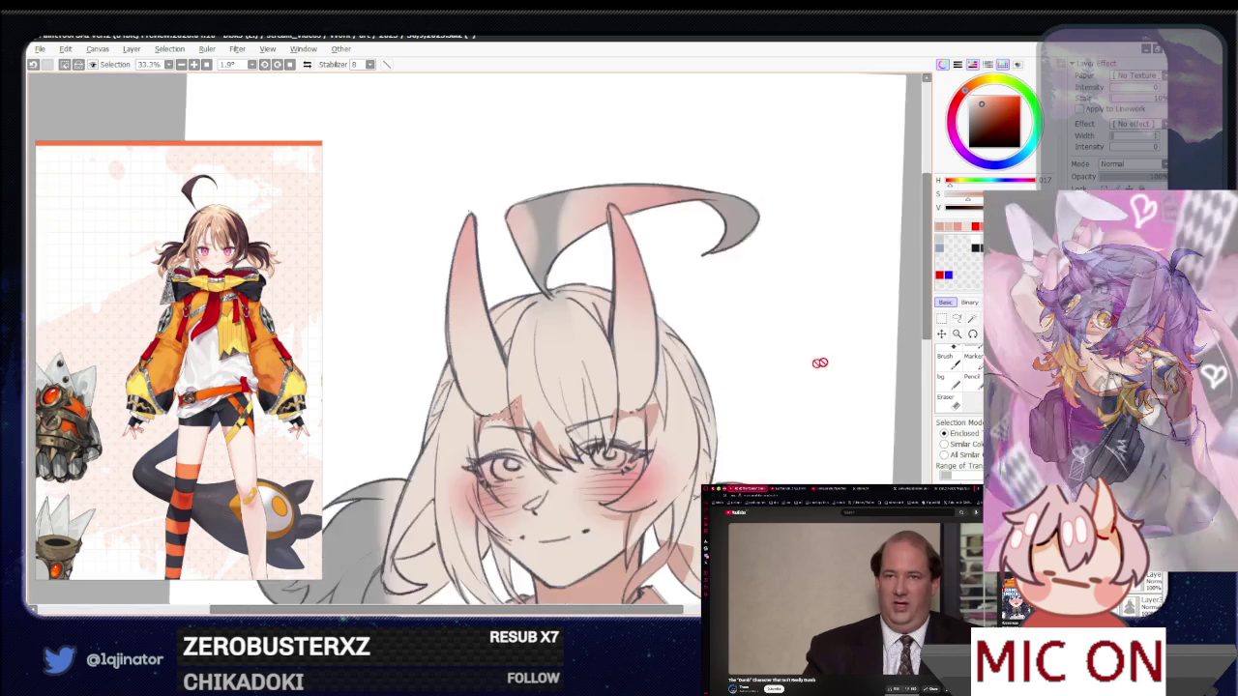
{"action": "scroll", "coordinate": [780, 367], "scroll_direction": "down", "scroll_amount": 1}
{"action": "scroll", "coordinate": [845, 383], "scroll_direction": "up", "scroll_amount": 2}
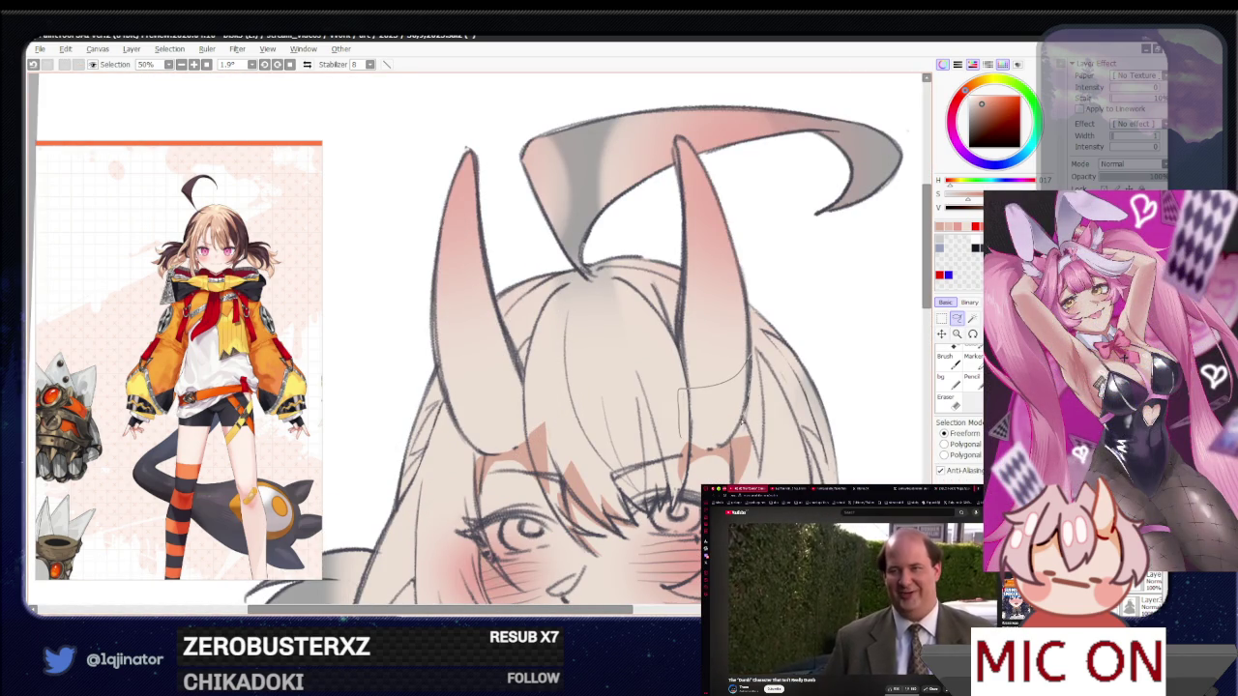
{"action": "left_click_drag", "start_coordinate": [704, 451], "coordinate": [700, 449]}
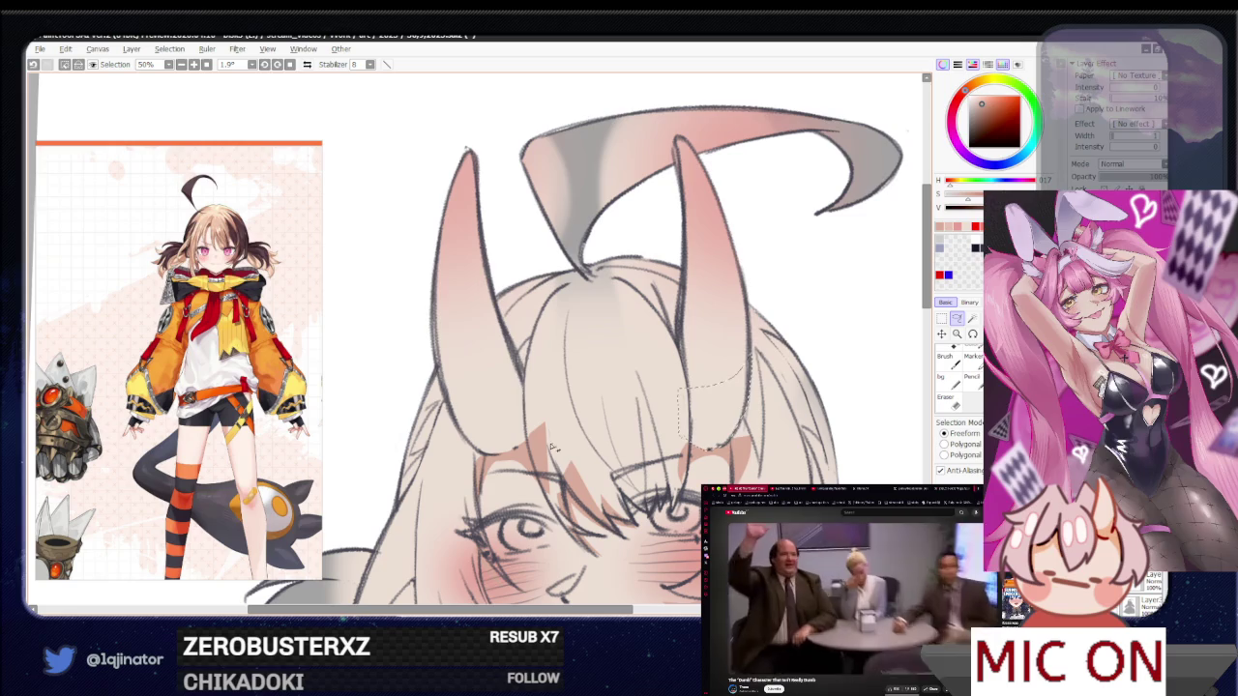
{"action": "left_click_drag", "start_coordinate": [499, 317], "coordinate": [450, 324]}
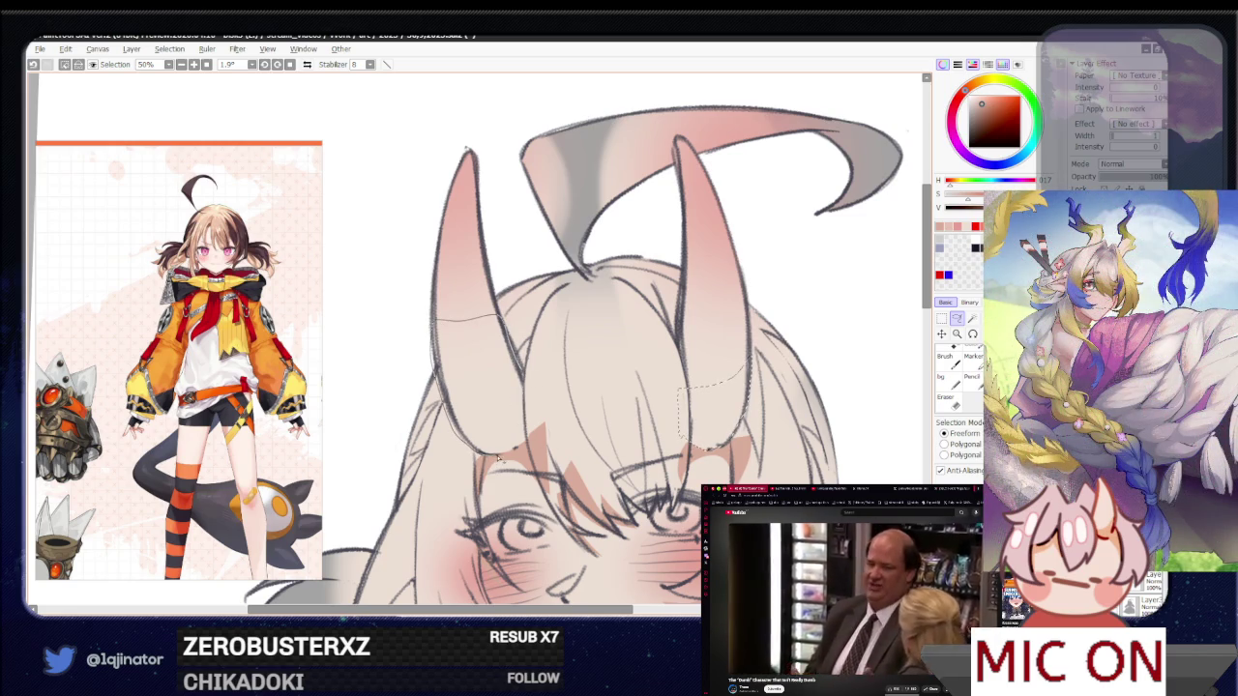
{"action": "left_click_drag", "start_coordinate": [513, 452], "coordinate": [581, 503]}
Paint soft pink shading inside the selections under both horns
{"action": "key", "text": "b"}
{"action": "mouse_move", "coordinate": [639, 464]}
{"action": "left_mouse_down"}
{"action": "mouse_move", "coordinate": [712, 484]}
{"action": "mouse_move", "coordinate": [696, 426]}
{"action": "left_mouse_up"}
{"action": "left_click_drag", "start_coordinate": [677, 484], "coordinate": [716, 431]}
{"action": "scroll", "coordinate": [870, 381], "scroll_direction": "down", "scroll_amount": 2}
{"action": "key", "text": "l"}
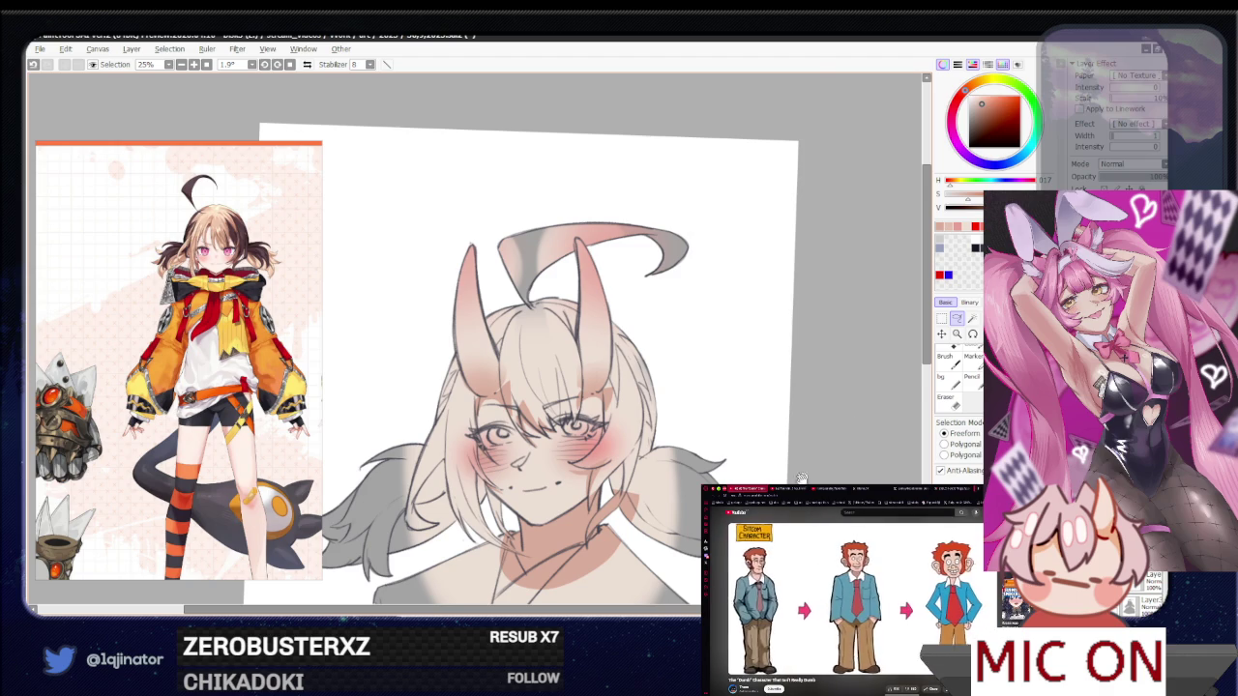
Tilt the canvas view and eyedrop the skin colour from the face
{"action": "scroll", "coordinate": [810, 472], "scroll_direction": "up", "scroll_amount": 1}
{"action": "key", "text": "b"}
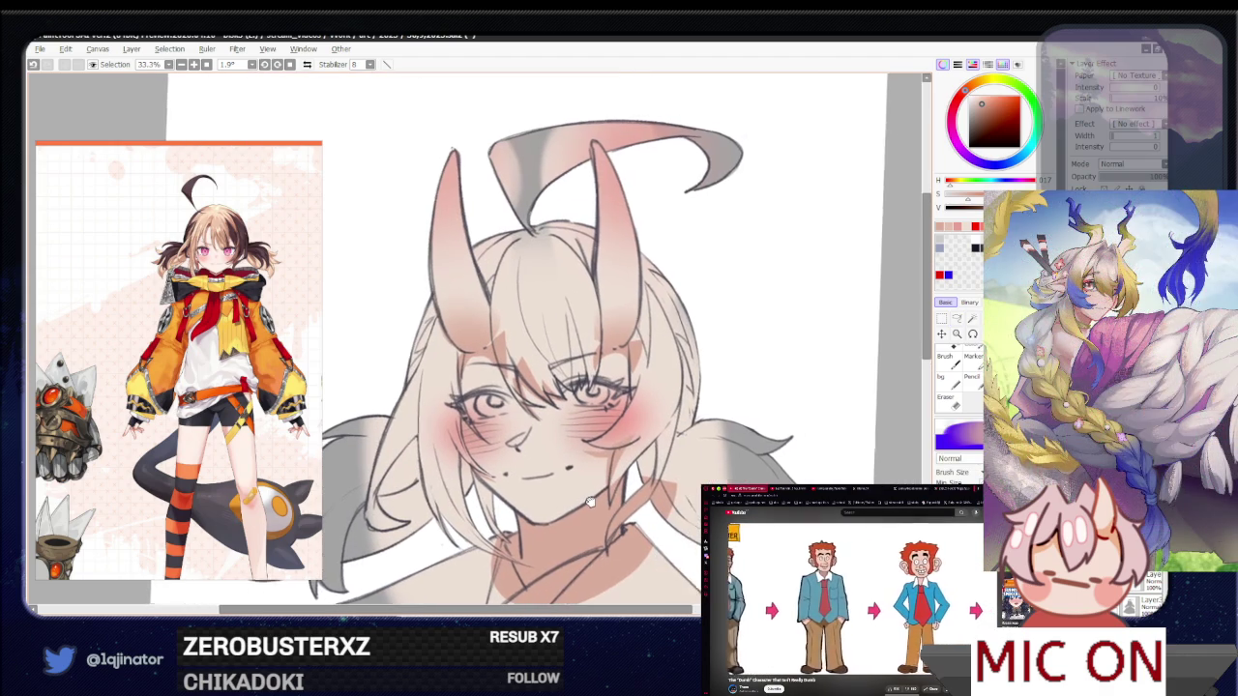
{"action": "mouse_move", "coordinate": [593, 500]}
{"action": "left_mouse_down"}
{"action": "mouse_move", "coordinate": [852, 368]}
{"action": "mouse_move", "coordinate": [817, 430]}
{"action": "left_mouse_up"}
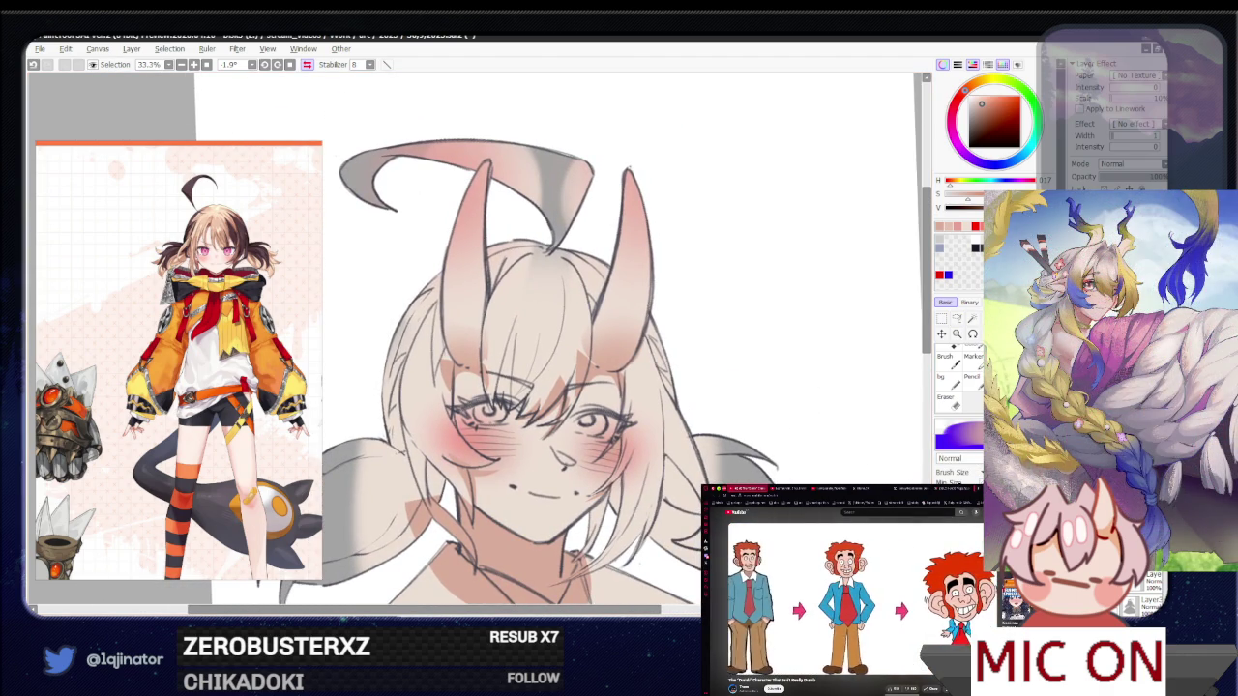
{"action": "right_click", "coordinate": [571, 465]}
{"action": "right_click", "coordinate": [533, 478]}
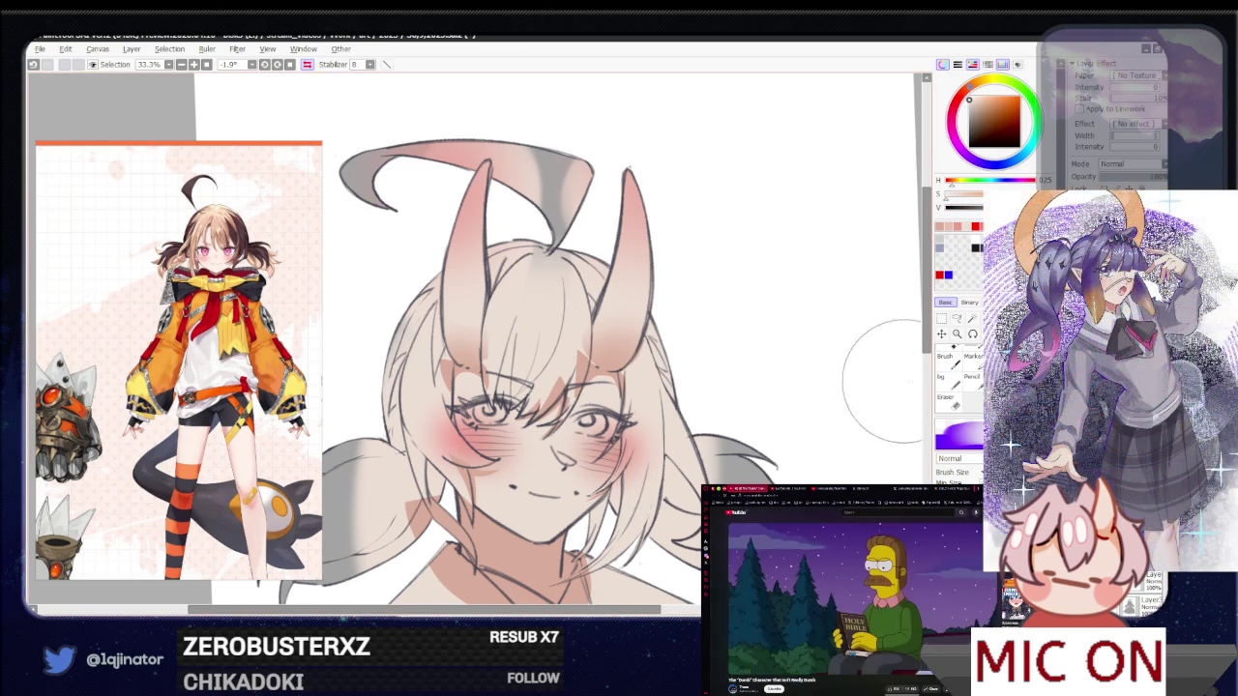
Lasso-select the area around both eyes, then mirror the view horizontally
{"action": "left_click", "coordinate": [957, 318]}
{"action": "scroll", "coordinate": [638, 482], "scroll_direction": "up", "scroll_amount": 1}
{"action": "scroll", "coordinate": [650, 447], "scroll_direction": "up", "scroll_amount": 1}
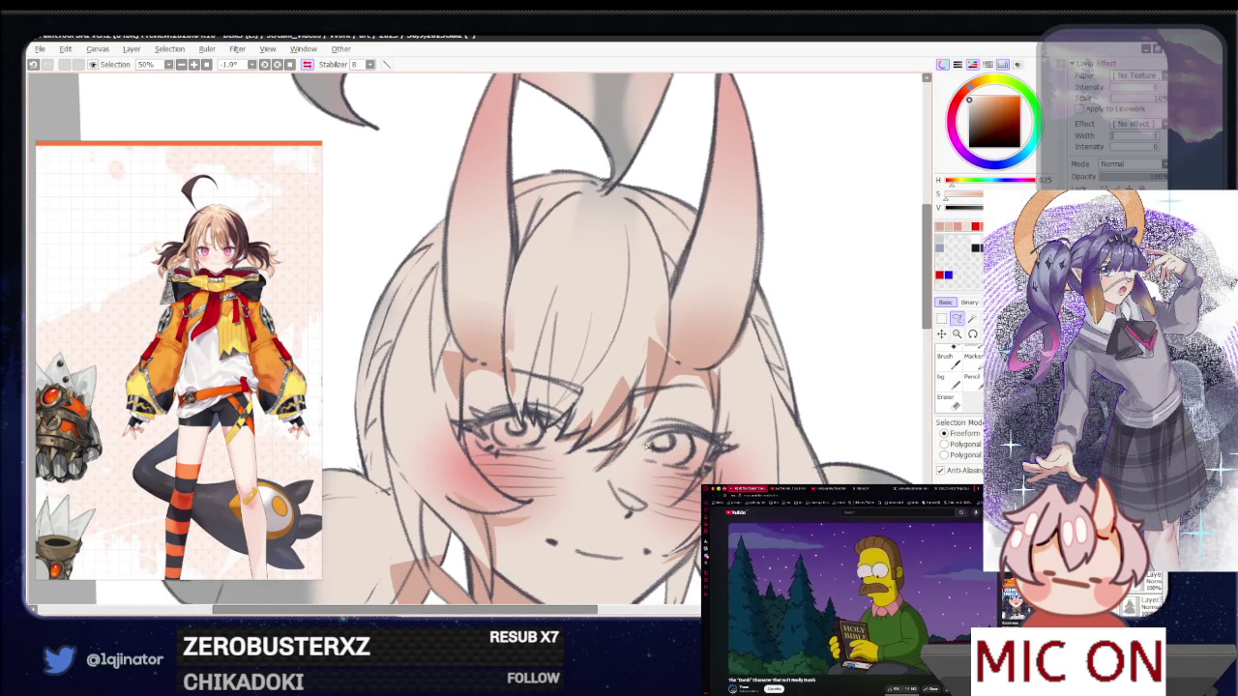
{"action": "mouse_move", "coordinate": [716, 468]}
{"action": "left_mouse_down"}
{"action": "mouse_move", "coordinate": [650, 464]}
{"action": "mouse_move", "coordinate": [676, 441]}
{"action": "mouse_move", "coordinate": [702, 463]}
{"action": "left_mouse_up"}
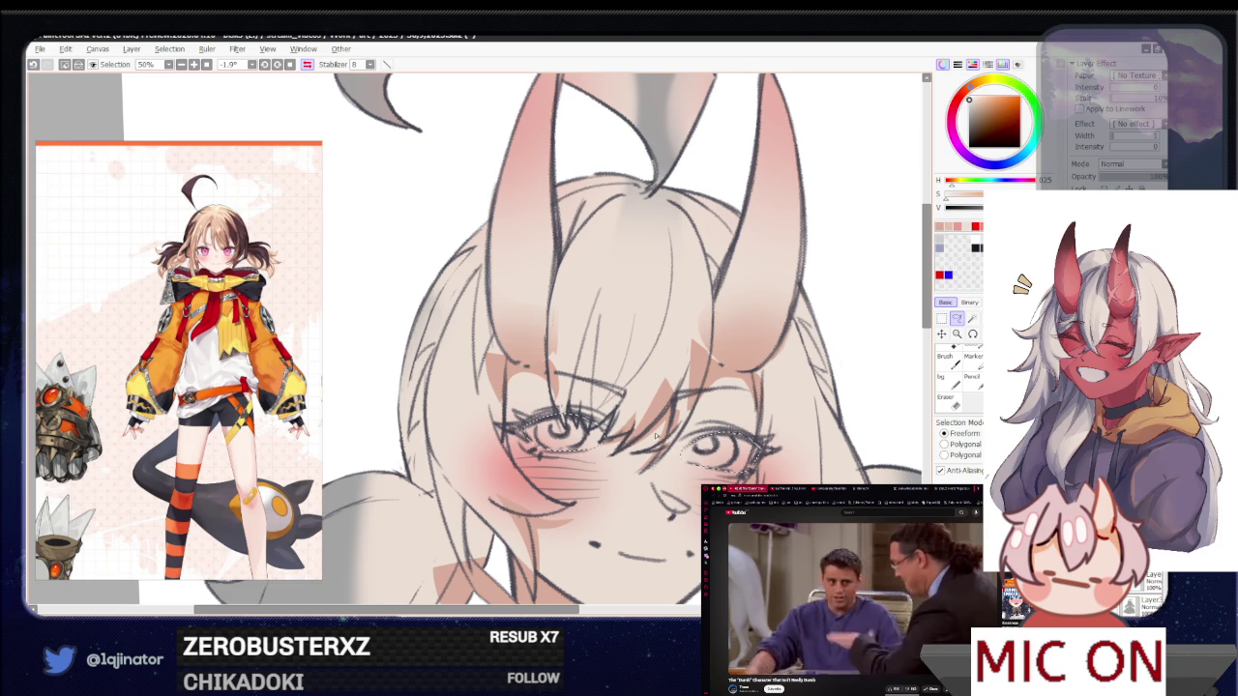
{"action": "key", "text": "h"}
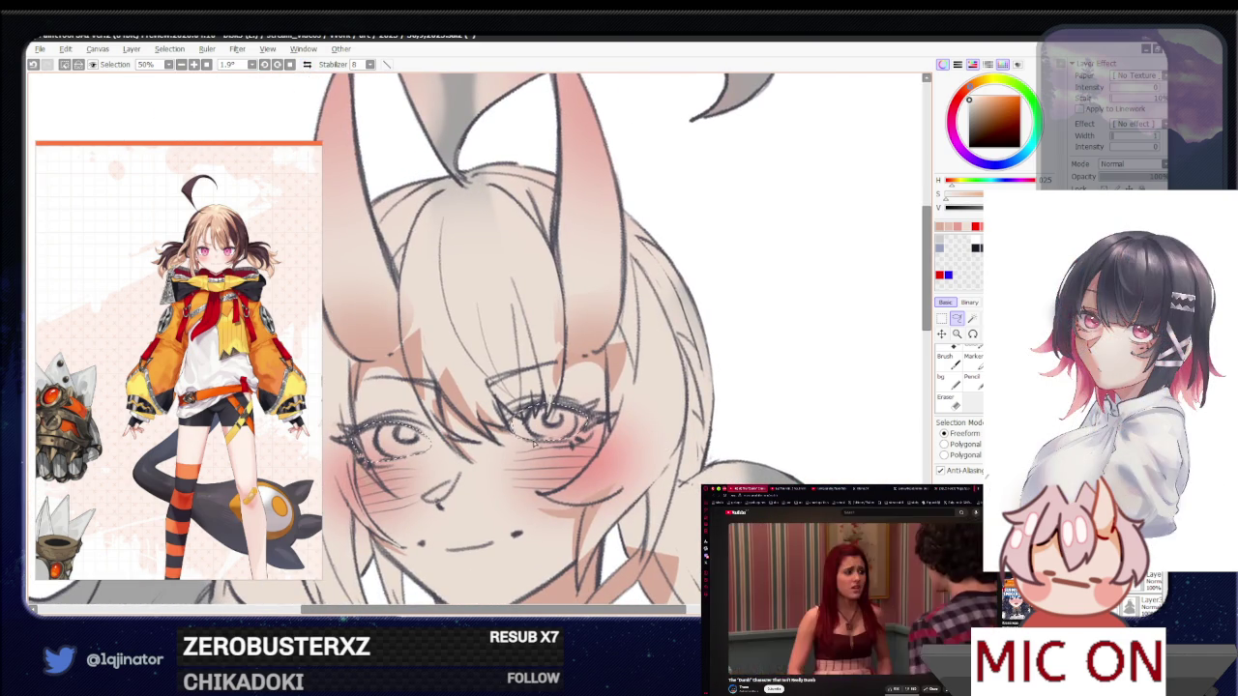
Clear the eye selection, adjust the colour saturation and lasso around the left eye
{"action": "key", "text": "ctrl+d"}
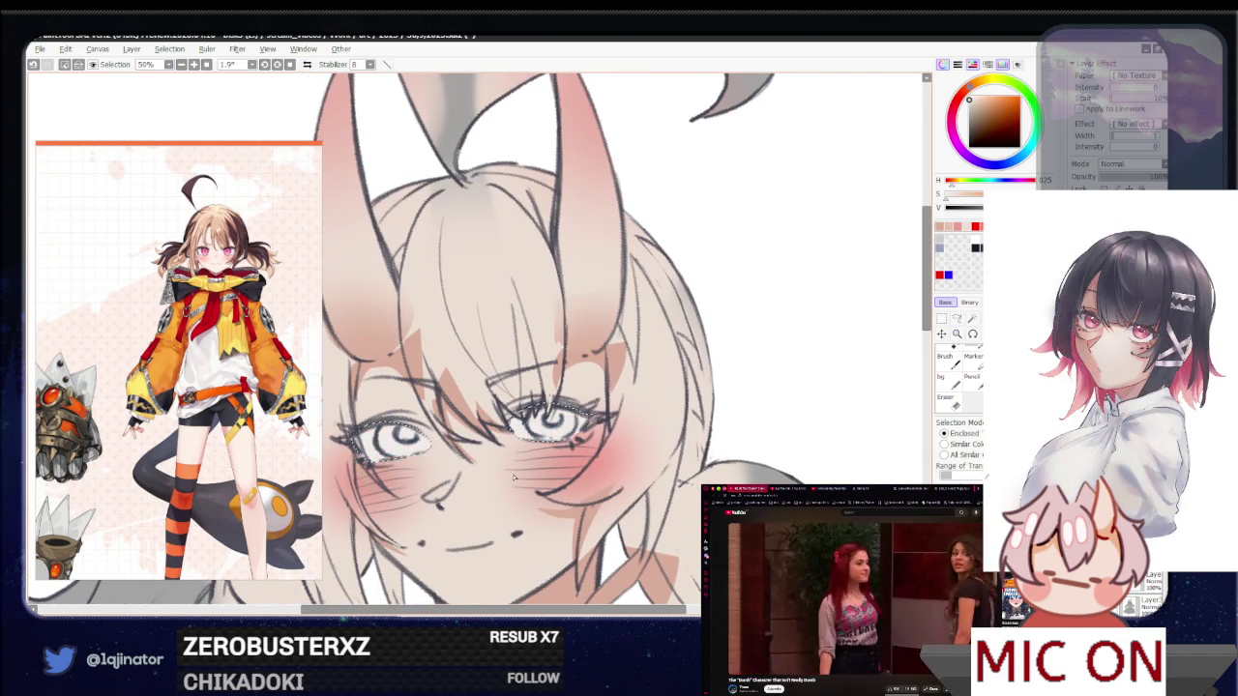
{"action": "key", "text": "minus"}
{"action": "key", "text": "minus"}
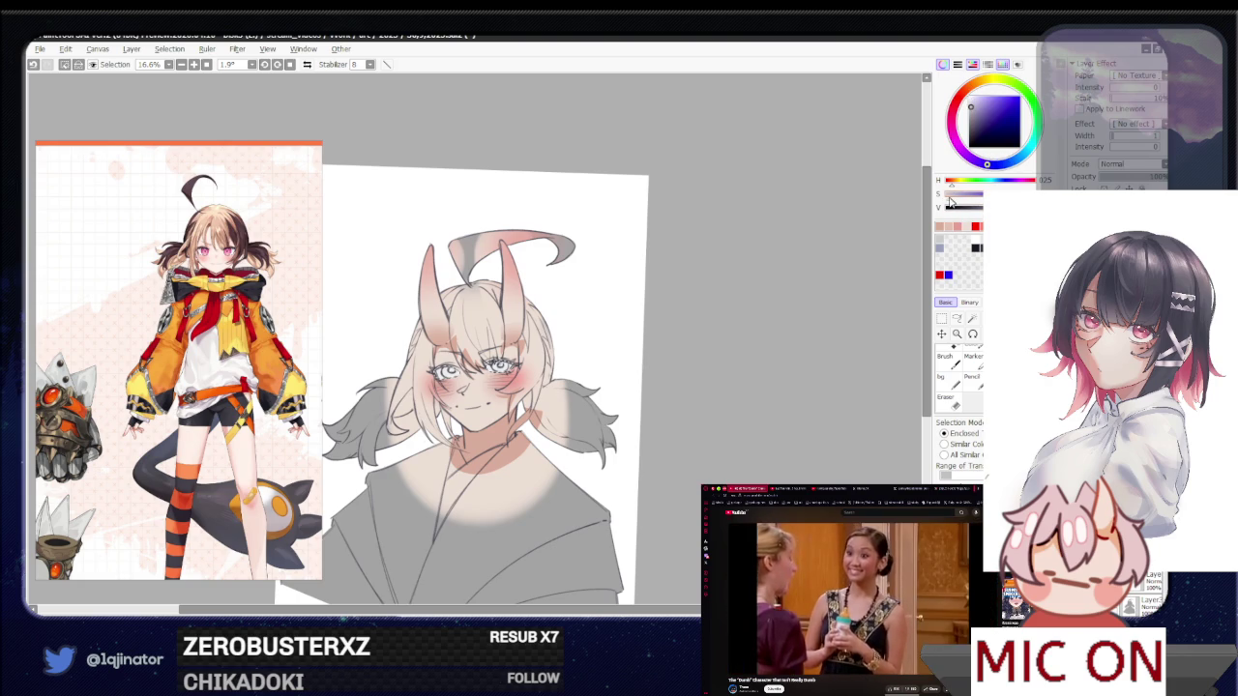
{"action": "left_click_drag", "start_coordinate": [962, 202], "coordinate": [949, 200]}
{"action": "key", "text": "l"}
{"action": "key", "text": "plus"}
{"action": "key", "text": "plus"}
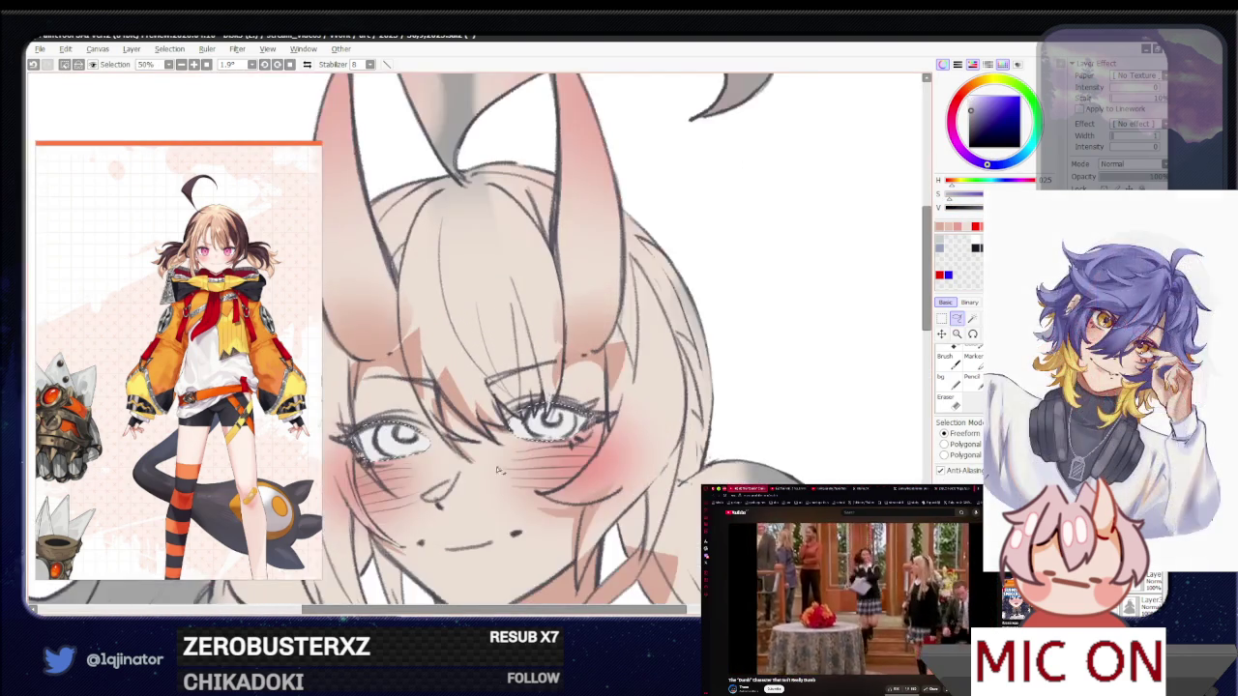
{"action": "left_click_drag", "start_coordinate": [806, 378], "coordinate": [677, 290]}
{"action": "left_click_drag", "start_coordinate": [561, 373], "coordinate": [616, 437]}
Reselect the left iris with the Lasso and colour both irises magenta-purple
{"action": "key", "text": "w"}
{"action": "key", "text": "ctrl+d"}
{"action": "mouse_move", "coordinate": [616, 440]}
{"action": "left_mouse_down"}
{"action": "mouse_move", "coordinate": [709, 440]}
{"action": "mouse_move", "coordinate": [663, 481]}
{"action": "left_mouse_up"}
{"action": "key", "text": "minus"}
{"action": "key", "text": "minus"}
{"action": "key", "text": "minus"}
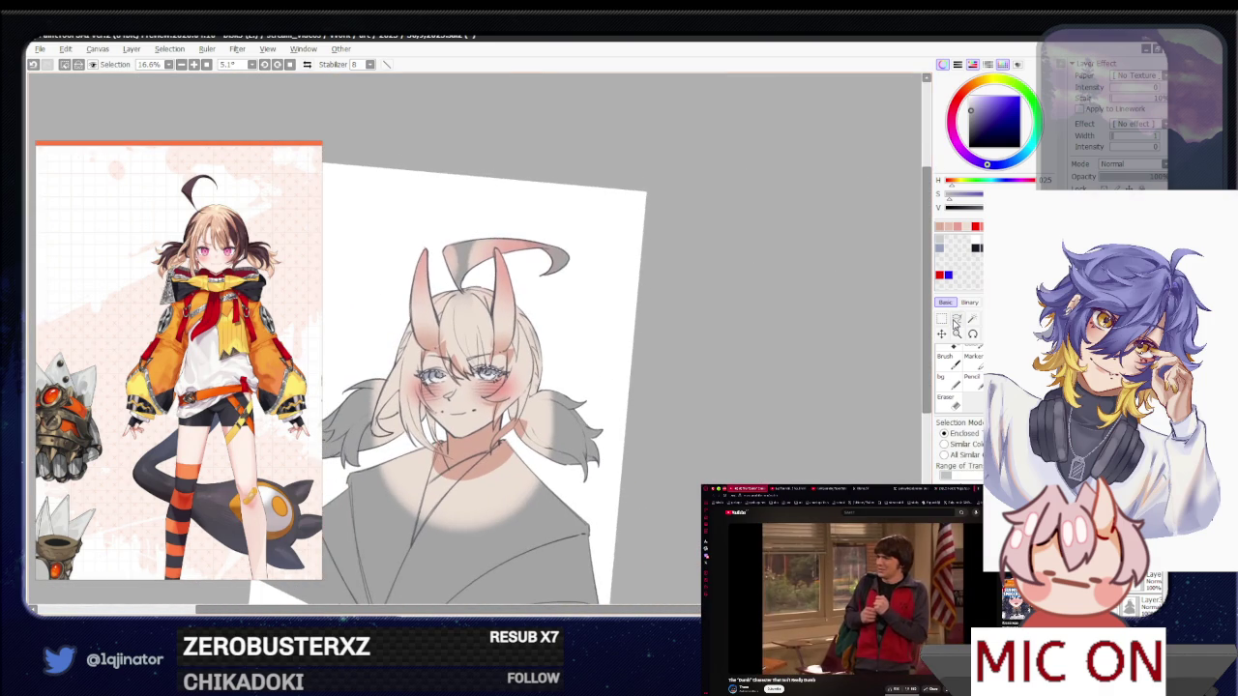
{"action": "key", "text": "l"}
{"action": "key", "text": "plus"}
{"action": "key", "text": "plus"}
{"action": "key", "text": "plus"}
{"action": "key", "text": "plus"}
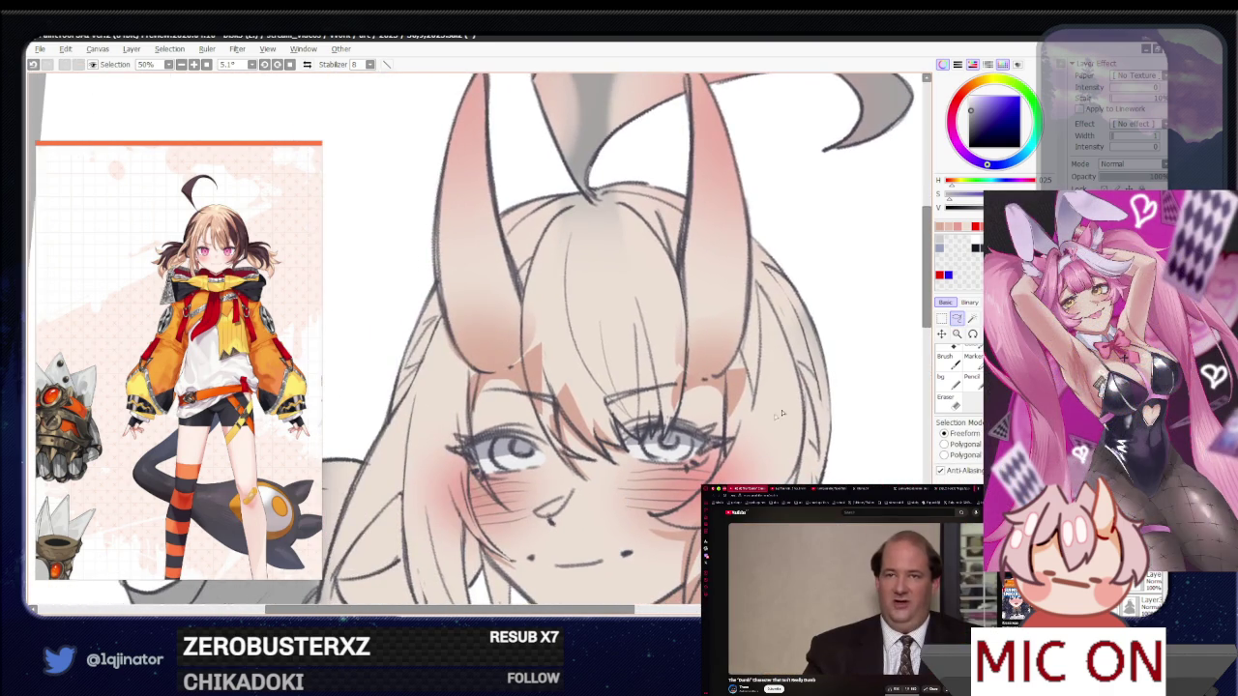
{"action": "left_click_drag", "start_coordinate": [479, 447], "coordinate": [441, 469]}
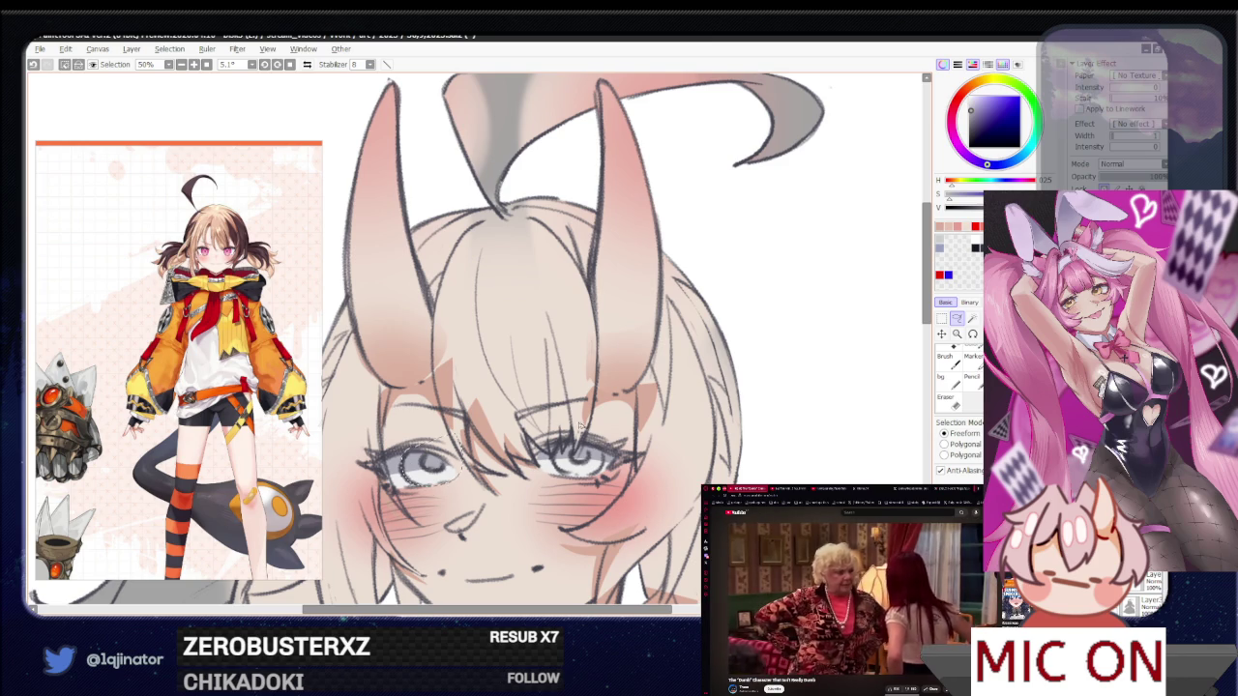
{"action": "left_click_drag", "start_coordinate": [436, 488], "coordinate": [460, 441]}
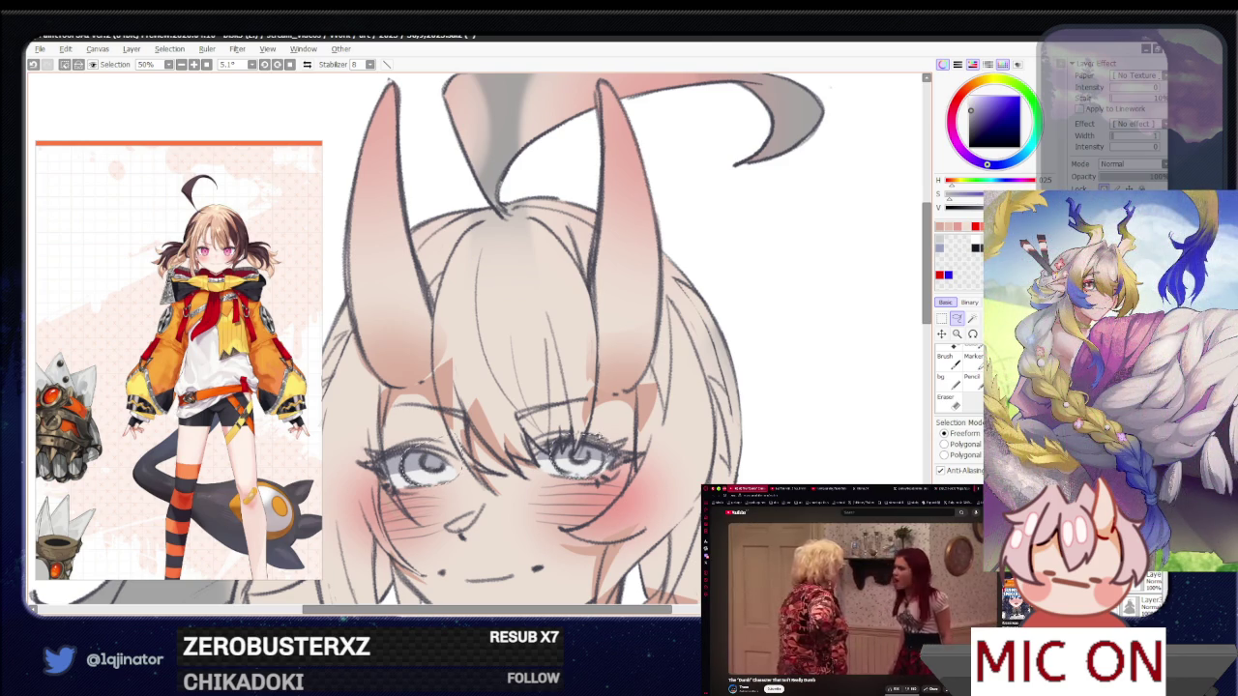
{"action": "scroll", "coordinate": [600, 438], "scroll_direction": "up", "scroll_amount": 2}
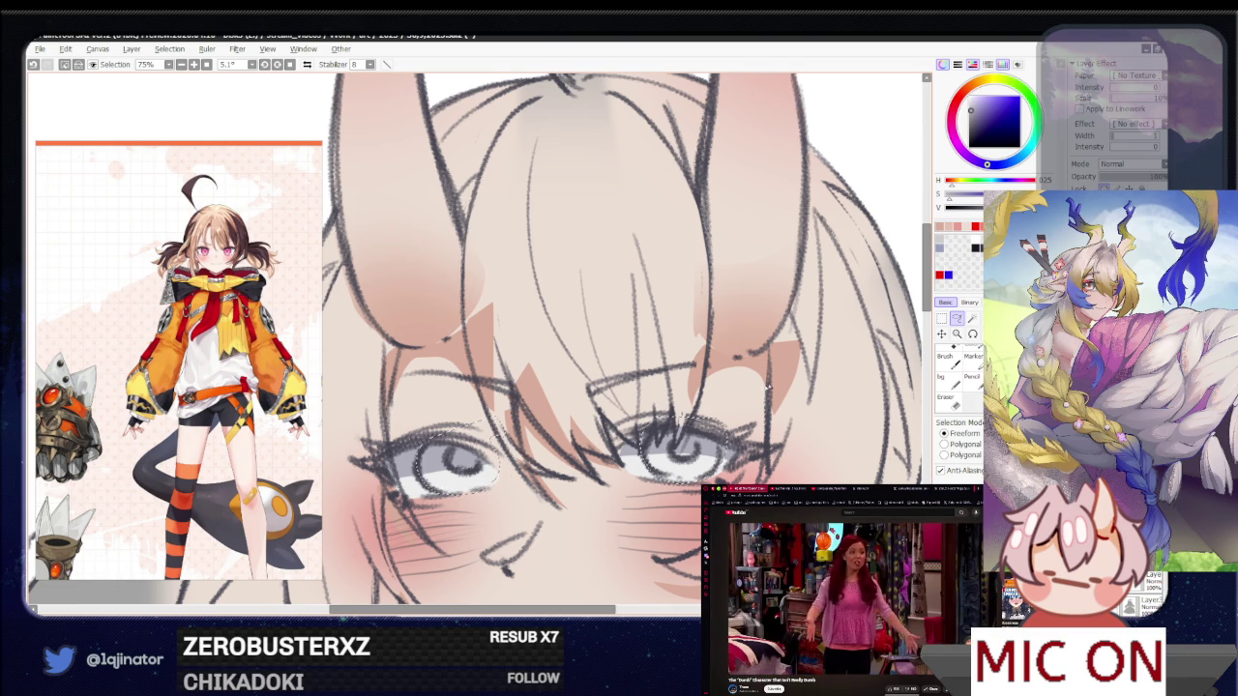
{"action": "scroll", "coordinate": [741, 403], "scroll_direction": "down", "scroll_amount": 3}
{"action": "left_click", "coordinate": [568, 391]}
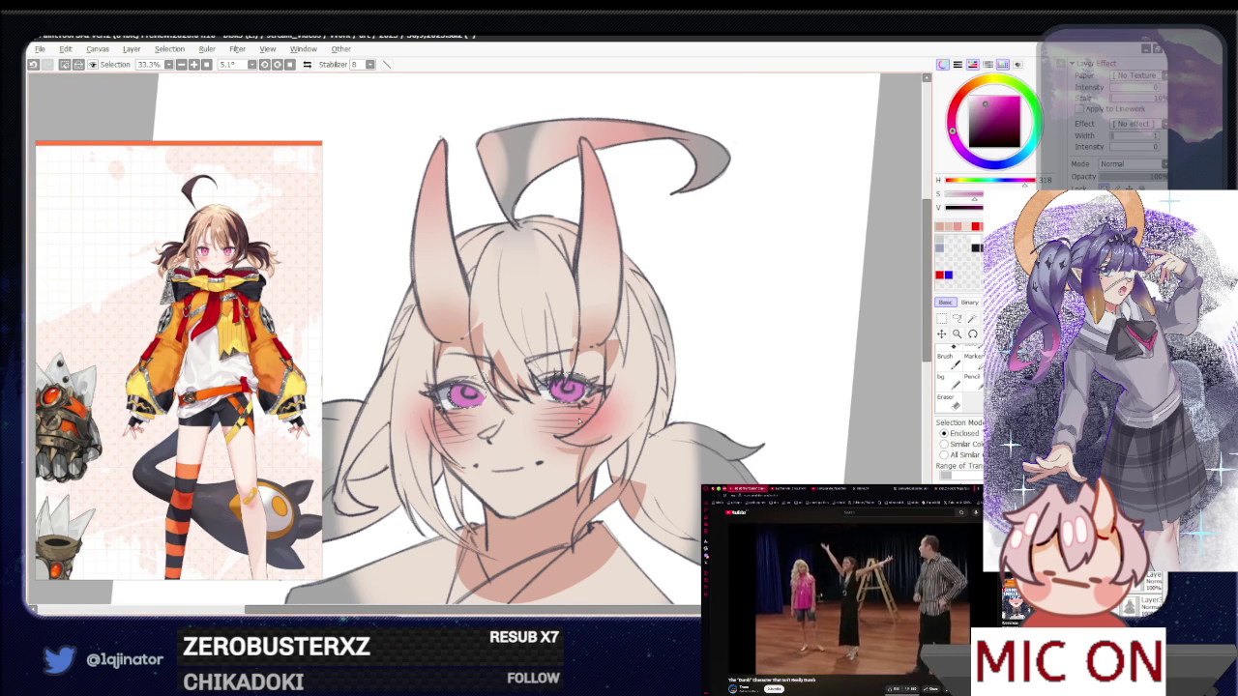
Pick an orange-brown colour, zoom in and draw a thin stroke on the face
{"action": "left_click_drag", "start_coordinate": [788, 470], "coordinate": [755, 436]}
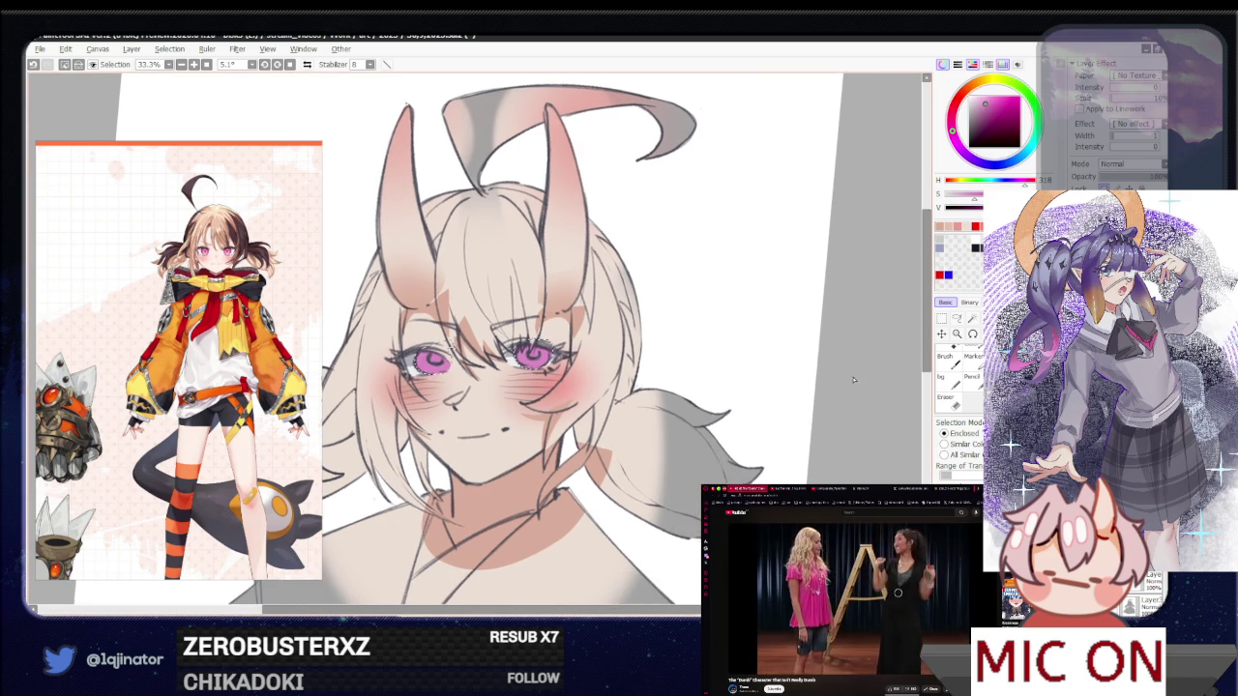
{"action": "left_click", "coordinate": [981, 94]}
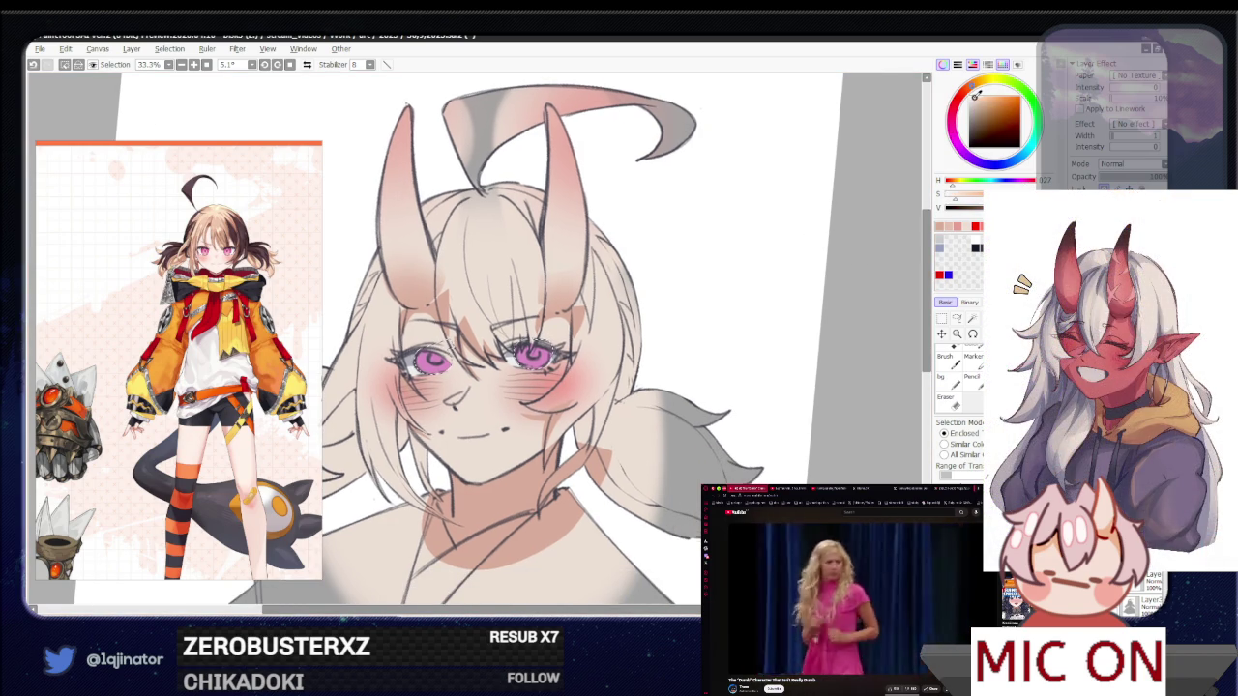
{"action": "left_click", "coordinate": [977, 99]}
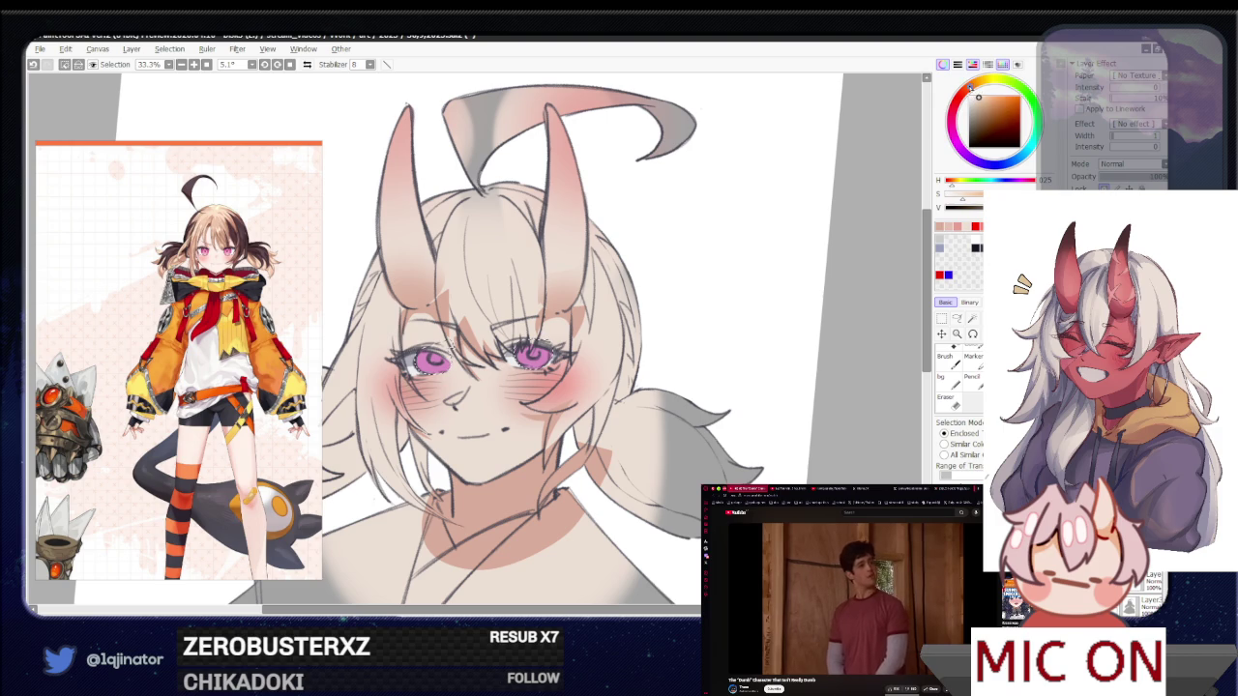
{"action": "key", "text": "ctrl+plus"}
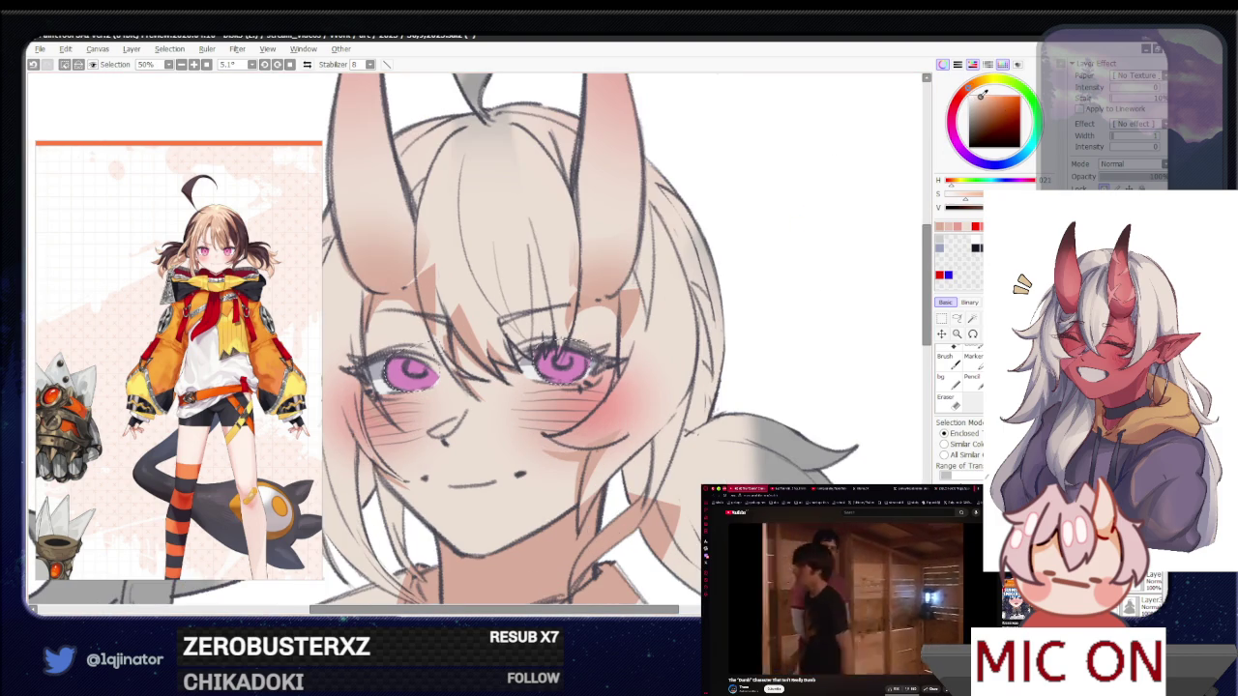
{"action": "key", "text": "ctrl+plus"}
{"action": "key", "text": "b"}
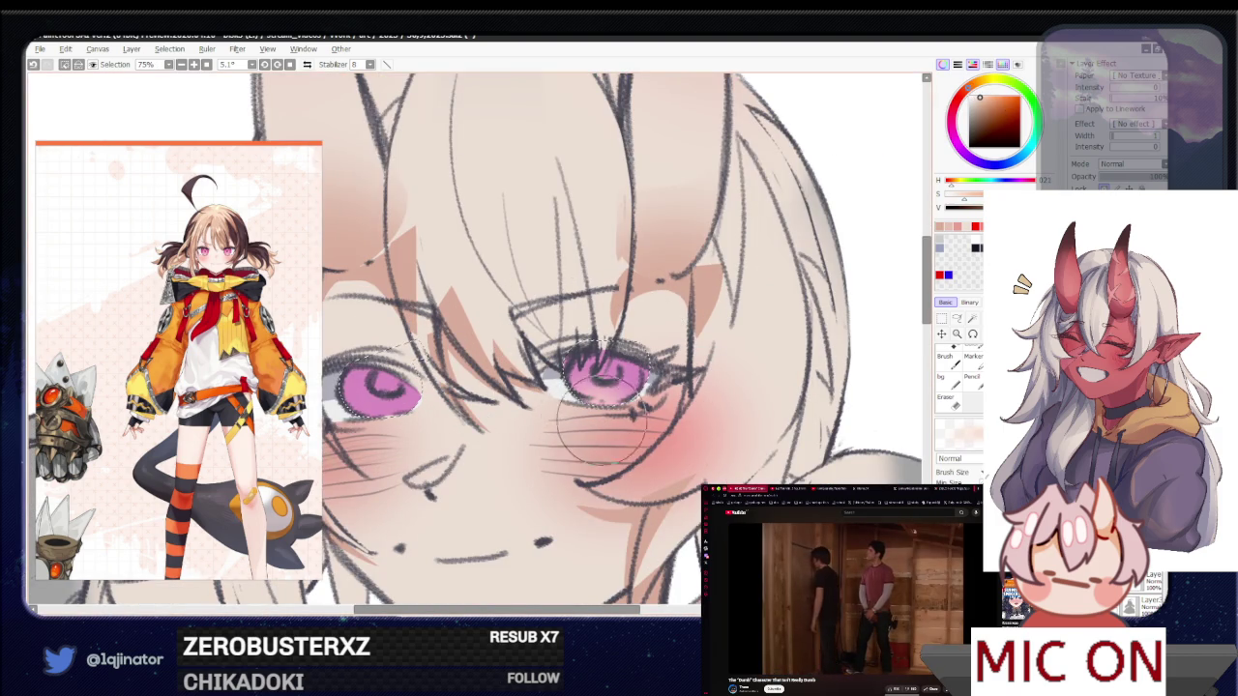
{"action": "scroll", "coordinate": [587, 417], "scroll_direction": "left", "scroll_amount": 3}
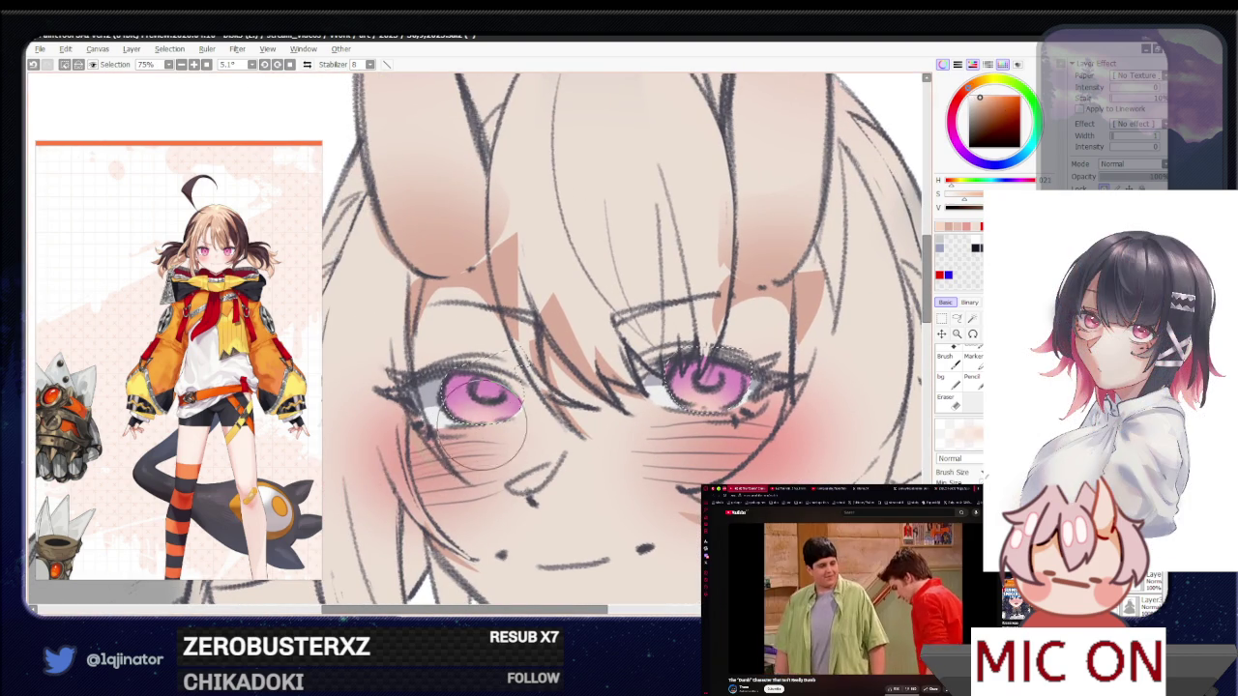
{"action": "left_click_drag", "start_coordinate": [482, 461], "coordinate": [667, 418]}
Zoom in close on the eyes and darken the right eye's pupil with the brush
{"action": "key", "text": "ctrl+minus"}
{"action": "key", "text": "a"}
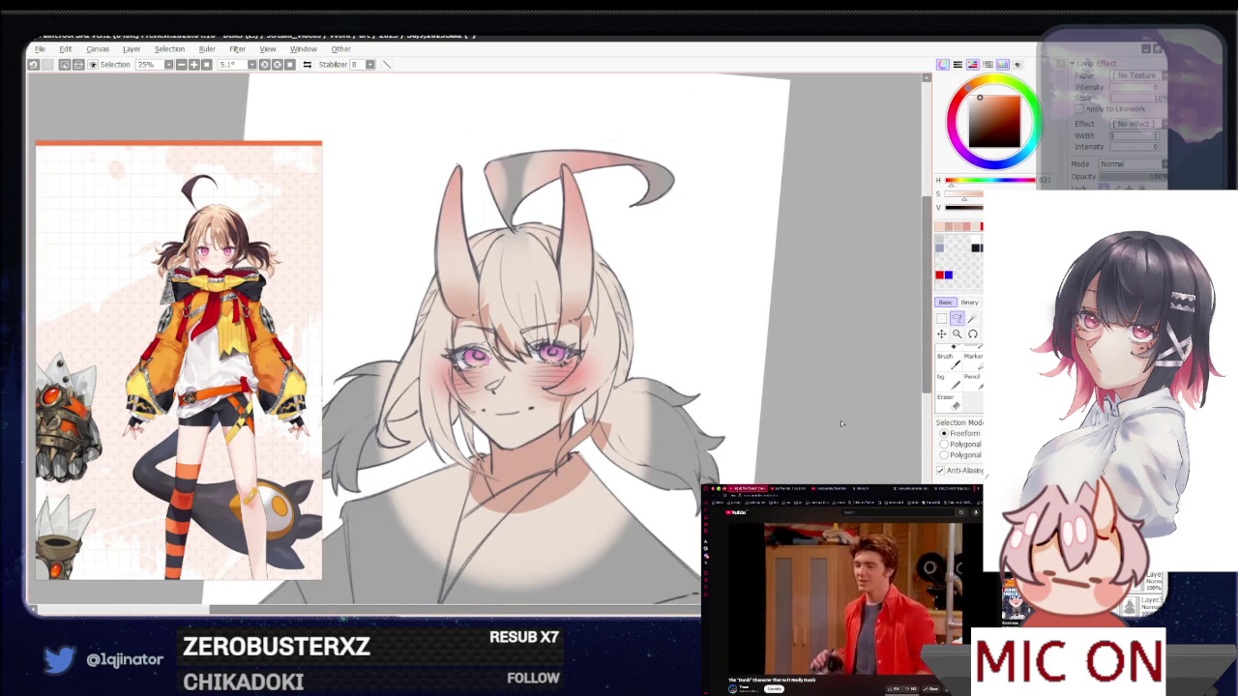
{"action": "key", "text": "ctrl+plus"}
{"action": "key", "text": "ctrl+plus"}
{"action": "key", "text": "b"}
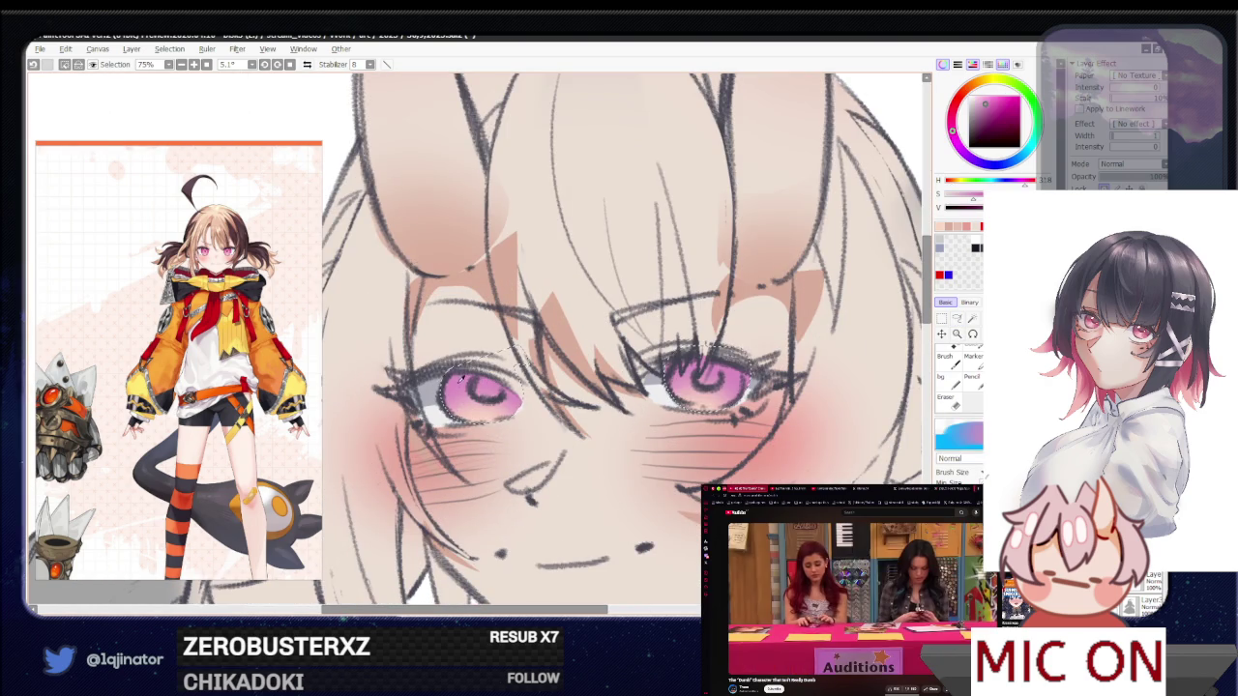
{"action": "key", "text": "ctrl+minus"}
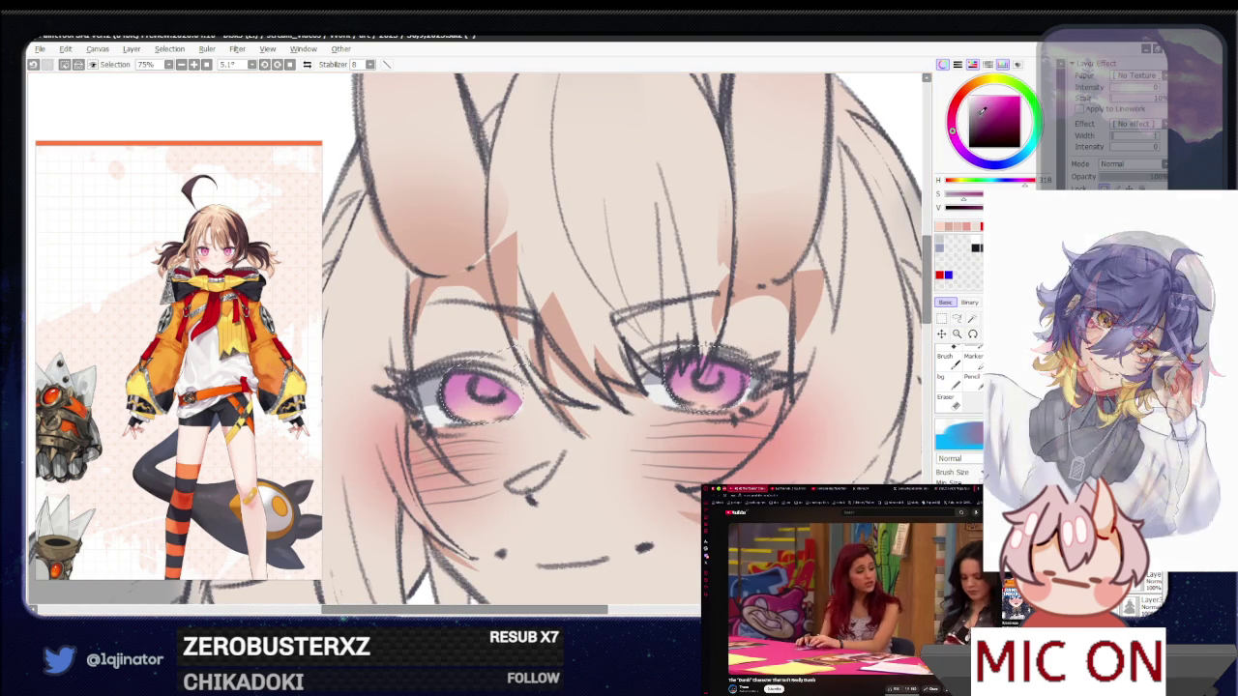
{"action": "key", "text": "ctrl+minus"}
{"action": "key", "text": "a"}
{"action": "key", "text": "ctrl+plus"}
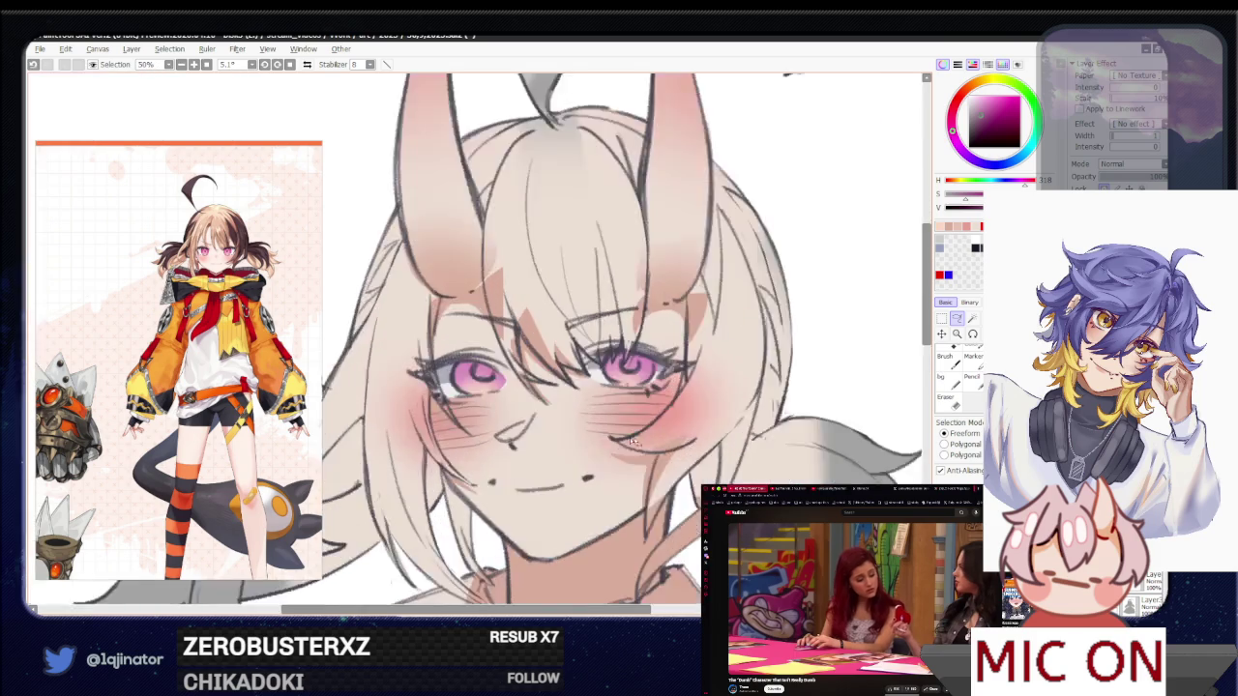
{"action": "key", "text": "ctrl+plus"}
{"action": "key", "text": "b"}
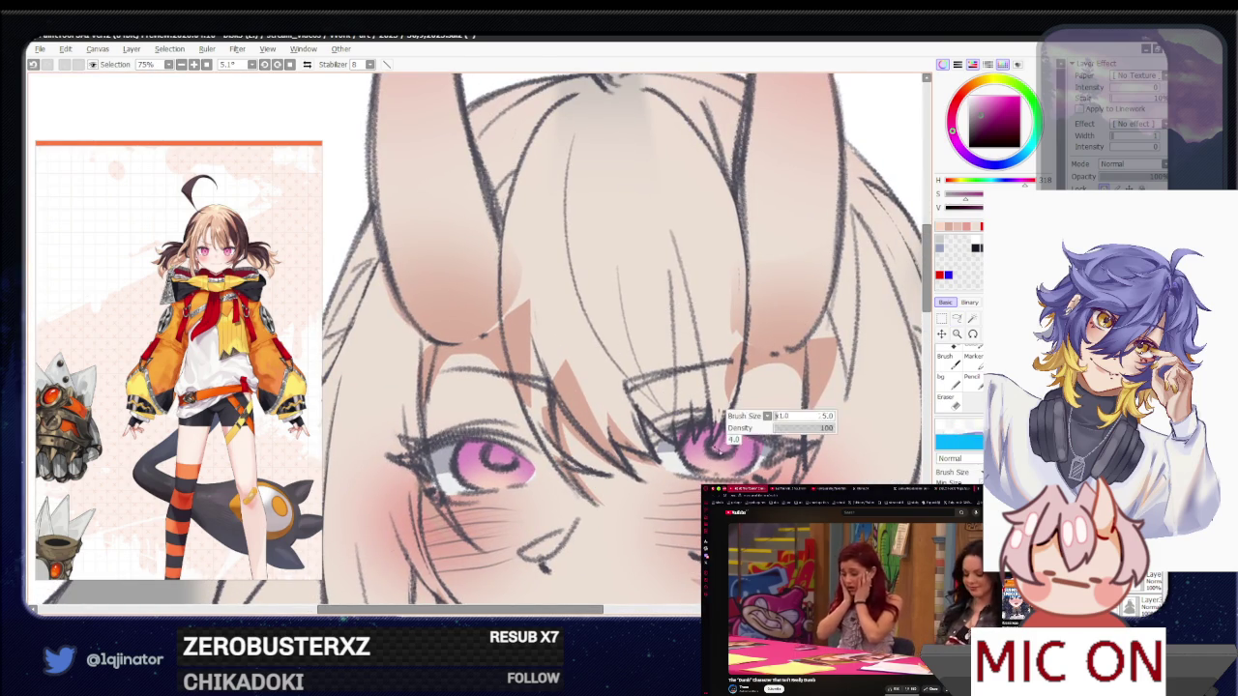
{"action": "left_click", "coordinate": [726, 447]}
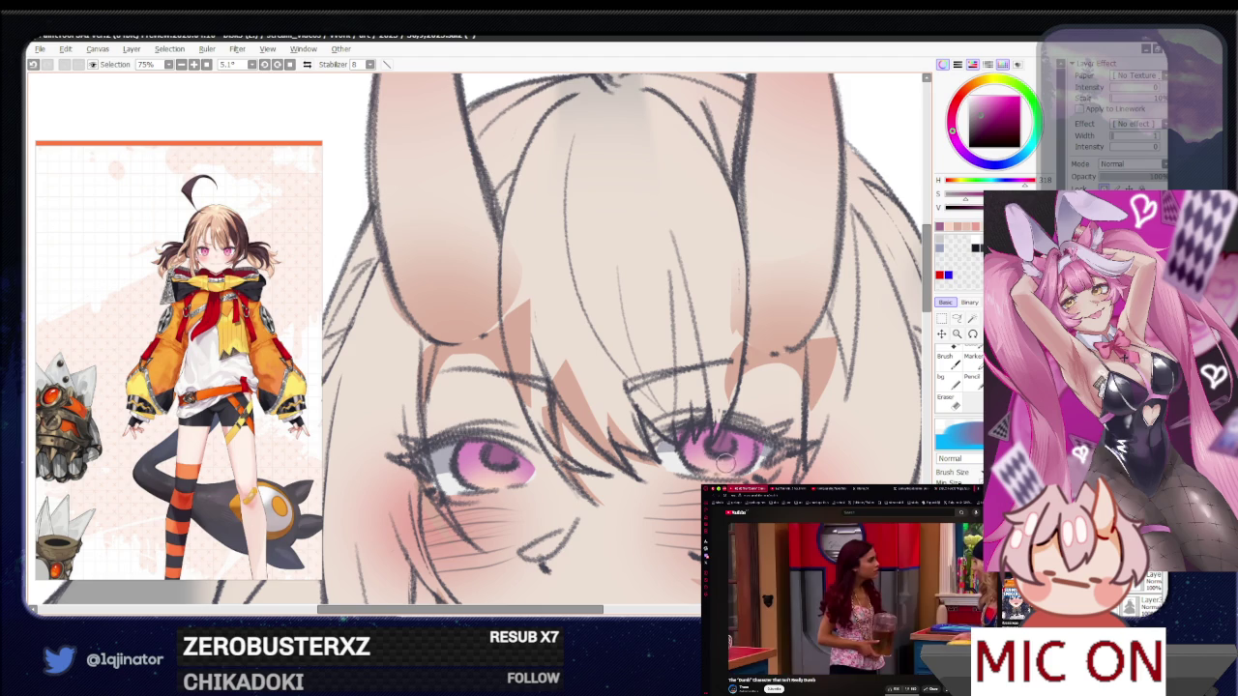
{"action": "scroll", "coordinate": [740, 474], "scroll_direction": "down", "scroll_amount": 4}
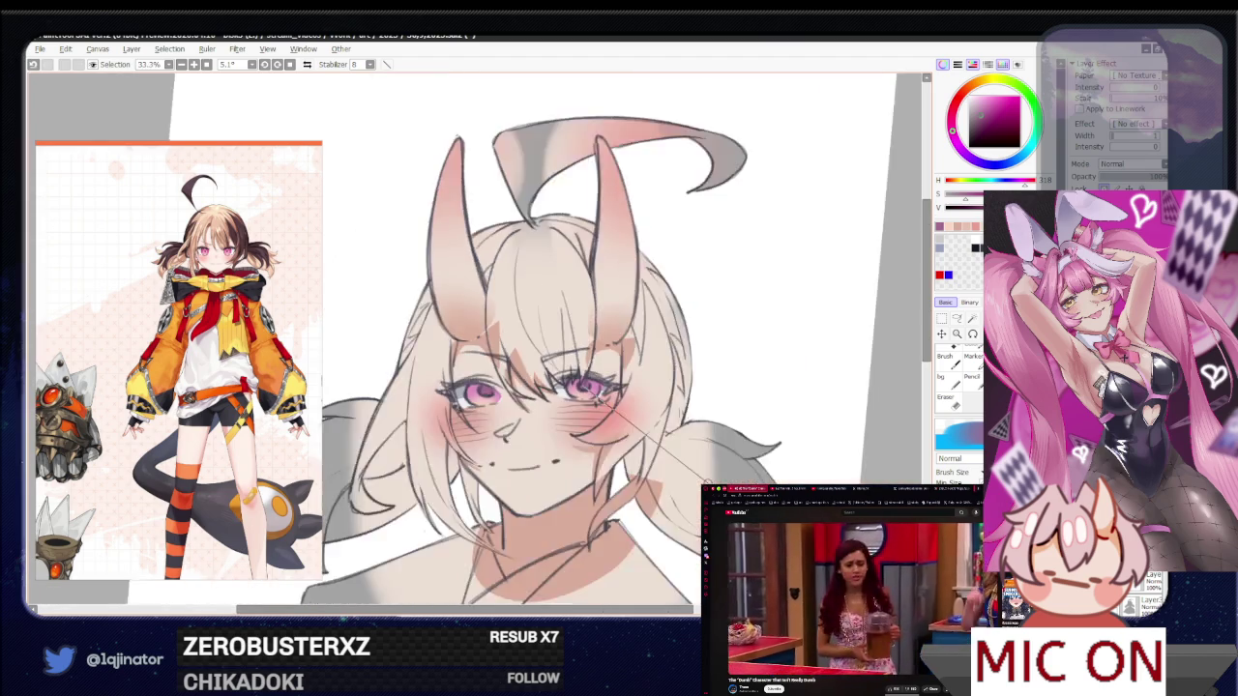
{"action": "left_click_drag", "start_coordinate": [754, 473], "coordinate": [743, 457]}
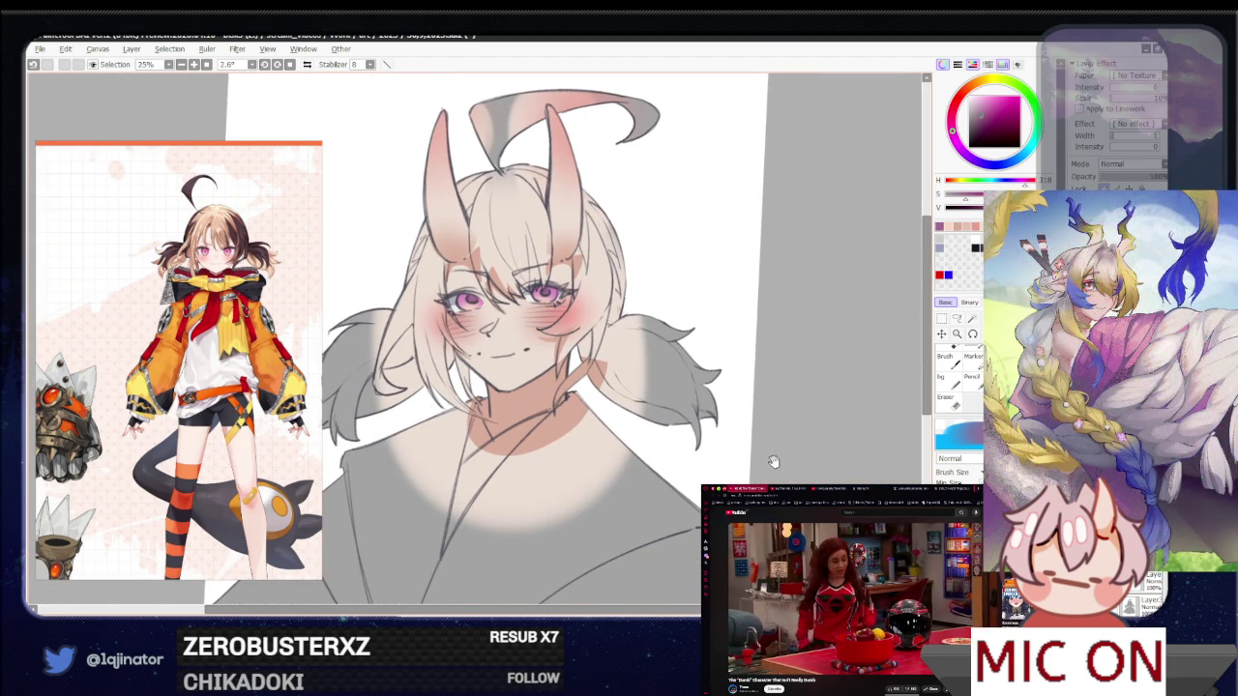
{"action": "left_click_drag", "start_coordinate": [761, 484], "coordinate": [773, 472]}
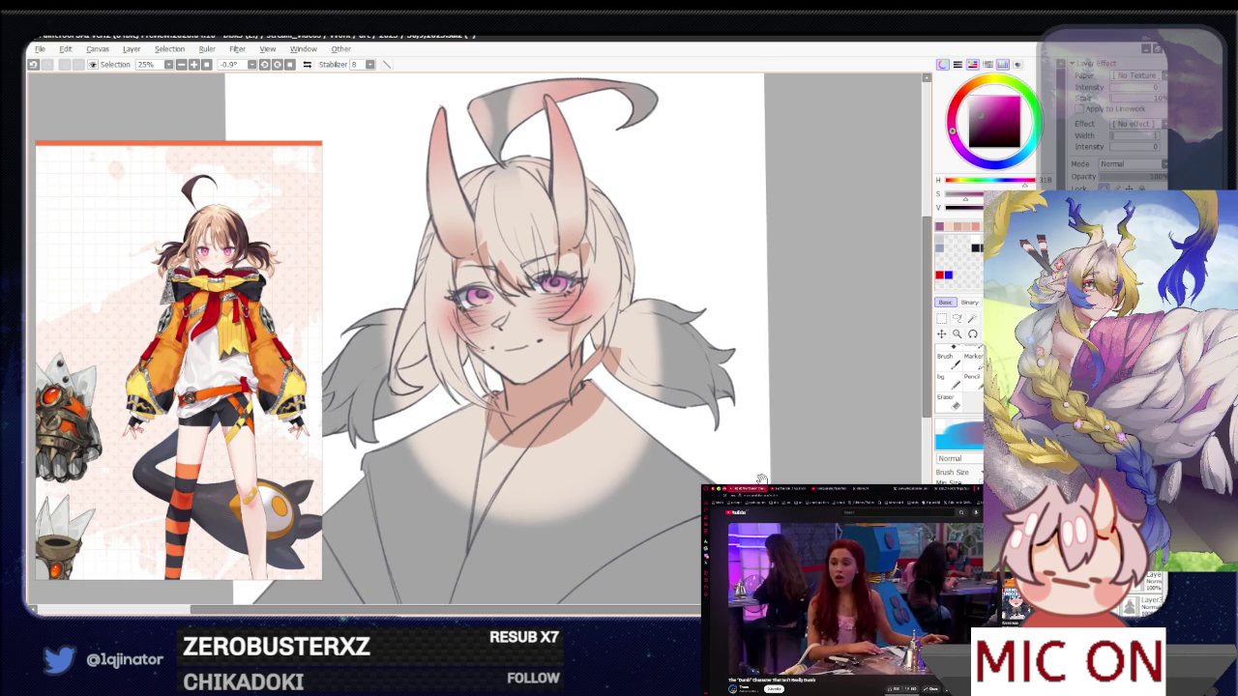
{"action": "left_click_drag", "start_coordinate": [753, 478], "coordinate": [769, 497]}
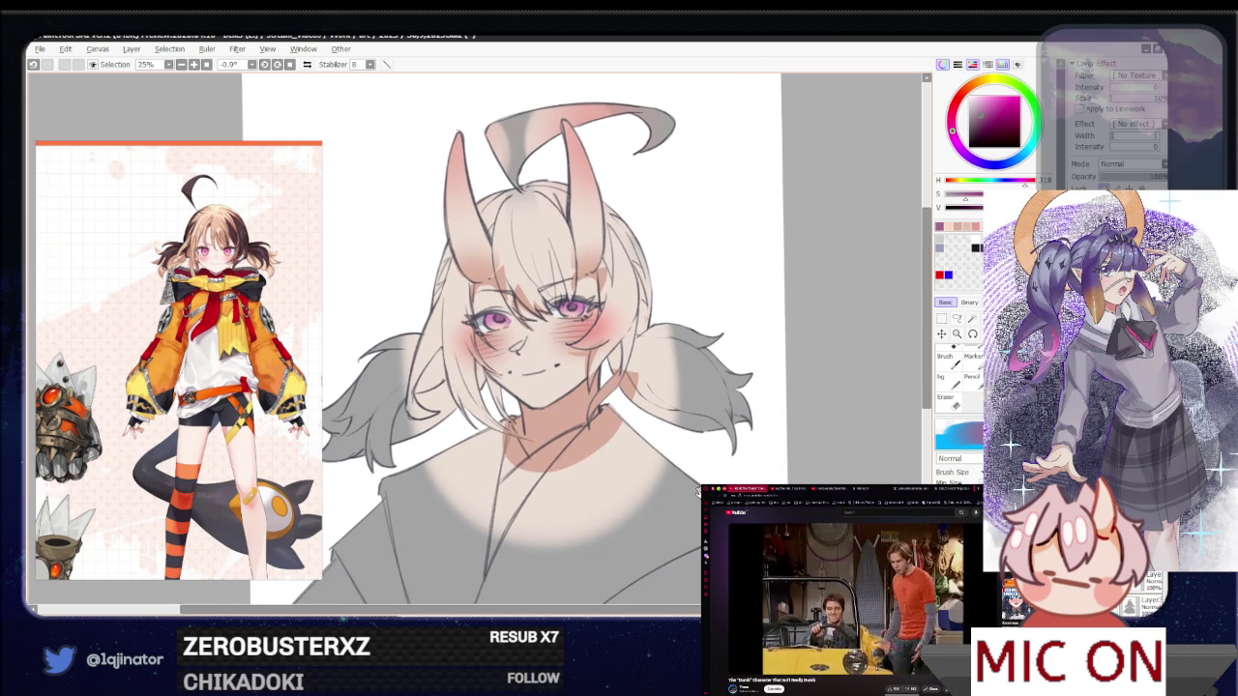
{"action": "left_click_drag", "start_coordinate": [699, 436], "coordinate": [691, 523]}
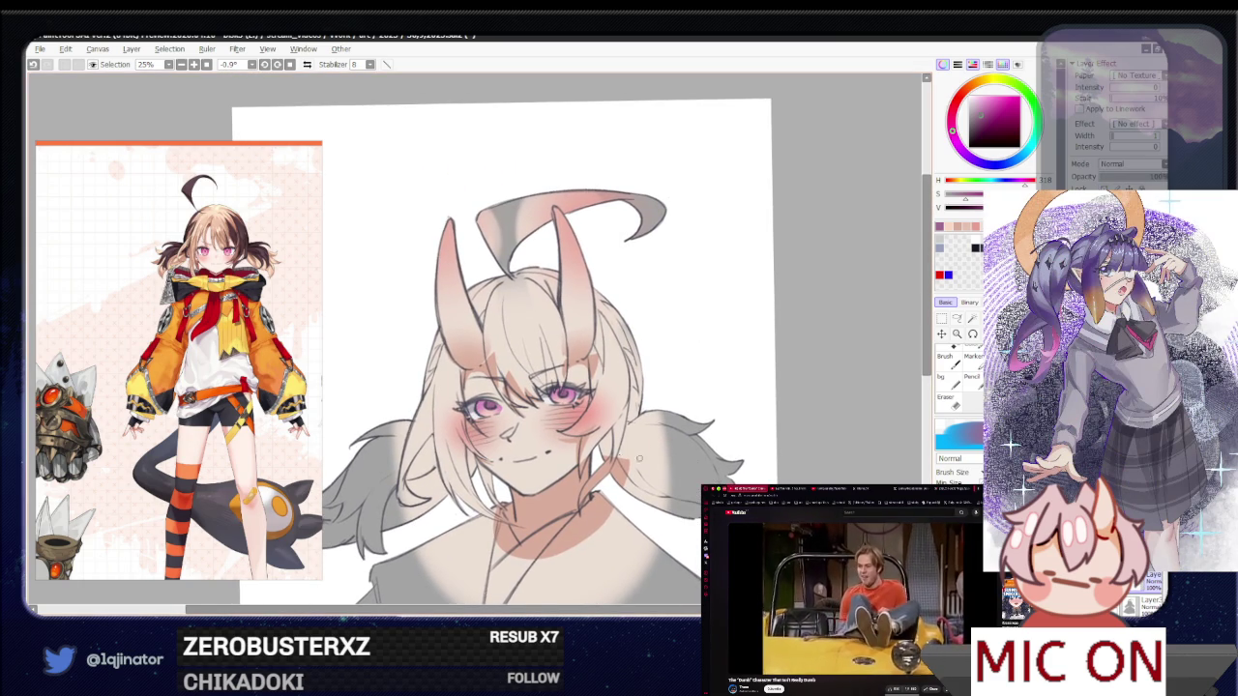
Pick a peach-brown colour, shade the horn with it, then switch to the Eraser
{"action": "left_click", "coordinate": [575, 306], "text": "alt"}
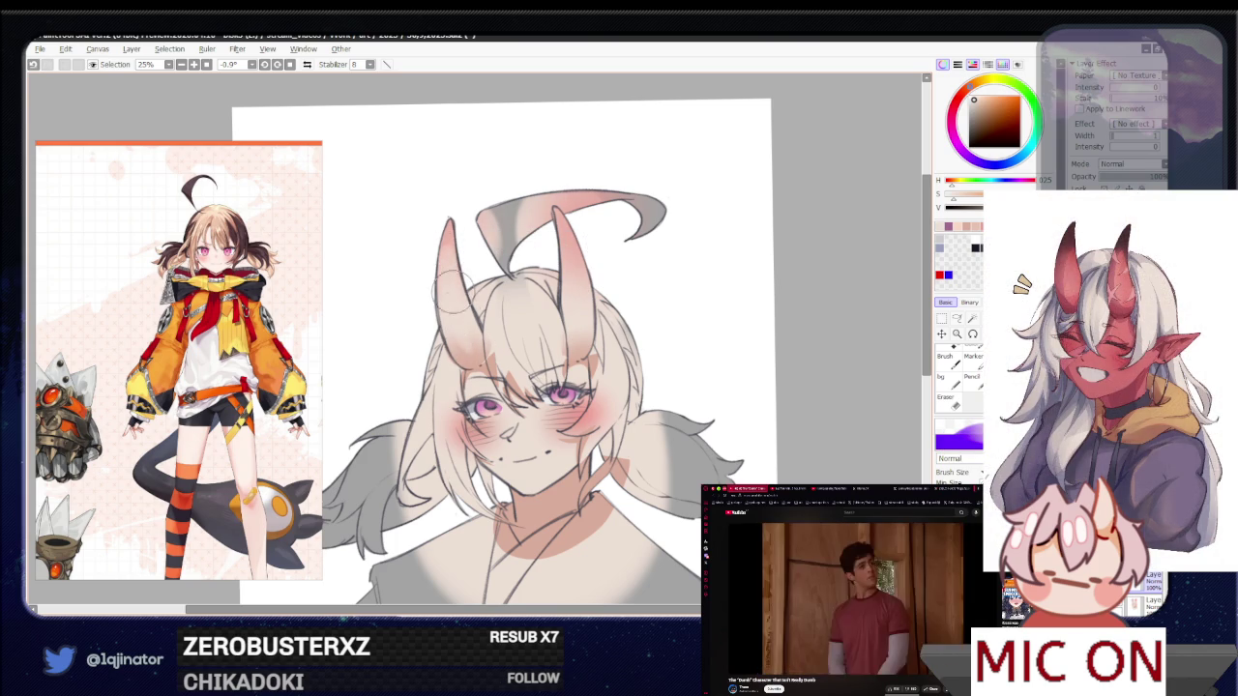
{"action": "key", "text": "ctrl"}
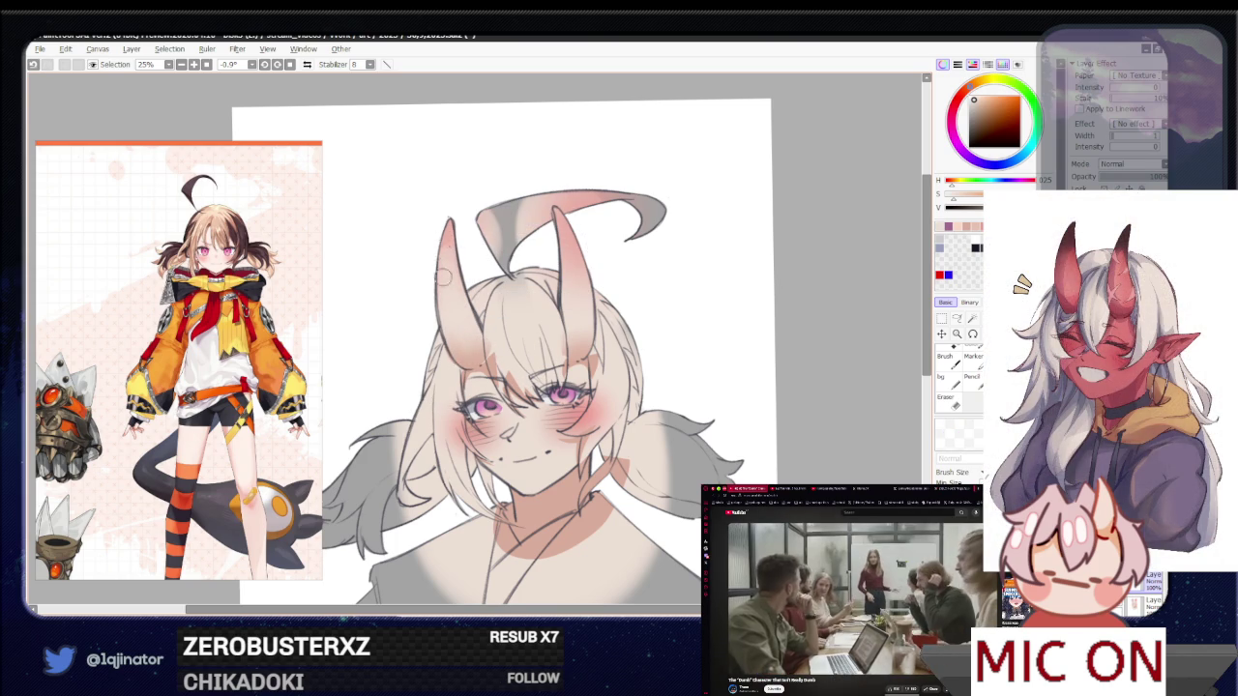
{"action": "left_click_drag", "start_coordinate": [576, 241], "coordinate": [564, 235]}
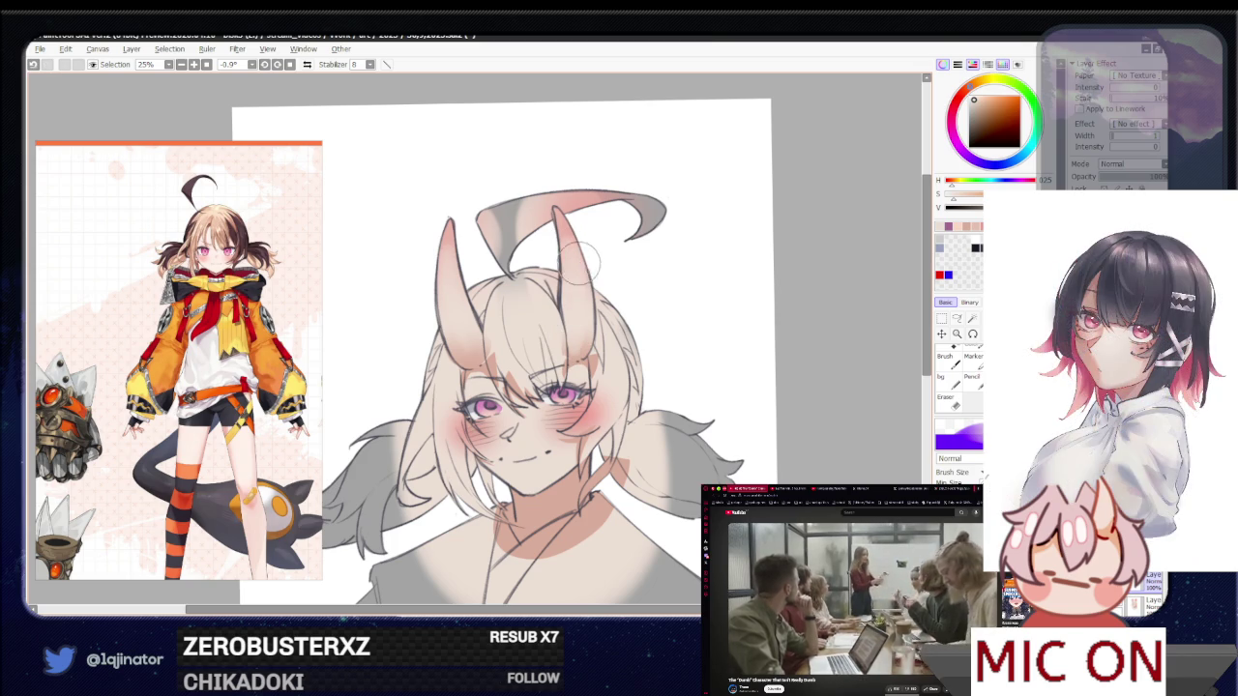
{"action": "key", "text": "e"}
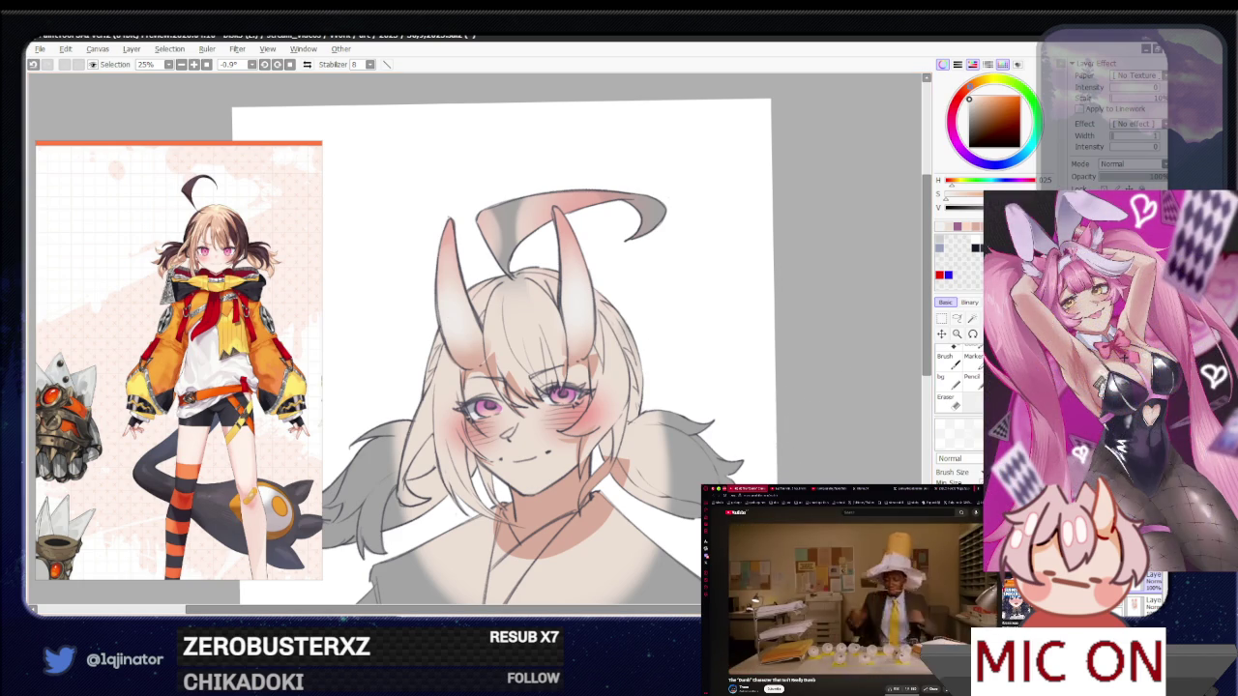
Pick a pale pink and paint a hair strand from the head top toward the right eye
{"action": "scroll", "coordinate": [561, 348], "scroll_direction": "up", "scroll_amount": 2}
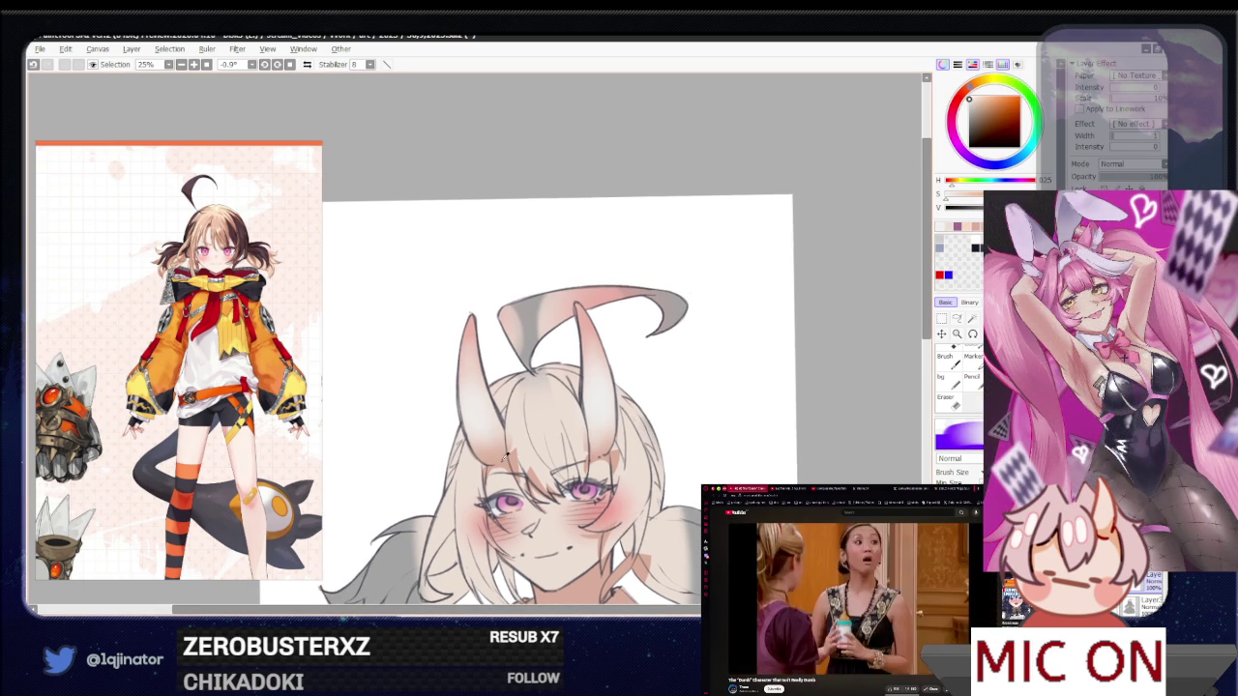
{"action": "left_click", "coordinate": [473, 474], "text": "alt"}
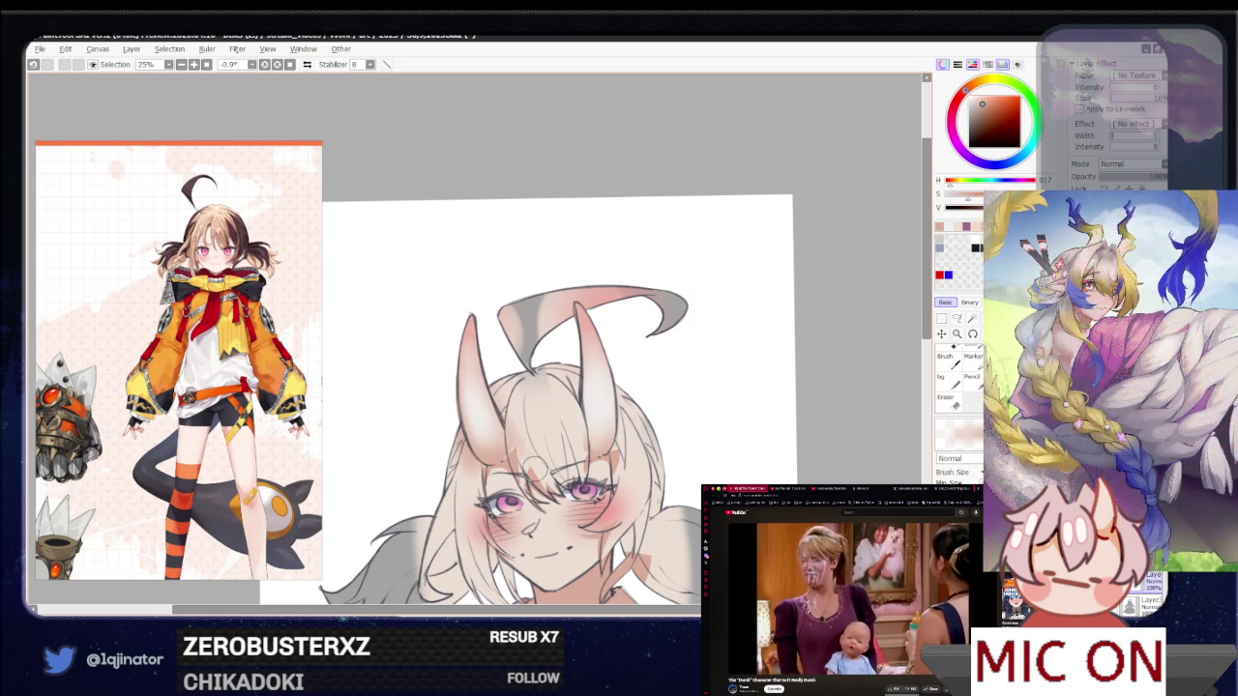
{"action": "left_click_drag", "start_coordinate": [569, 358], "coordinate": [581, 468]}
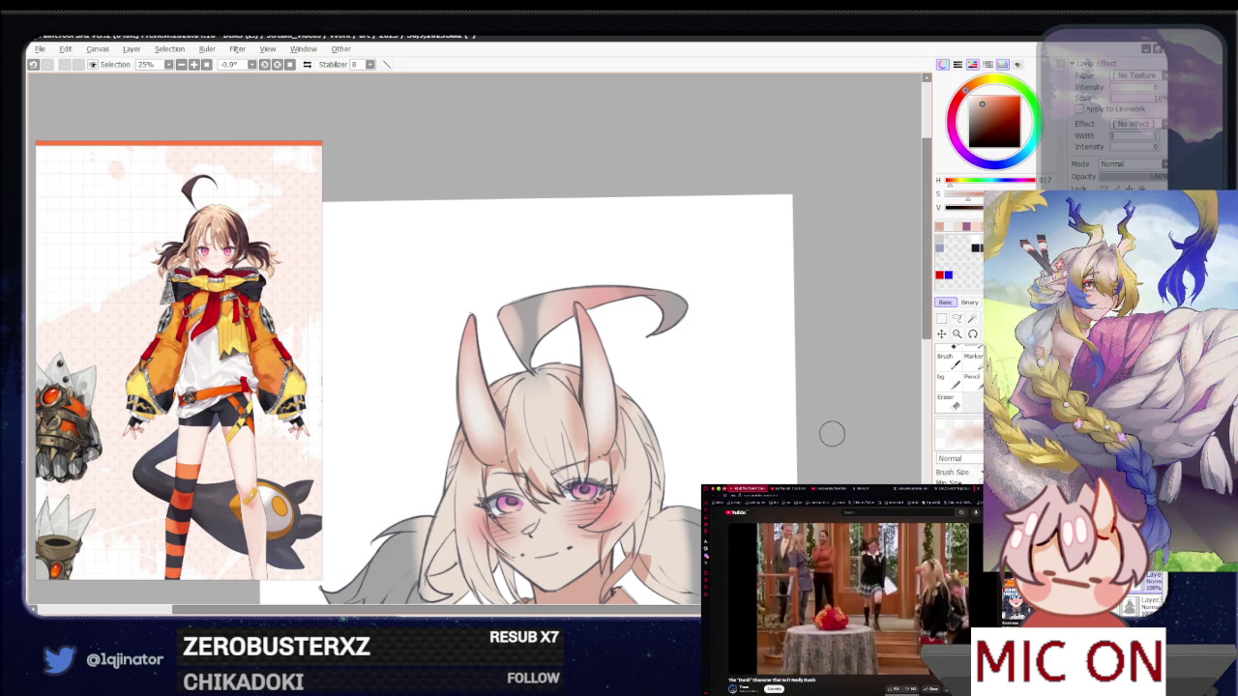
{"action": "left_click_drag", "start_coordinate": [819, 431], "coordinate": [796, 416]}
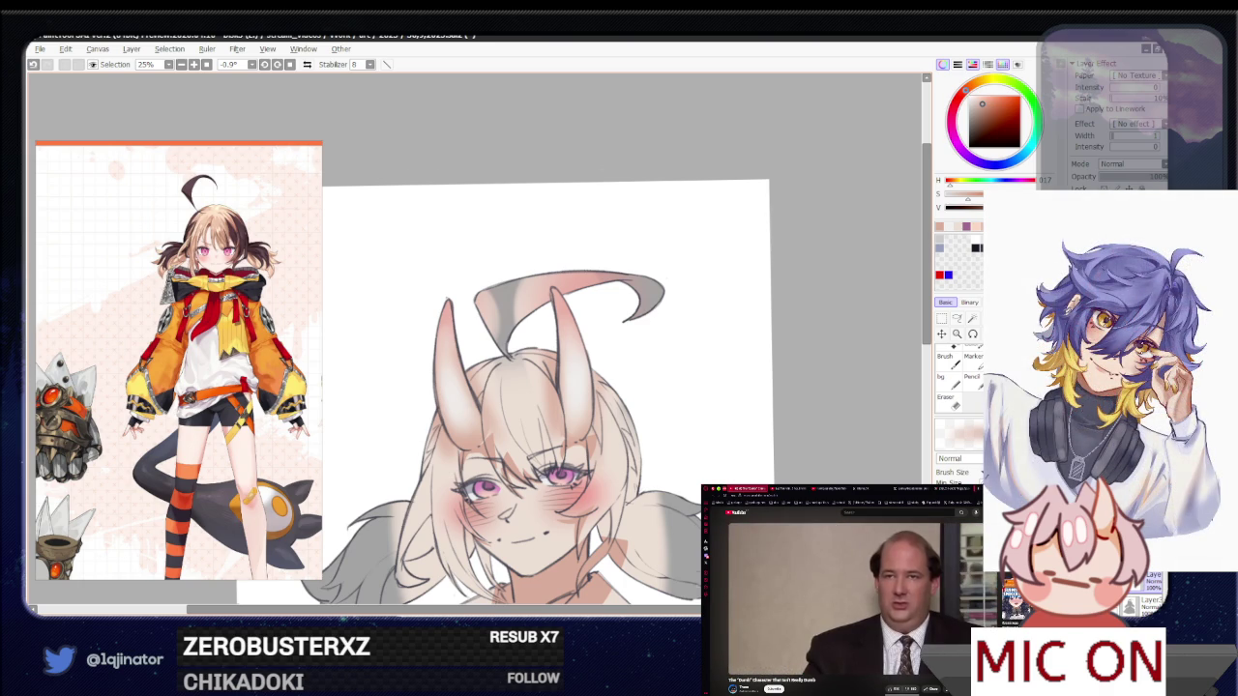
{"action": "scroll", "coordinate": [541, 387], "scroll_direction": "down", "scroll_amount": 3}
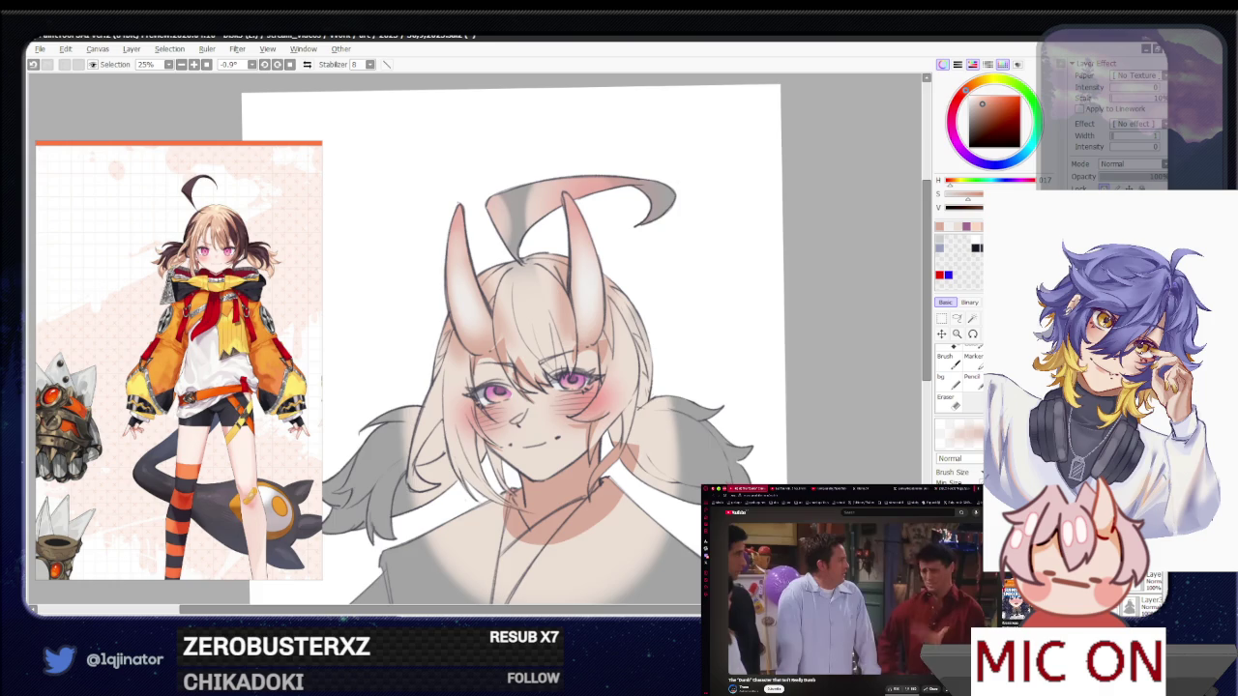
Zoom in and tilt the canvas view, then return to the brush
{"action": "key", "text": "ctrl+plus"}
{"action": "left_click", "coordinate": [956, 319]}
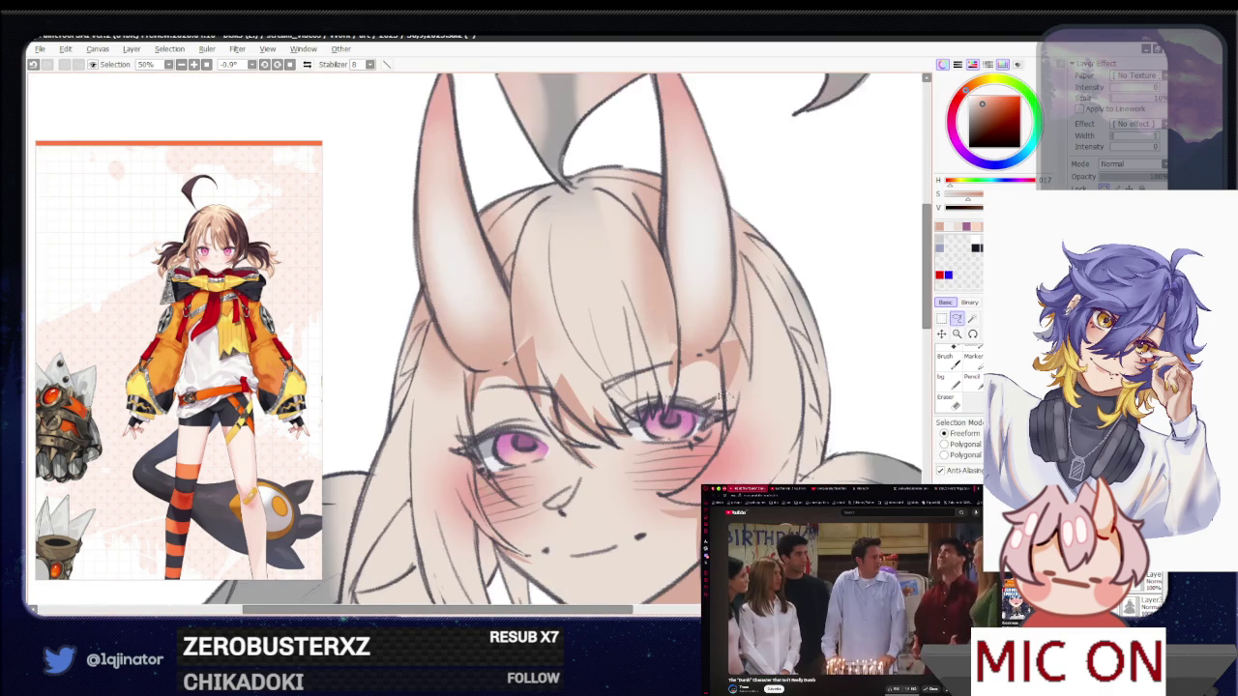
{"action": "left_click_drag", "start_coordinate": [677, 291], "coordinate": [558, 454]}
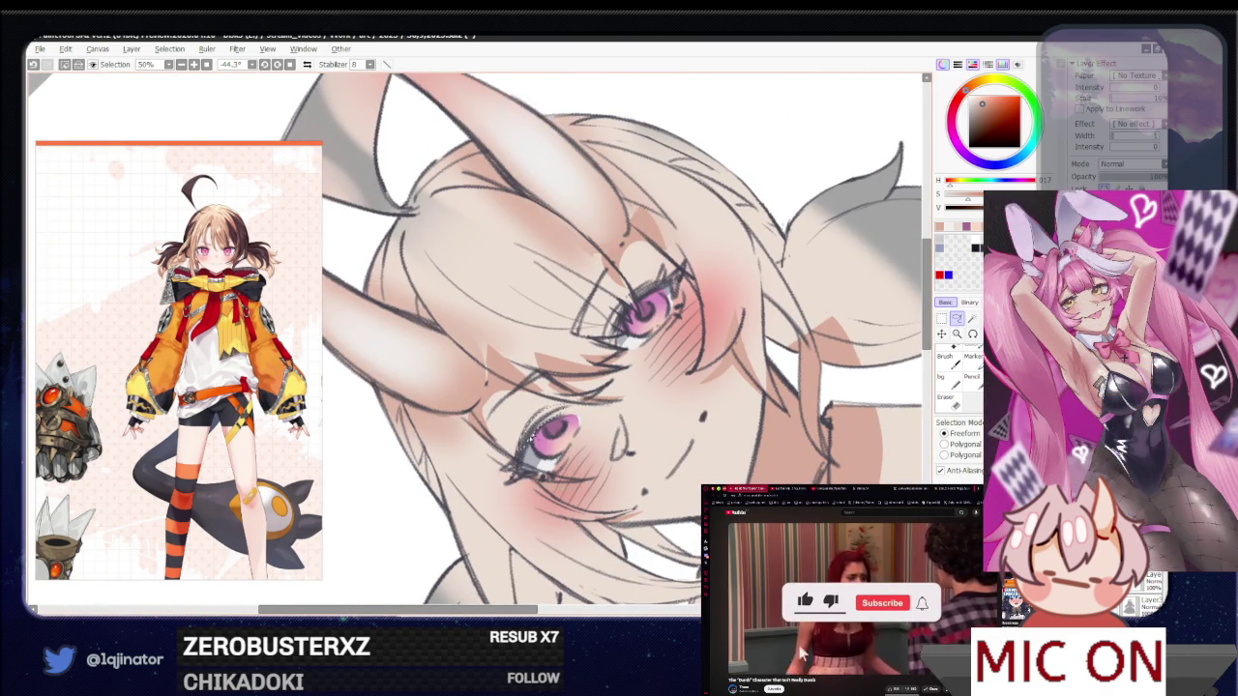
{"action": "scroll", "coordinate": [581, 435], "scroll_direction": "up", "scroll_amount": 3}
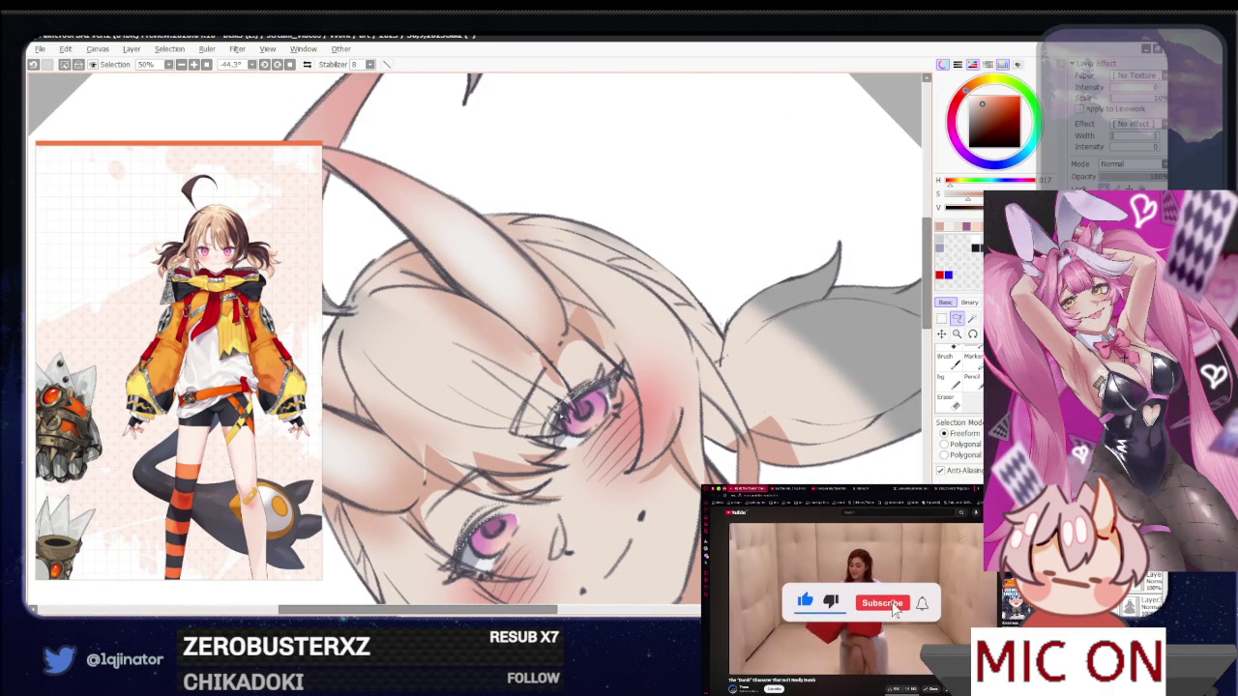
{"action": "key", "text": "b"}
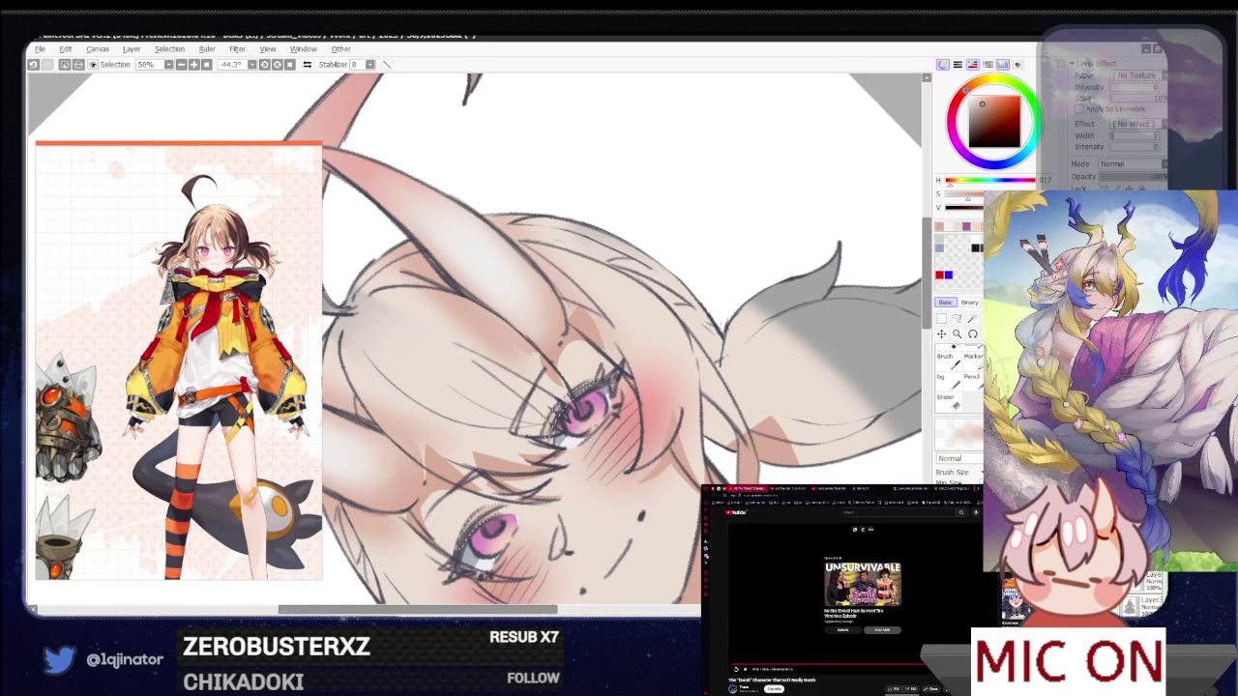
Go to the video site's home grid and play a suggested video
{"action": "left_click", "coordinate": [794, 503]}
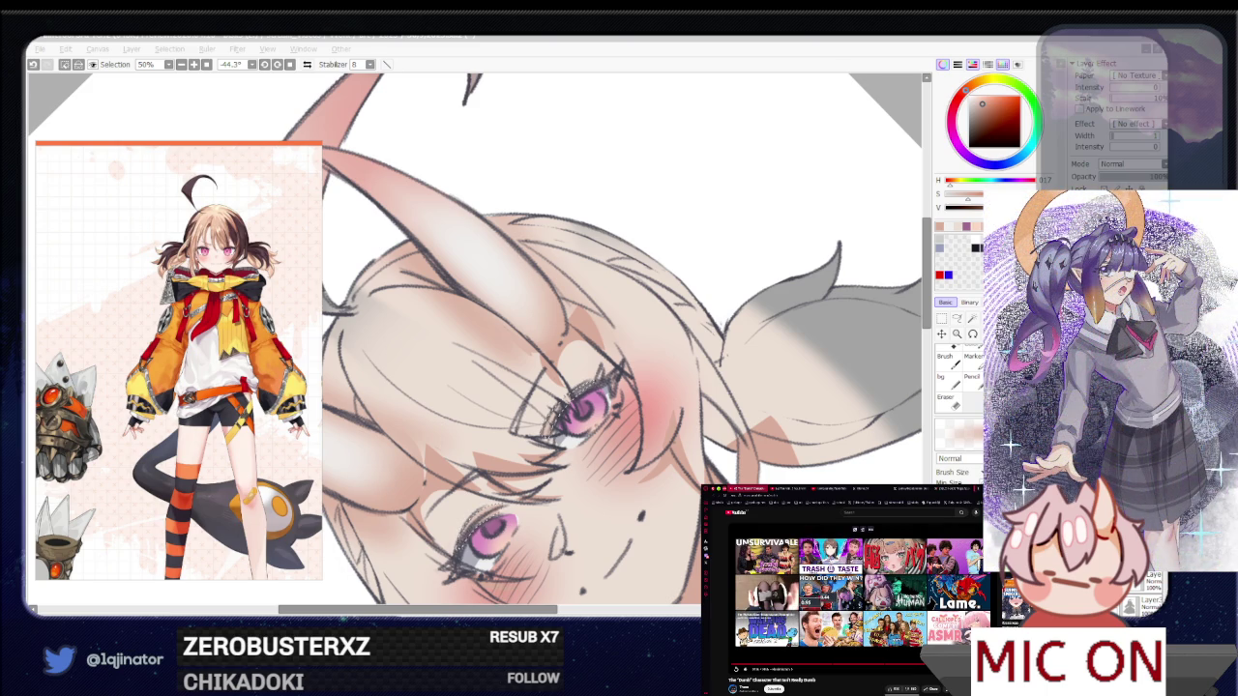
{"action": "left_click", "coordinate": [775, 626]}
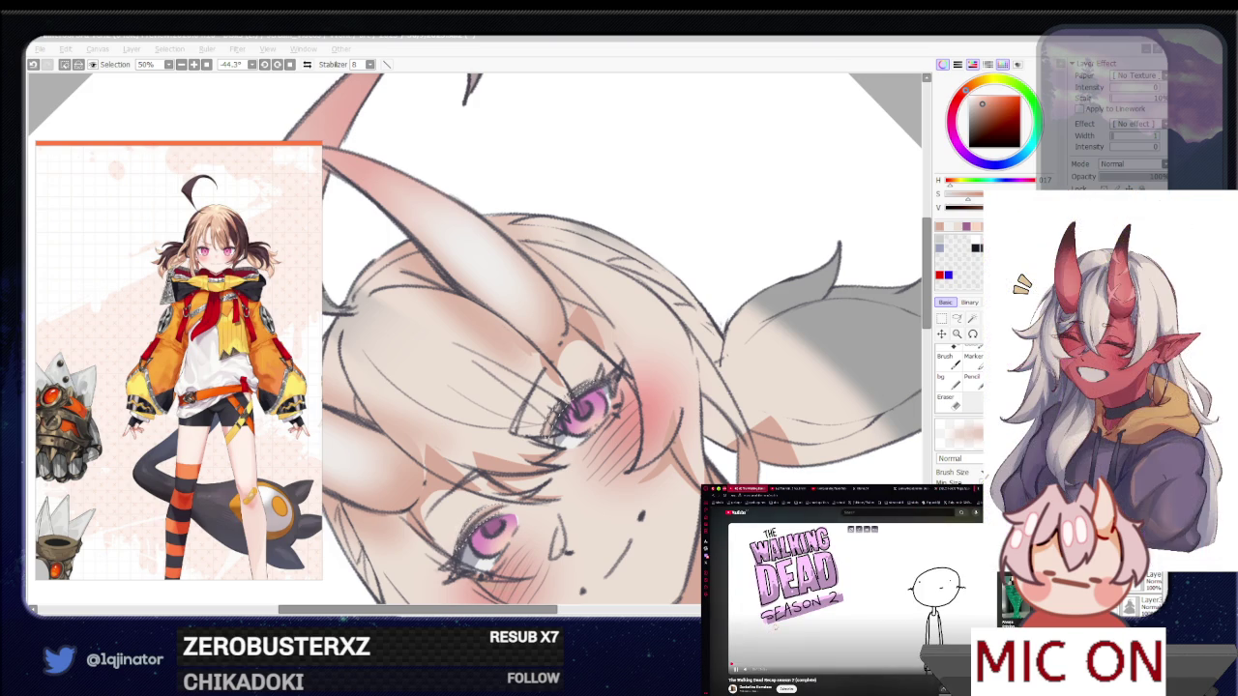
{"action": "scroll", "coordinate": [861, 617], "scroll_direction": "down", "scroll_amount": 5}
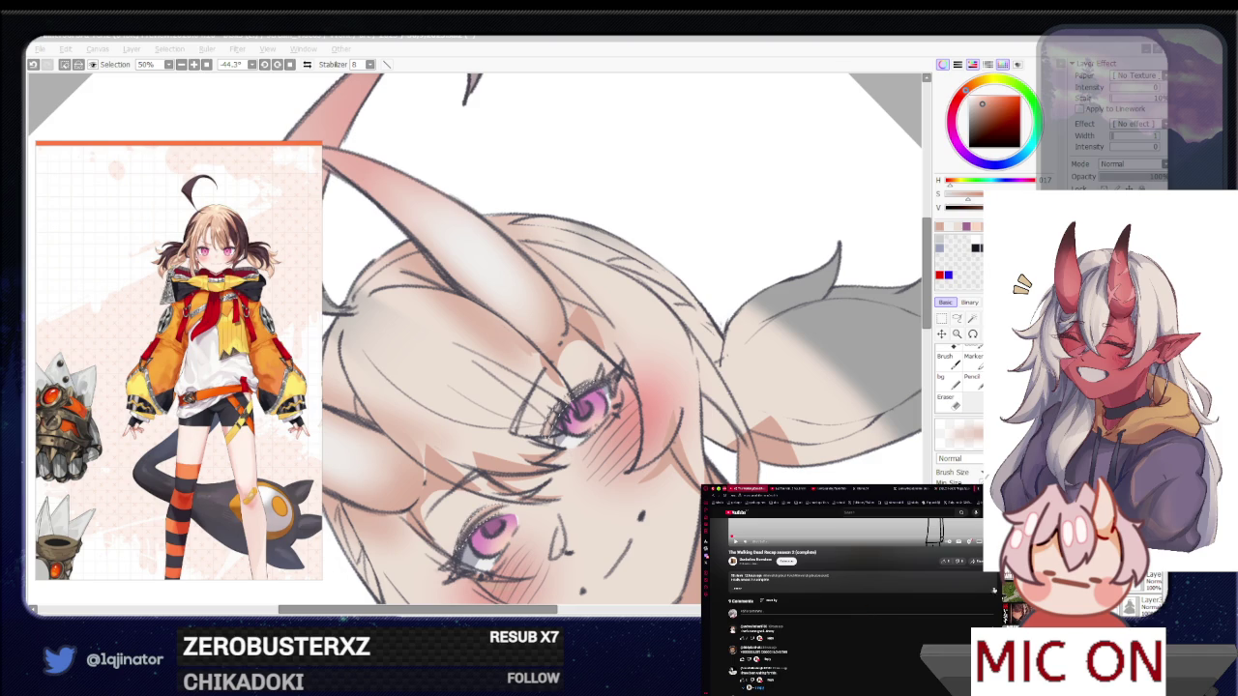
{"action": "scroll", "coordinate": [831, 552], "scroll_direction": "up", "scroll_amount": 5}
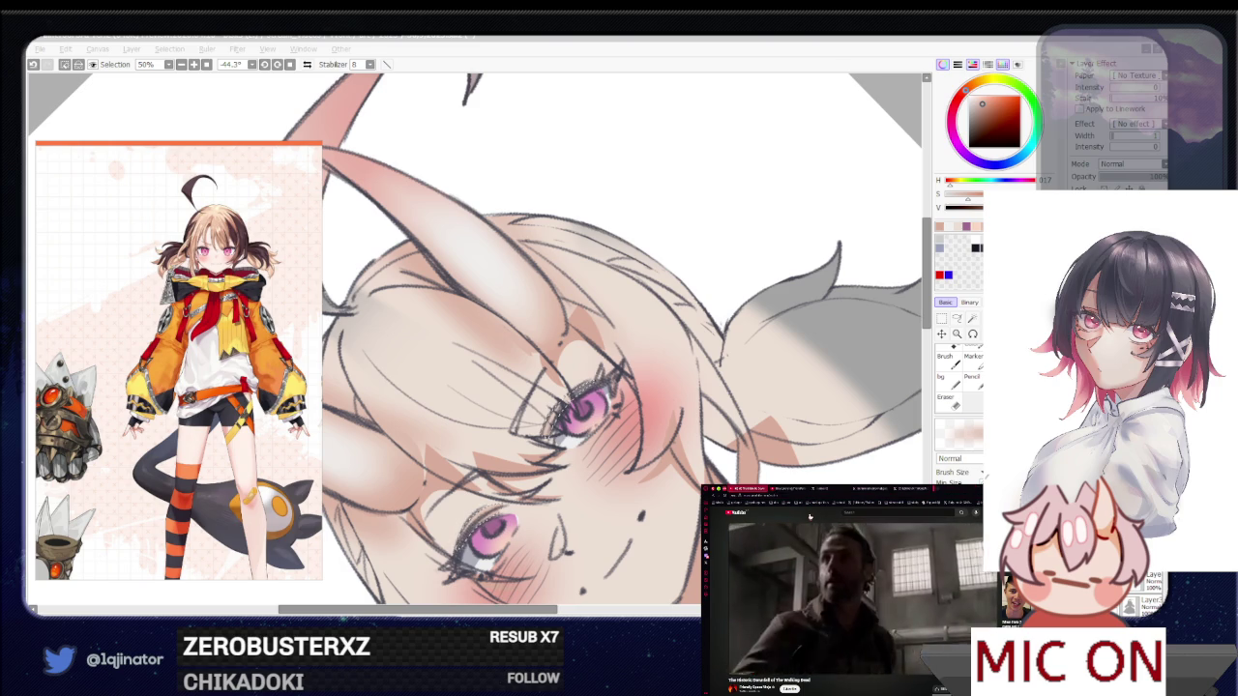
Refocus SAI, zoom out and rotate the canvas to about -7.9°, nearly upright
{"action": "left_click", "coordinate": [956, 319]}
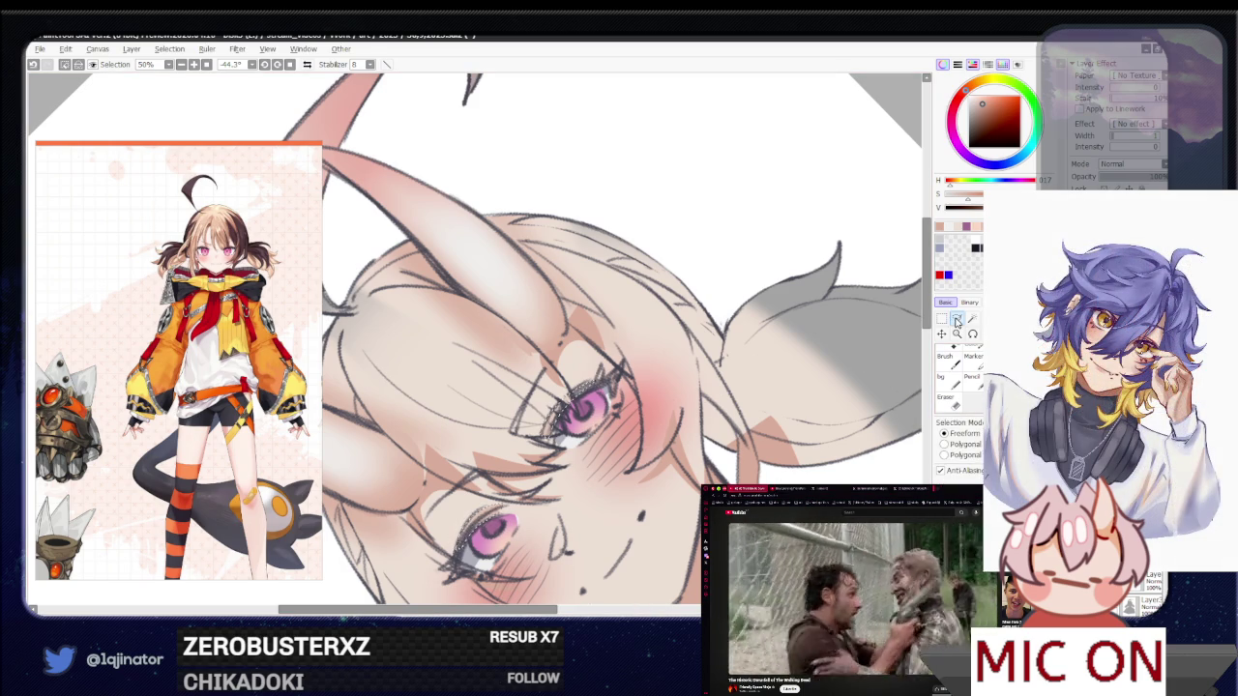
{"action": "scroll", "coordinate": [824, 354], "scroll_direction": "down", "scroll_amount": 2}
{"action": "left_click_drag", "start_coordinate": [838, 348], "coordinate": [760, 561]}
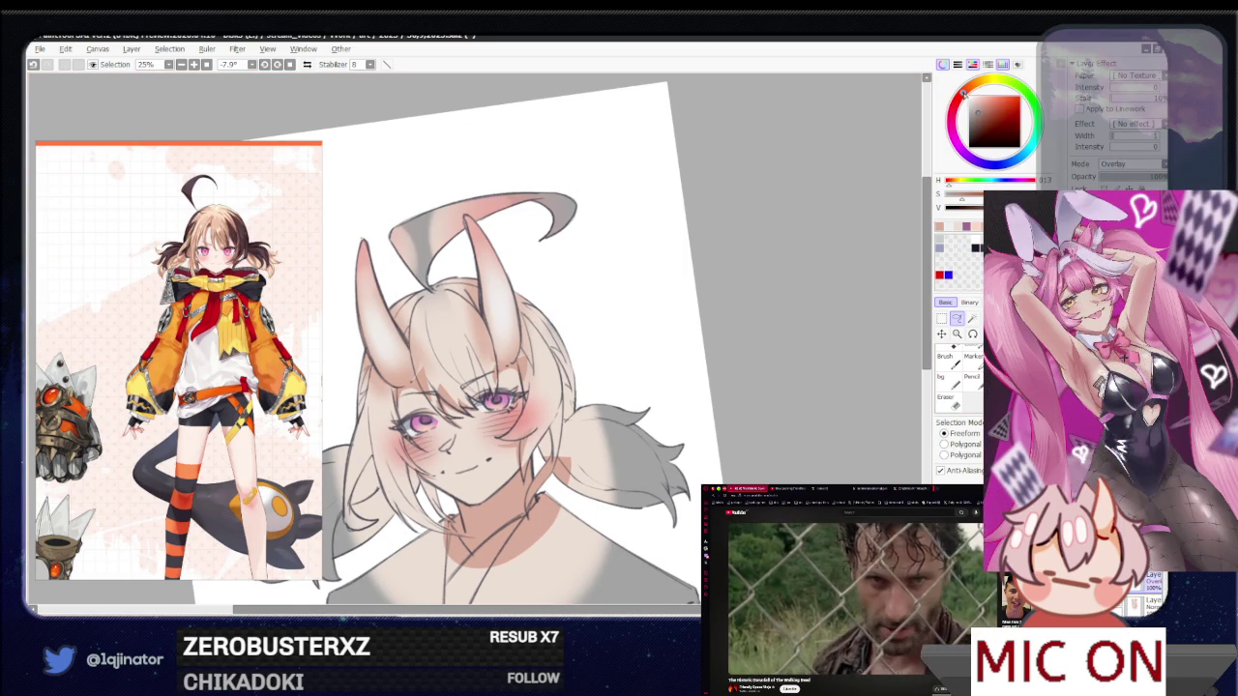
Zoom to 75% on the eyes and blush, then choose a darker, paler red for the brush
{"action": "scroll", "coordinate": [421, 422], "scroll_direction": "up", "scroll_amount": 2}
{"action": "scroll", "coordinate": [421, 422], "scroll_direction": "up", "scroll_amount": 1}
{"action": "scroll", "coordinate": [421, 422], "scroll_direction": "up", "scroll_amount": 1}
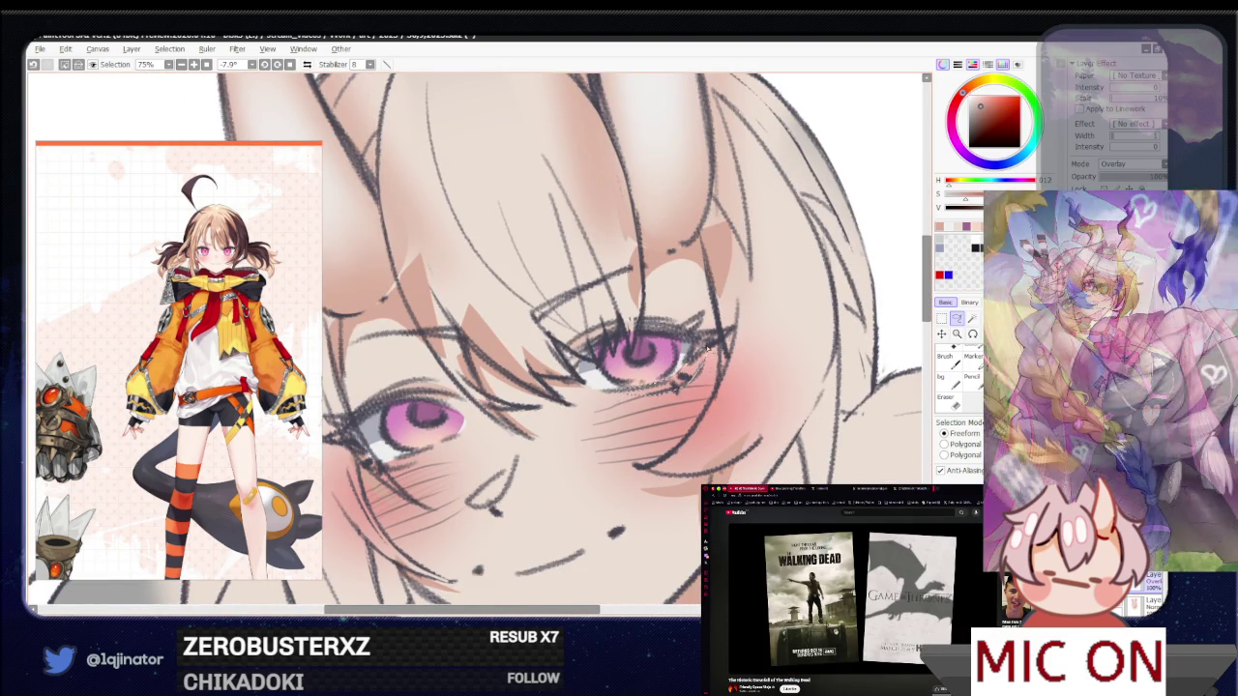
{"action": "scroll", "coordinate": [600, 426], "scroll_direction": "left", "scroll_amount": 1}
{"action": "scroll", "coordinate": [519, 455], "scroll_direction": "left", "scroll_amount": 1}
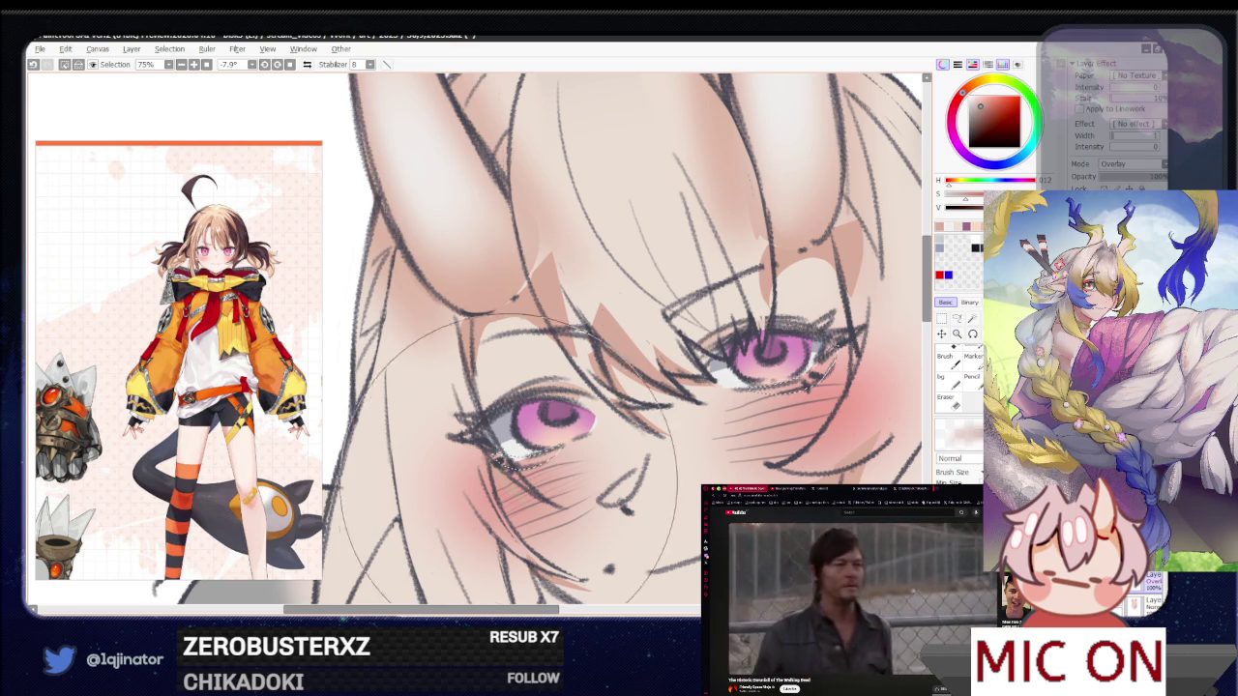
{"action": "key", "text": "b"}
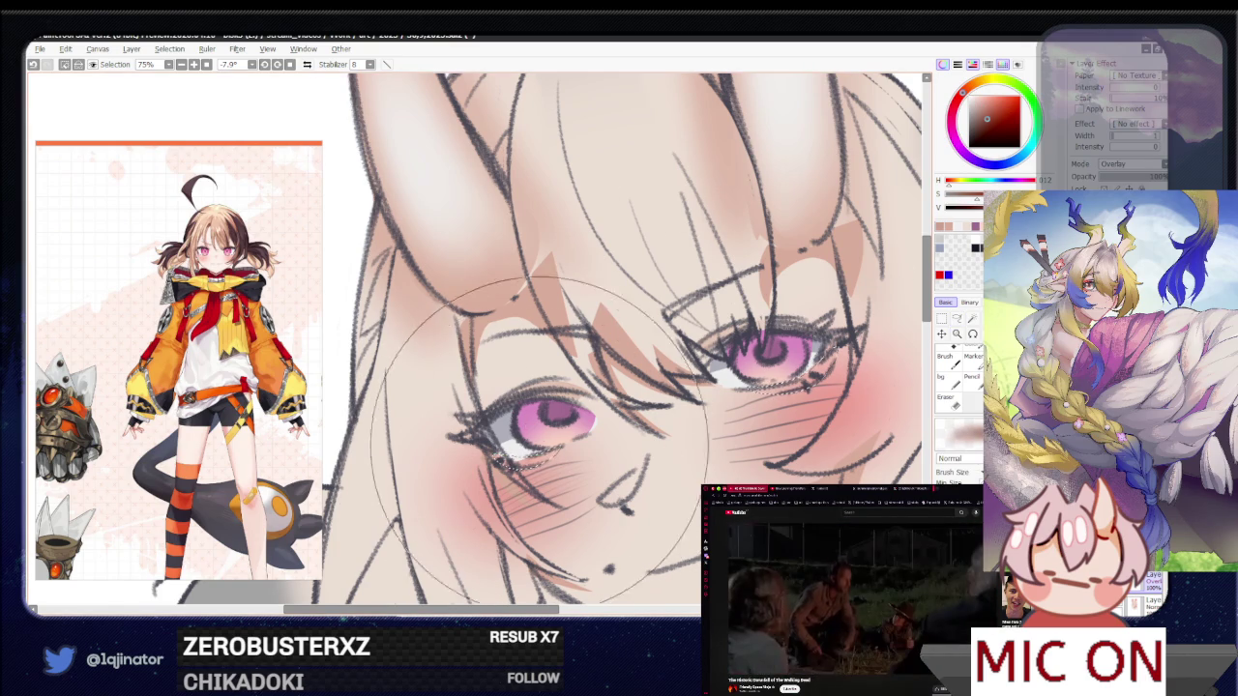
{"action": "scroll", "coordinate": [774, 372], "scroll_direction": "down", "scroll_amount": 4}
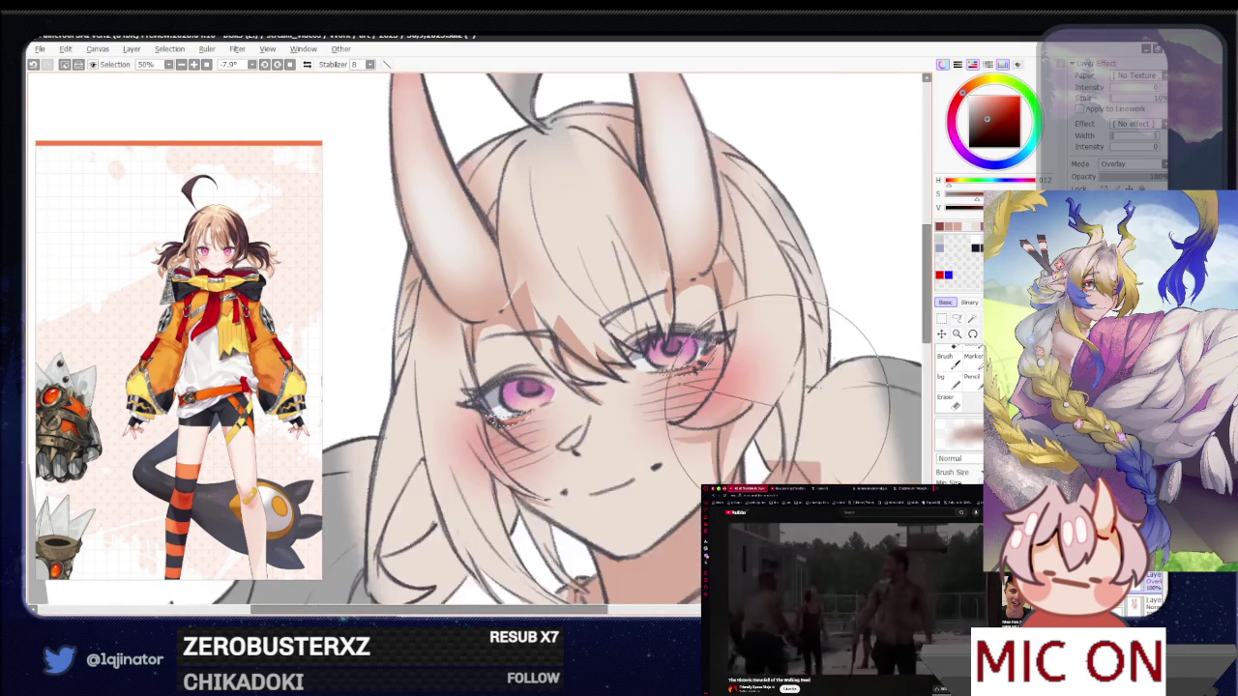
{"action": "left_click", "coordinate": [568, 373], "text": "alt"}
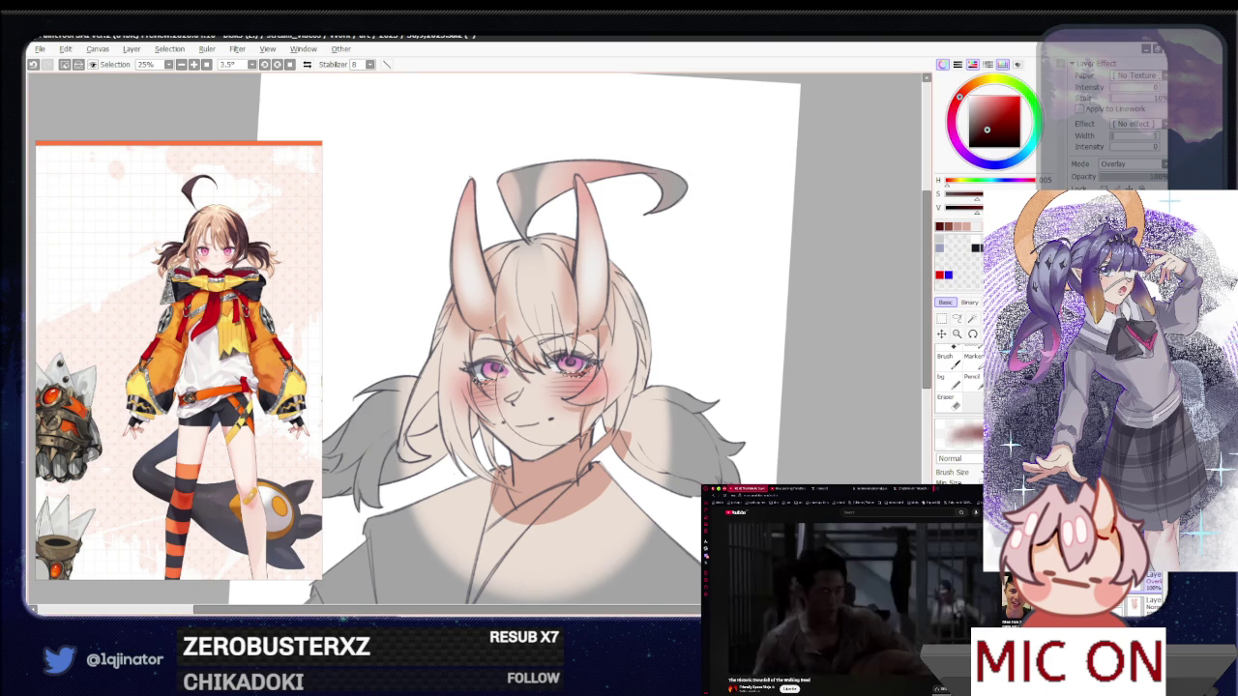
{"action": "left_click", "coordinate": [490, 382], "text": "alt"}
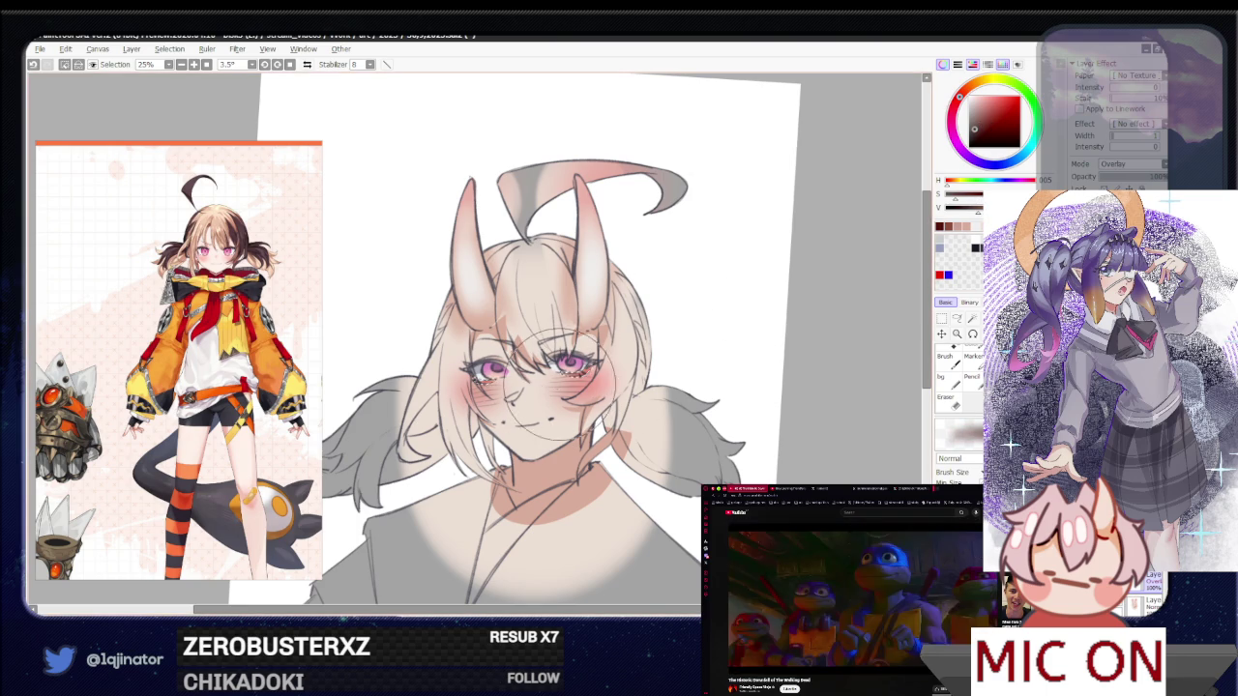
{"action": "key", "text": "l"}
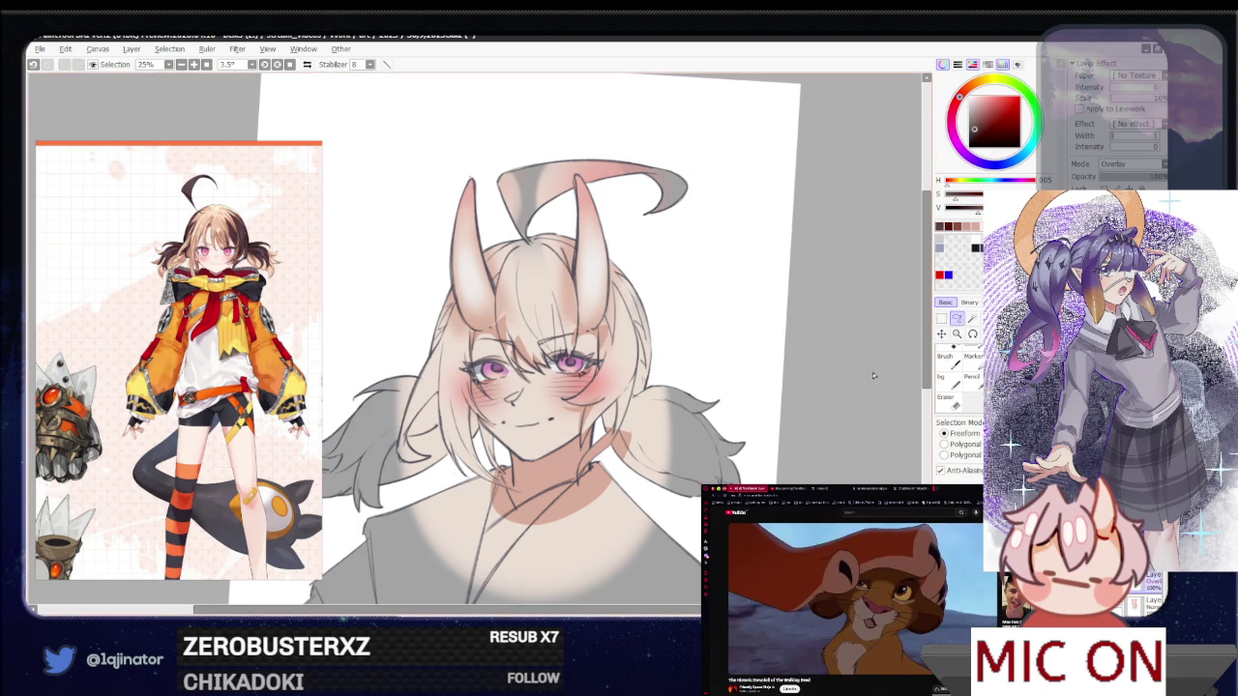
{"action": "scroll", "coordinate": [876, 375], "scroll_direction": "down", "scroll_amount": 2}
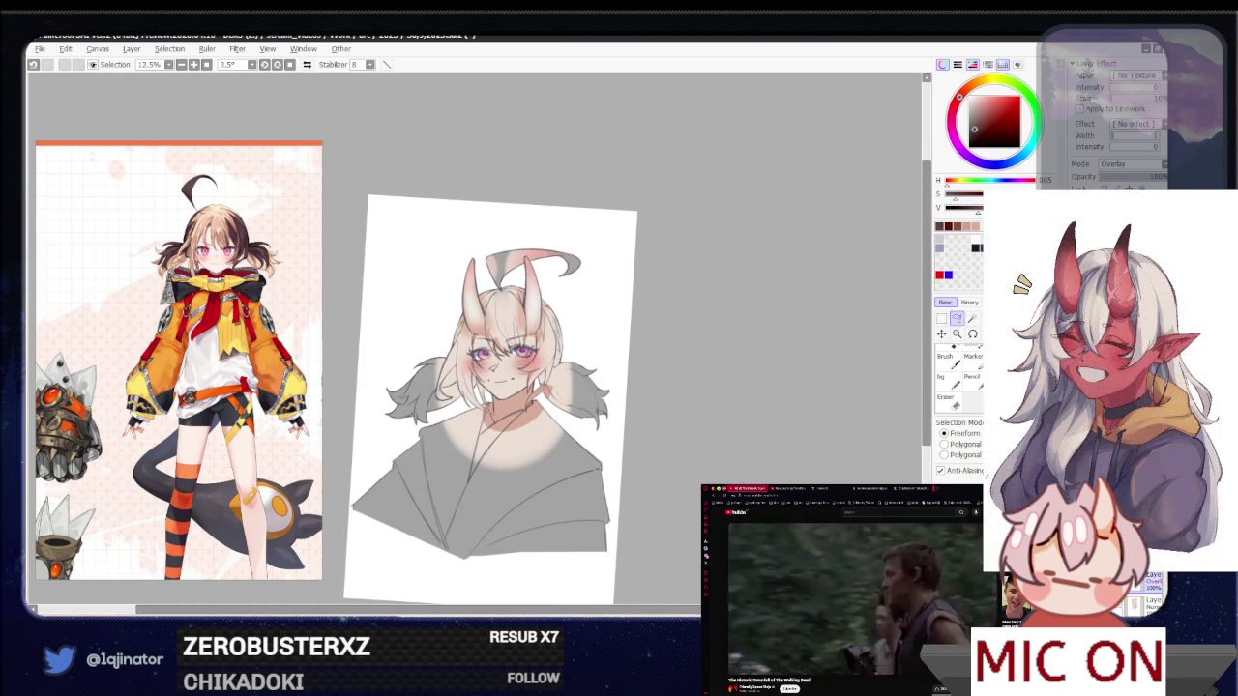
On another layer, take the brush and mix a warm orange-brown on the colour wheel
{"action": "left_click", "coordinate": [1127, 164]}
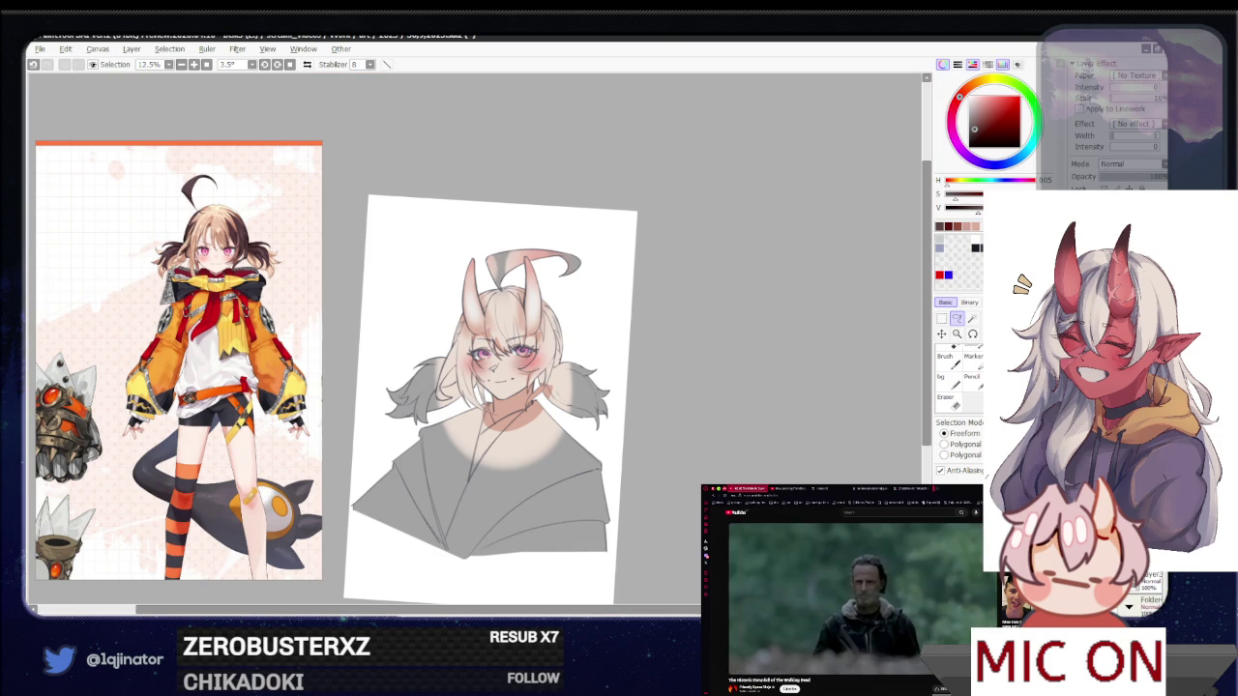
{"action": "scroll", "coordinate": [455, 348], "scroll_direction": "up", "scroll_amount": 1}
{"action": "scroll", "coordinate": [455, 349], "scroll_direction": "up", "scroll_amount": 1}
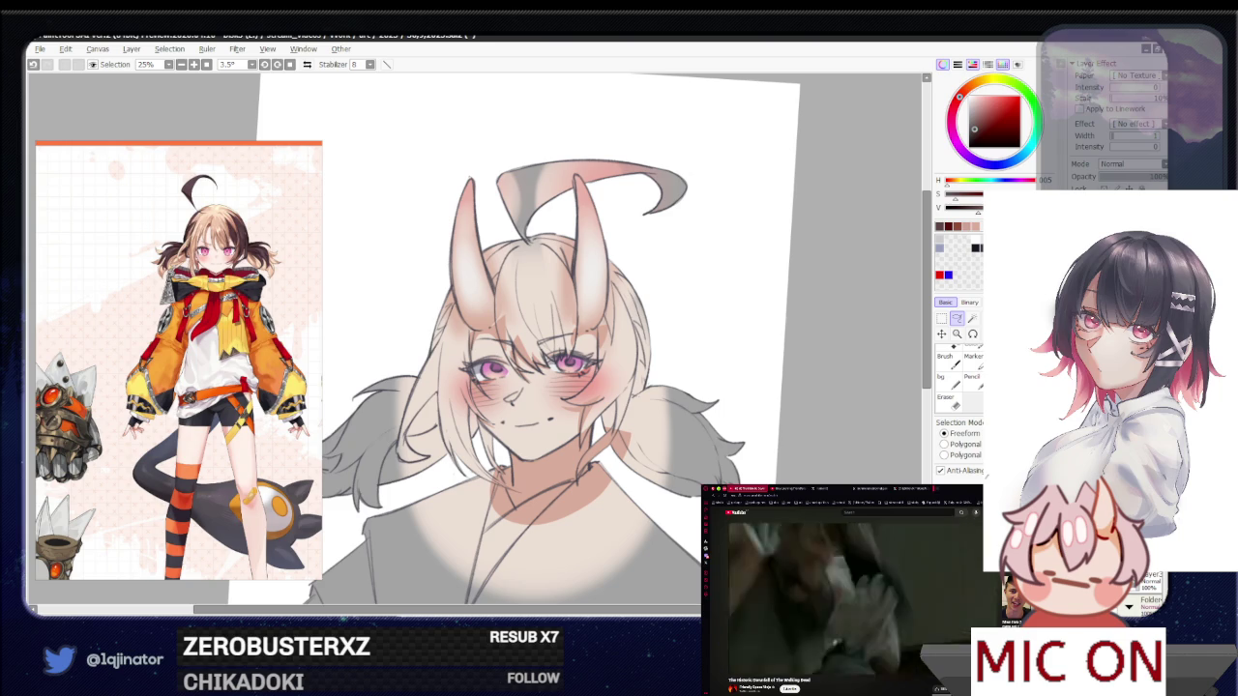
{"action": "key", "text": "b"}
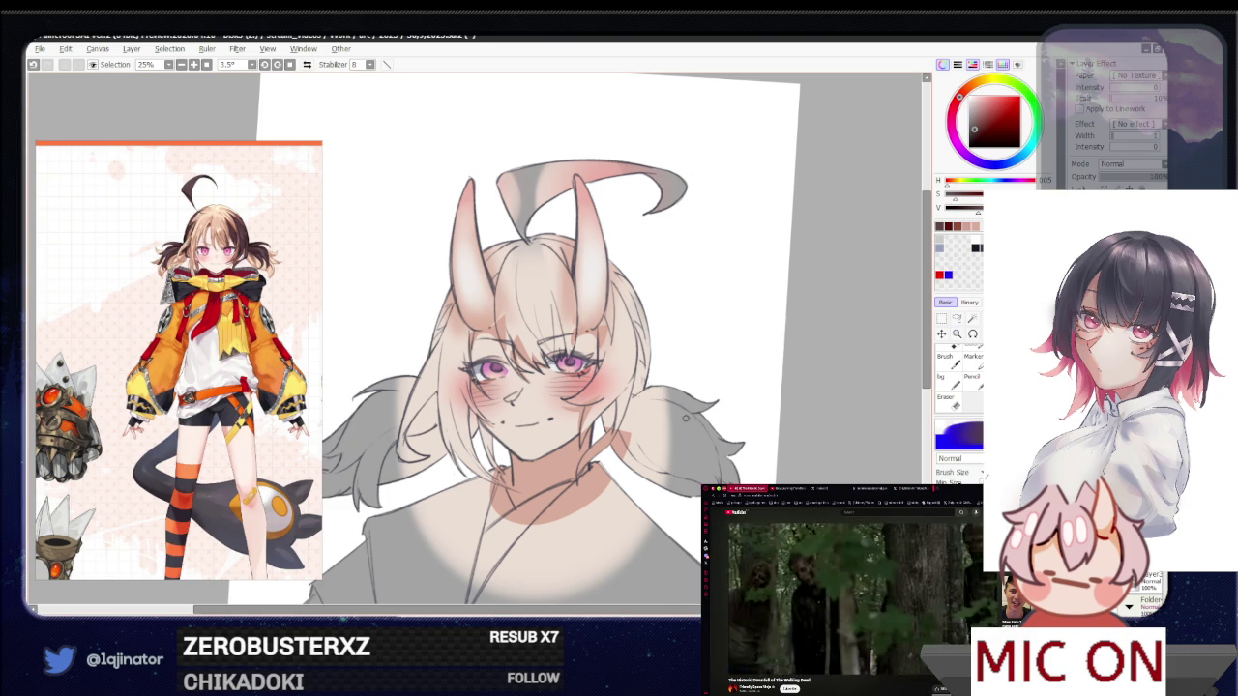
{"action": "left_click", "coordinate": [984, 111]}
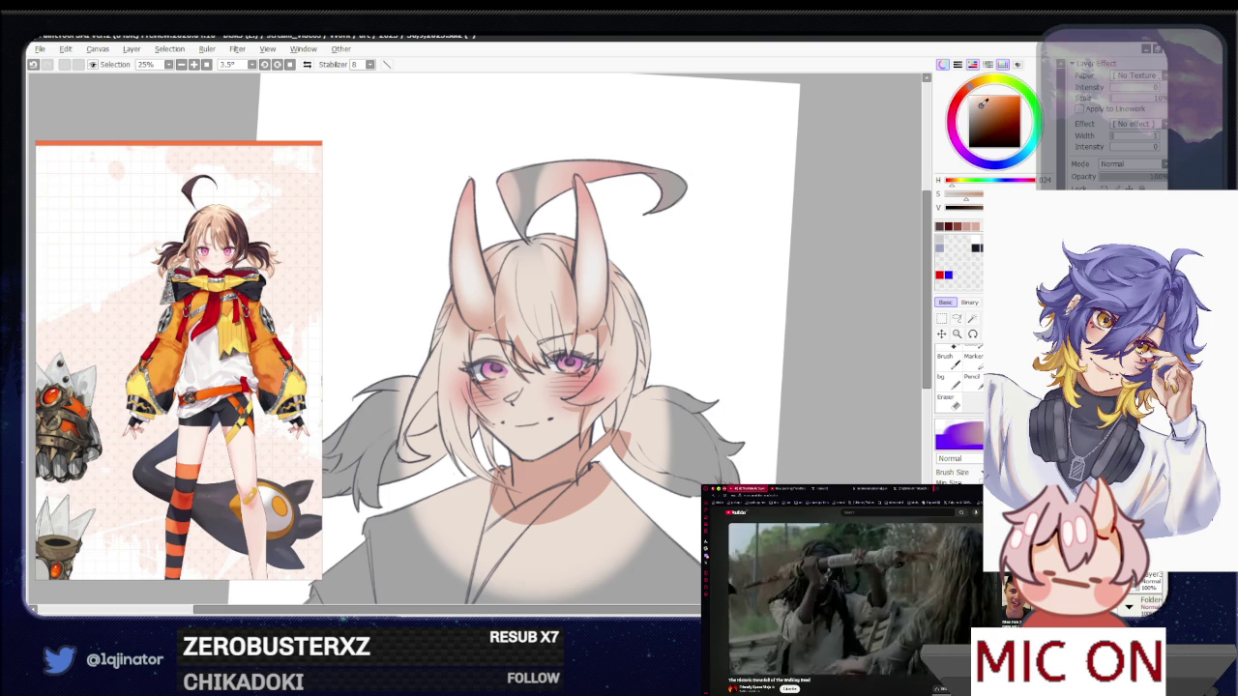
{"action": "left_click_drag", "start_coordinate": [975, 101], "coordinate": [979, 112]}
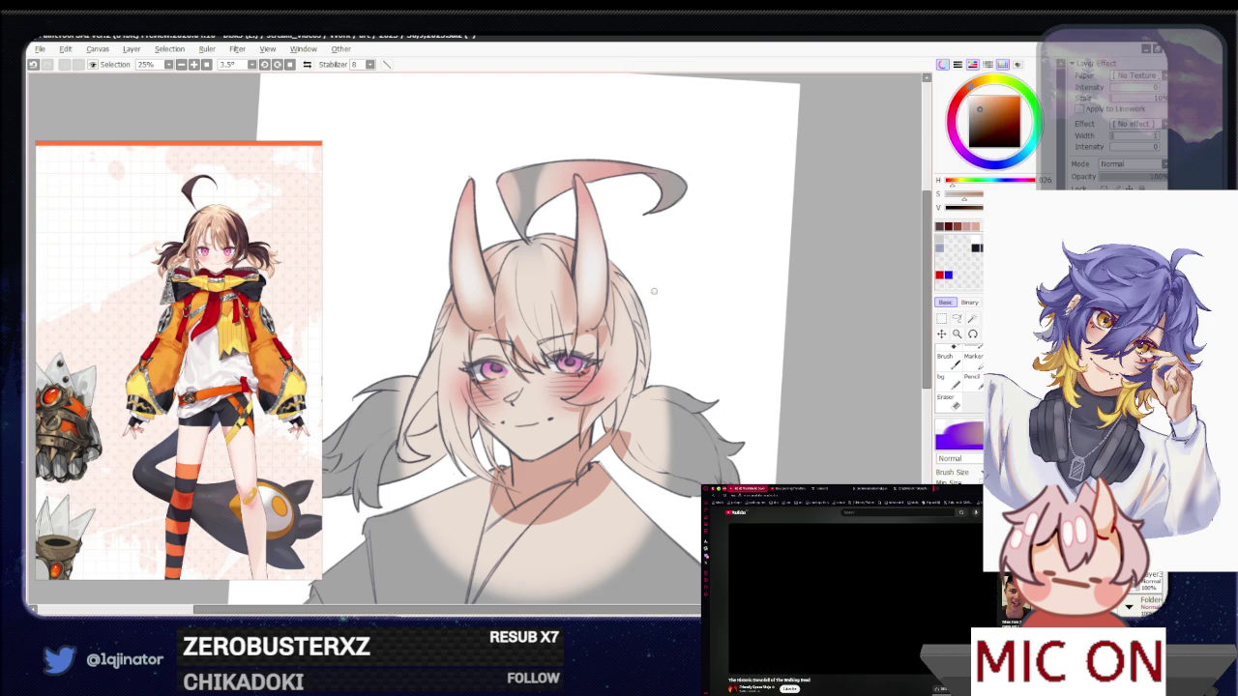
Try two brown strokes on the bangs, adjusting the hue, and undo both
{"action": "left_click_drag", "start_coordinate": [571, 254], "coordinate": [513, 367]}
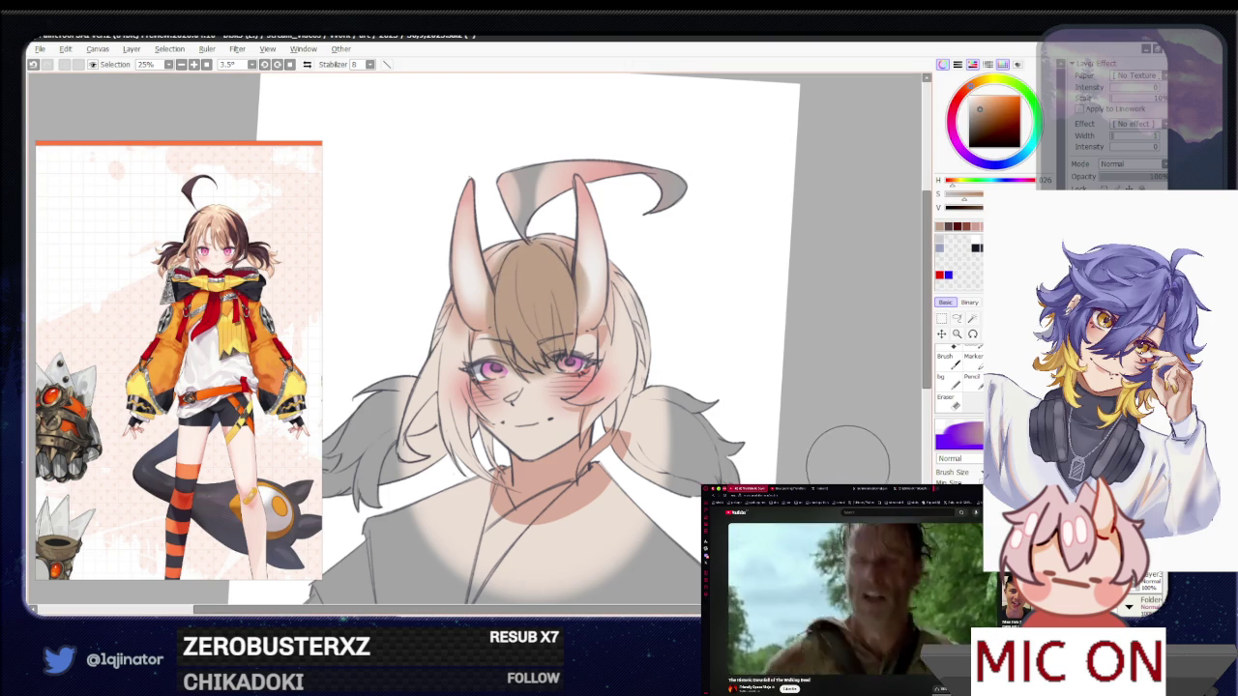
{"action": "key", "text": "ctrl+z"}
{"action": "left_click", "coordinate": [975, 85]}
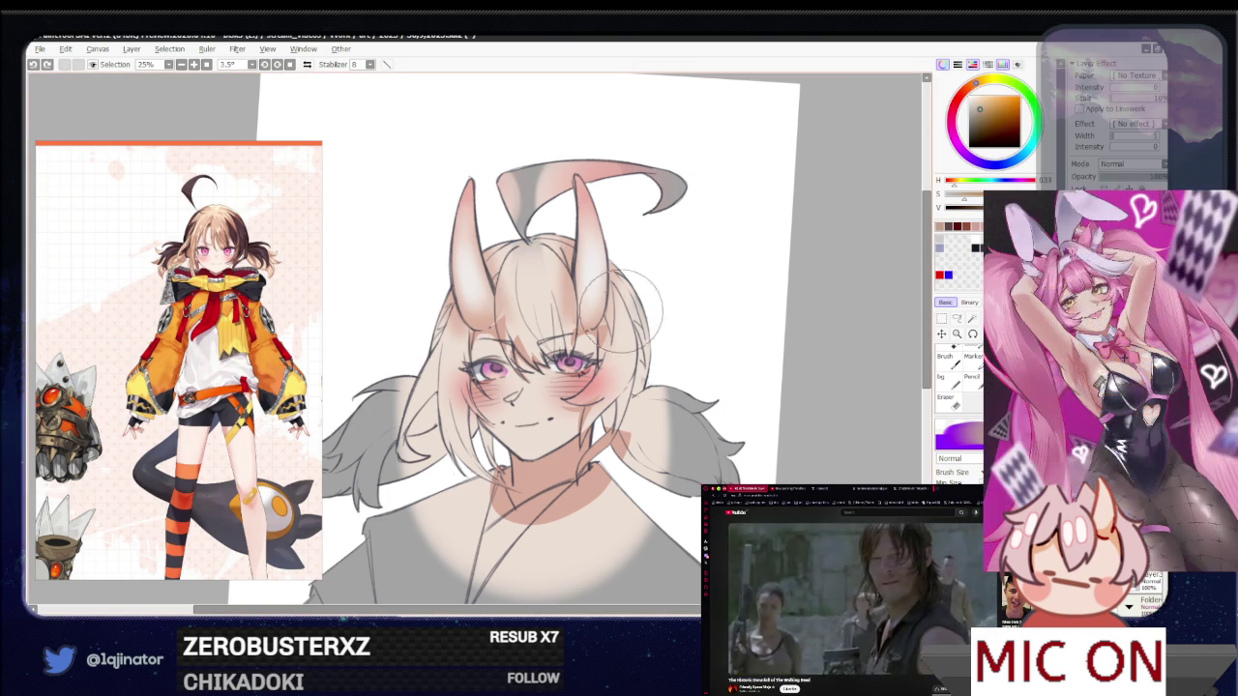
{"action": "left_click_drag", "start_coordinate": [538, 288], "coordinate": [538, 328]}
{"action": "key", "text": "ctrl+z"}
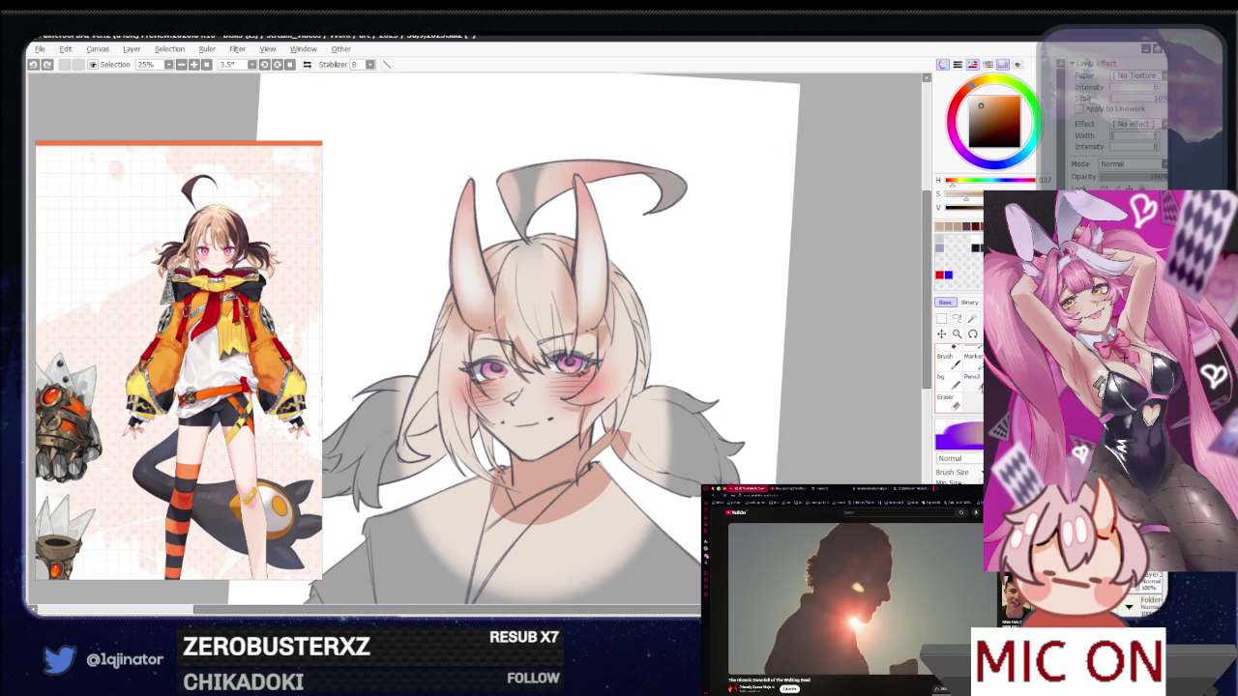
Begin a freehand lasso outline above the curling hair loop between the horns
{"action": "left_click", "coordinate": [957, 319]}
{"action": "scroll", "coordinate": [556, 429], "scroll_direction": "up", "scroll_amount": 2}
{"action": "mouse_move", "coordinate": [580, 503]}
{"action": "left_mouse_down"}
{"action": "mouse_move", "coordinate": [601, 417]}
{"action": "mouse_move", "coordinate": [644, 377]}
{"action": "left_mouse_up"}
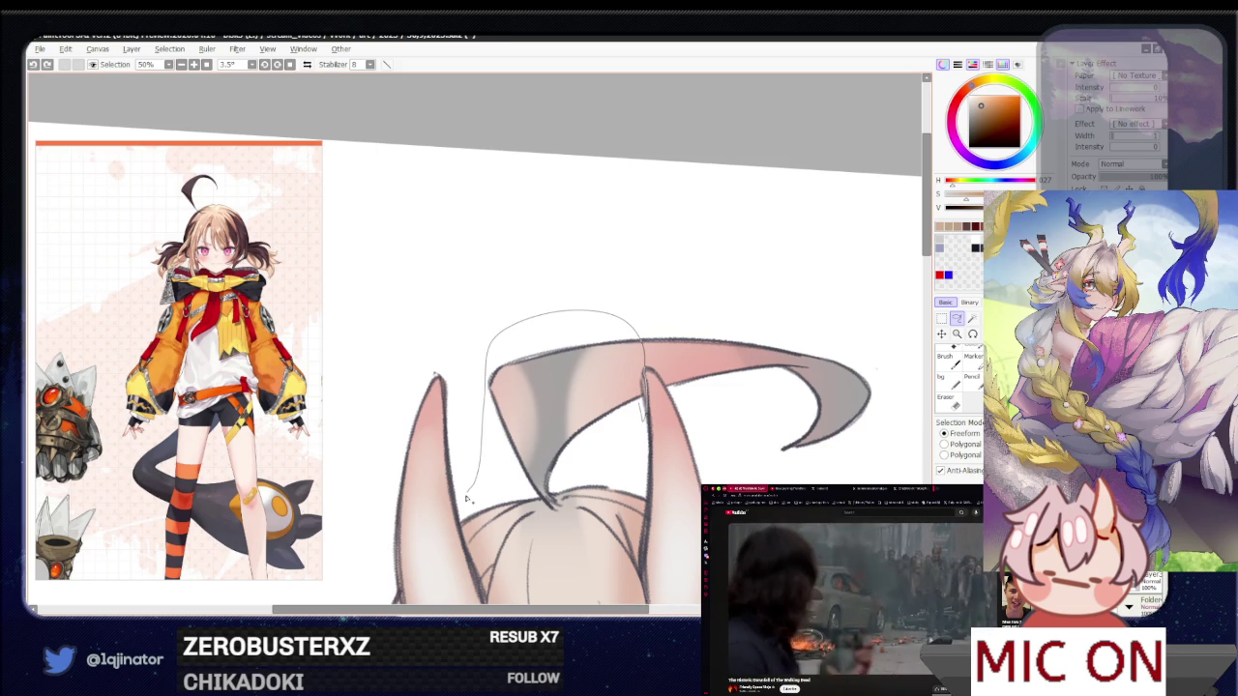
Finish the freehand selection around the ahoge and upper bangs between the horns, extending it lower
{"action": "left_click_drag", "start_coordinate": [510, 571], "coordinate": [503, 567]}
{"action": "left_click_drag", "start_coordinate": [542, 503], "coordinate": [616, 385]}
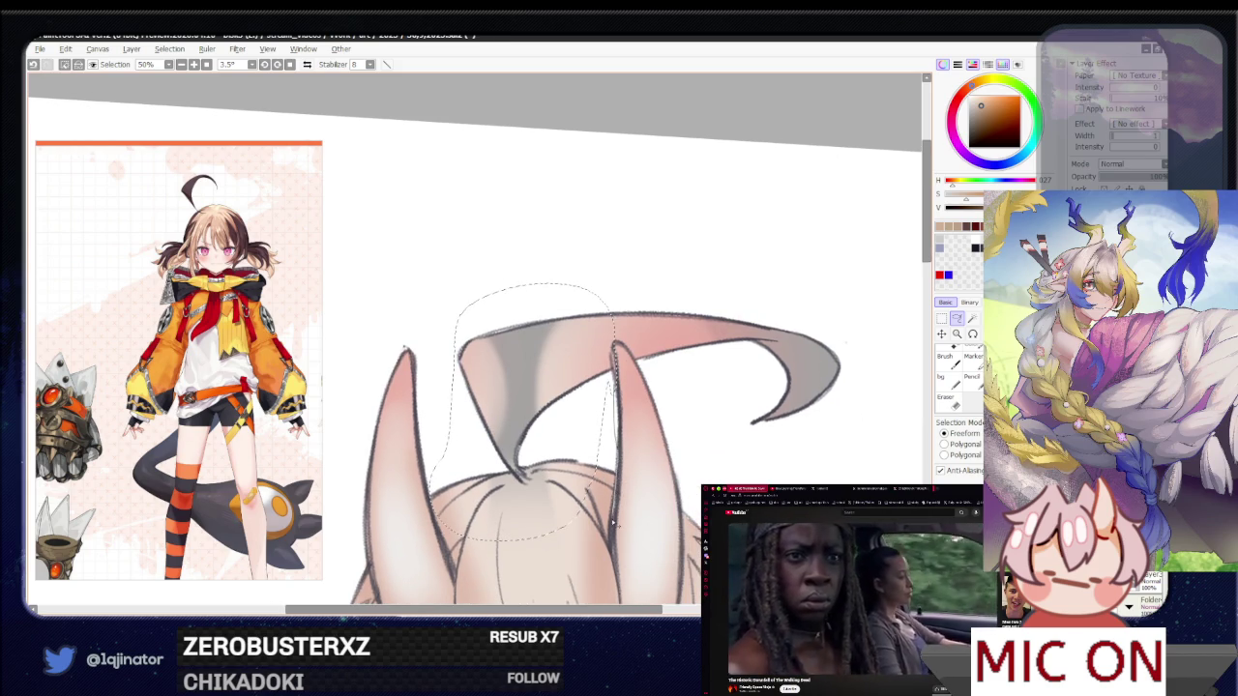
{"action": "left_click_drag", "start_coordinate": [612, 523], "coordinate": [617, 463]}
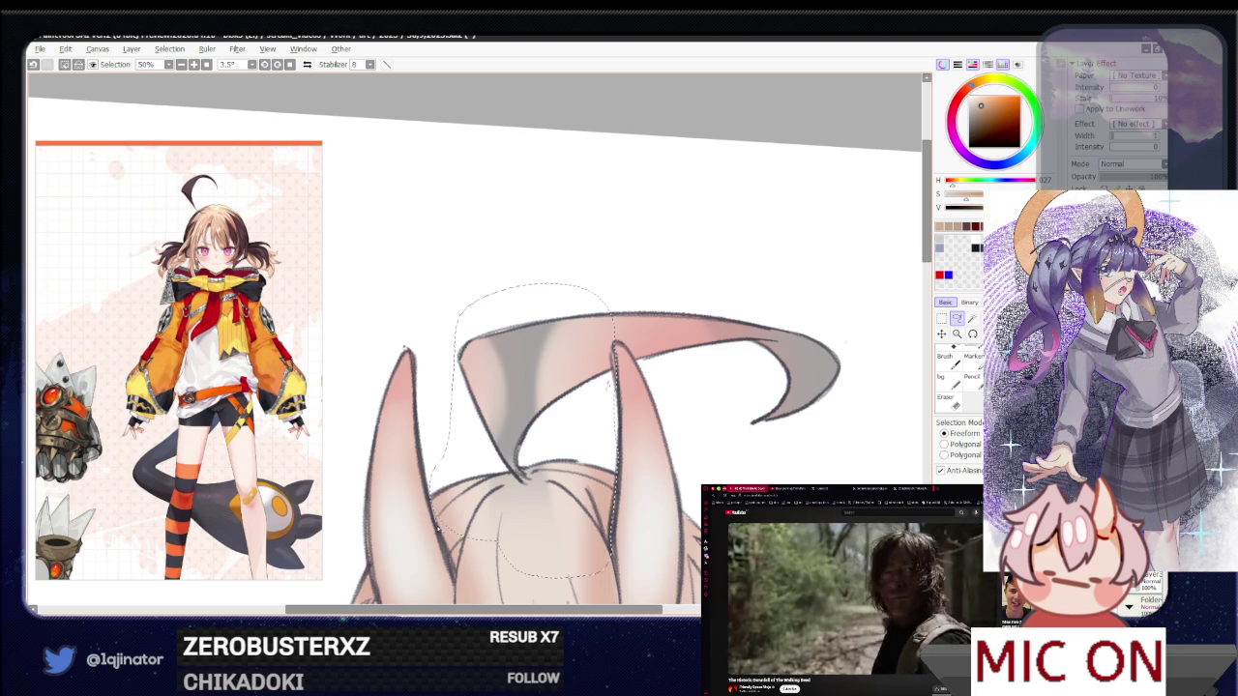
{"action": "left_click_drag", "start_coordinate": [505, 537], "coordinate": [520, 411]}
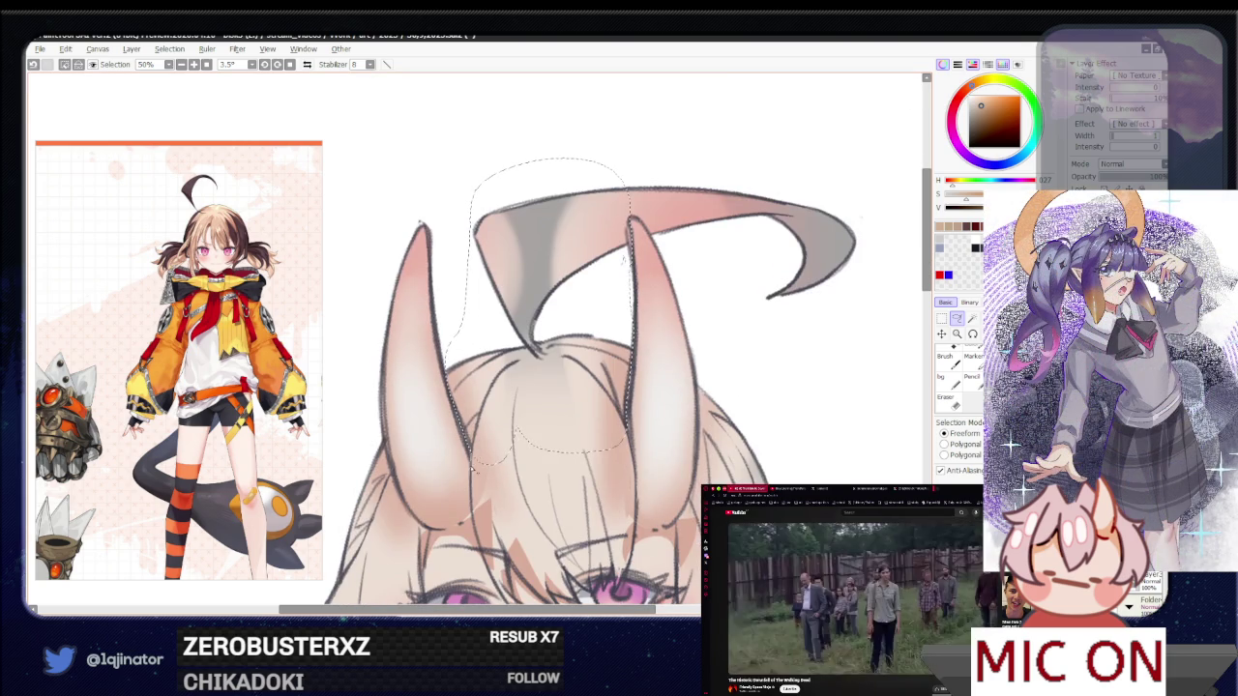
{"action": "left_click_drag", "start_coordinate": [513, 492], "coordinate": [668, 263]}
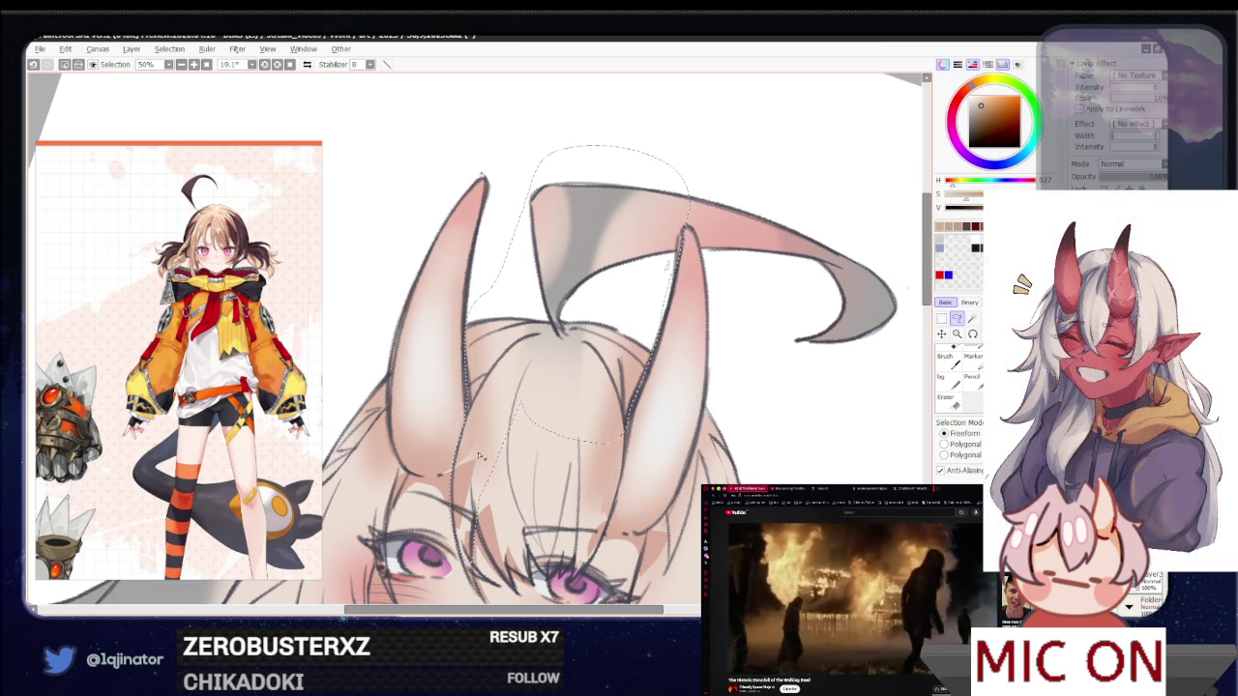
{"action": "scroll", "coordinate": [449, 461], "scroll_direction": "down", "scroll_amount": 2}
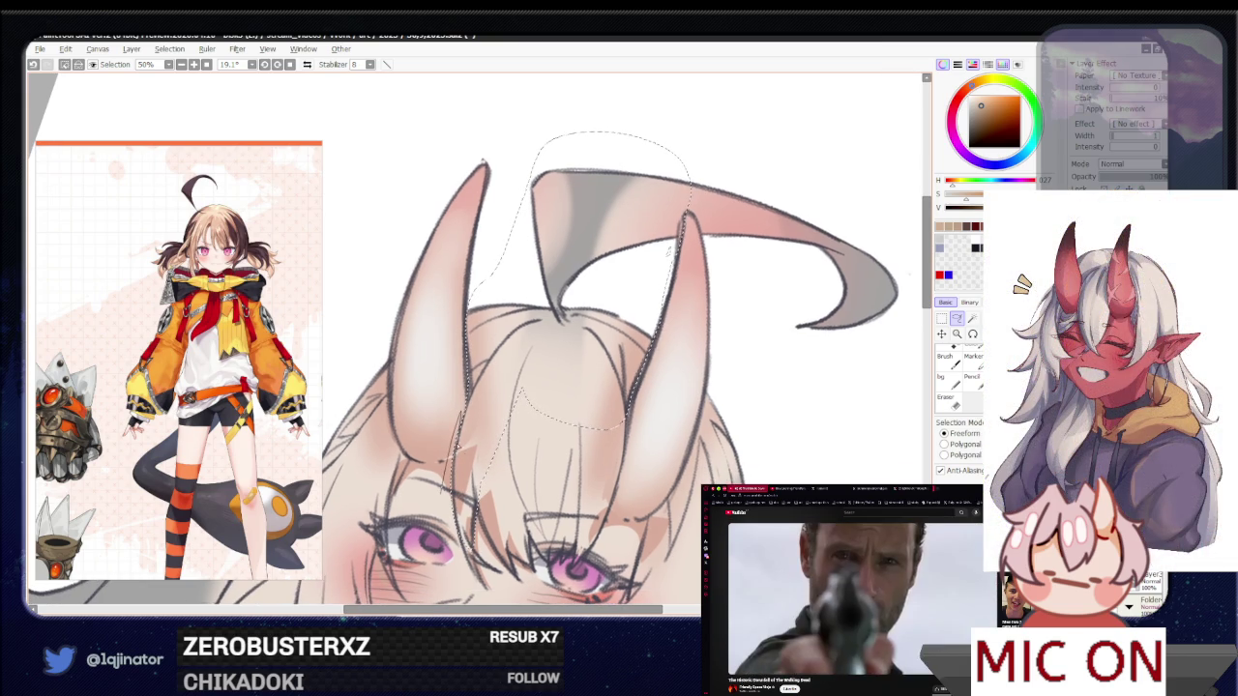
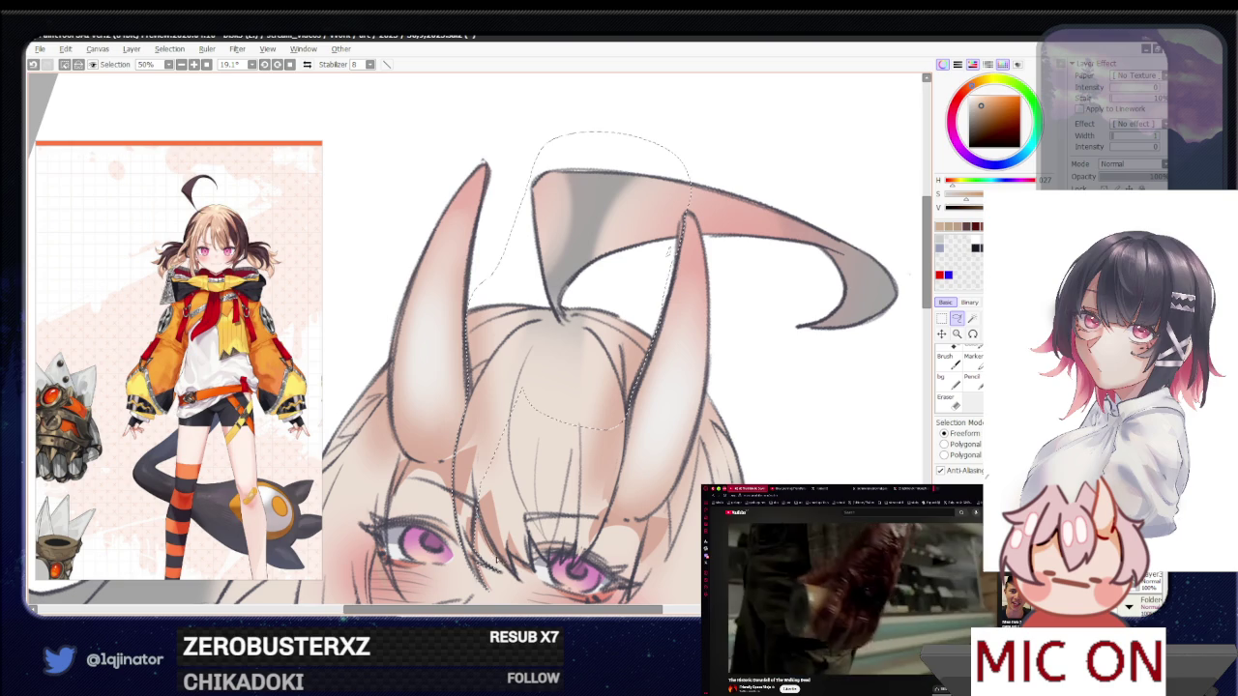
Trace a lasso outline around the face and along the horn edge
{"action": "left_click_drag", "start_coordinate": [494, 559], "coordinate": [470, 507]}
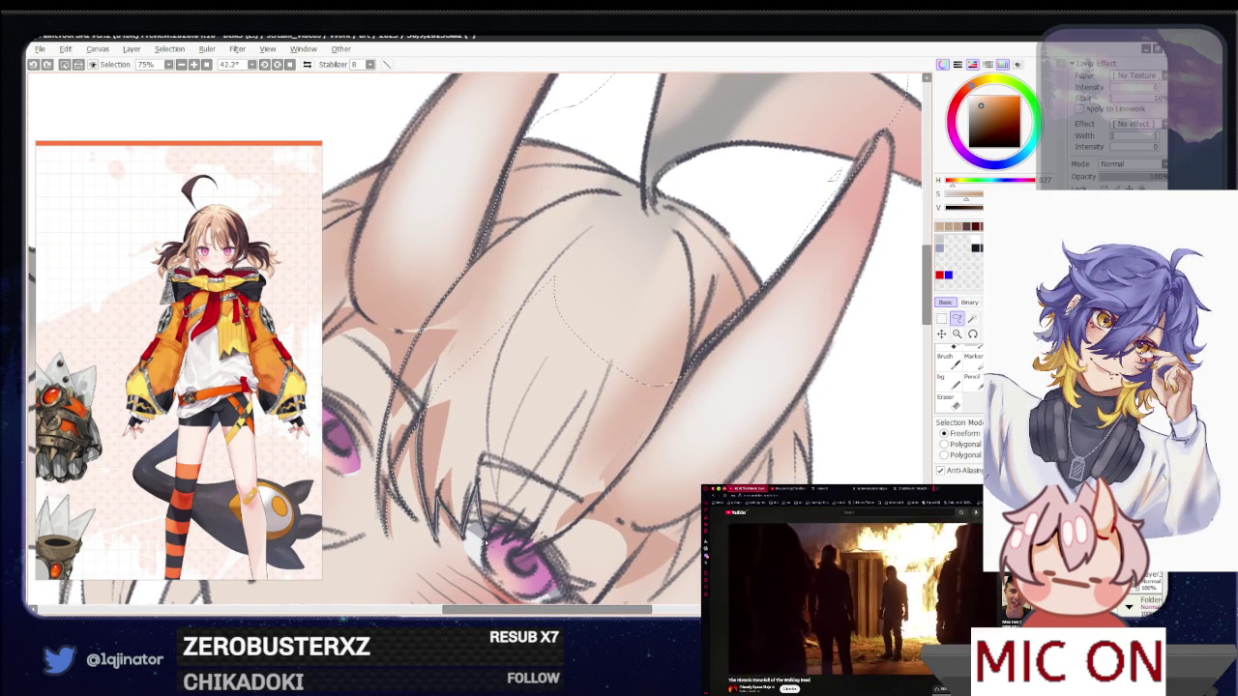
{"action": "left_click_drag", "start_coordinate": [529, 504], "coordinate": [558, 528]}
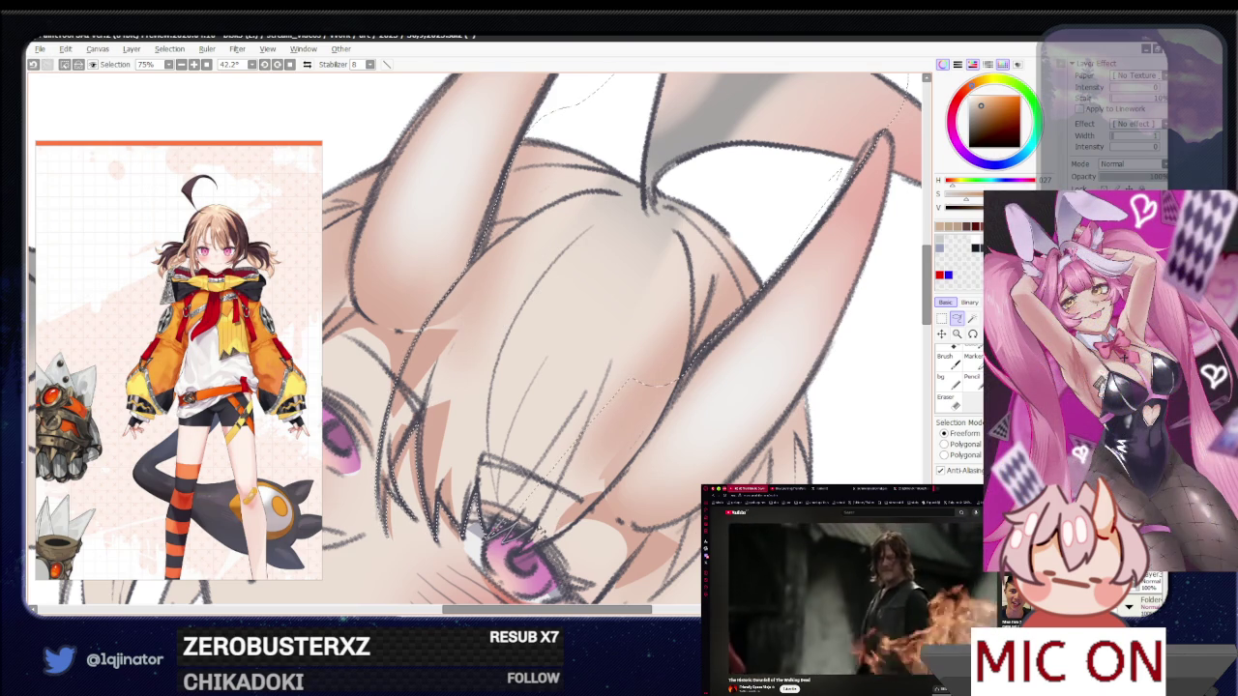
{"action": "left_click_drag", "start_coordinate": [669, 382], "coordinate": [834, 176]}
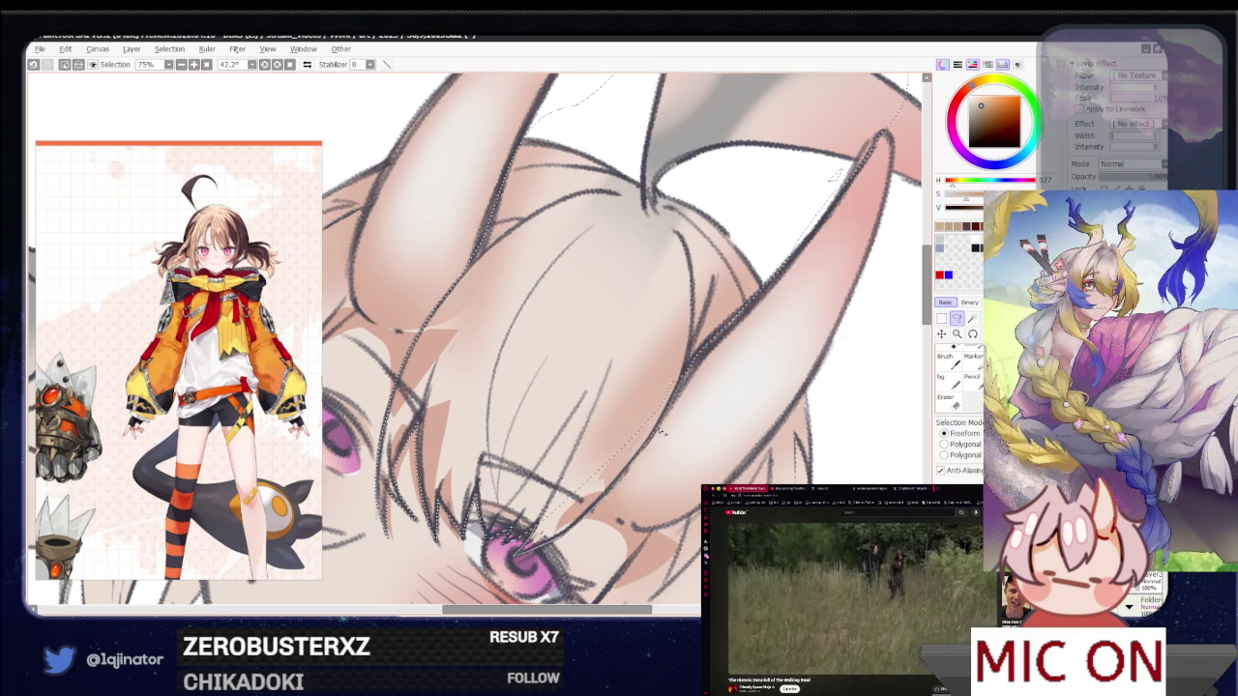
{"action": "left_click_drag", "start_coordinate": [631, 375], "coordinate": [592, 446]}
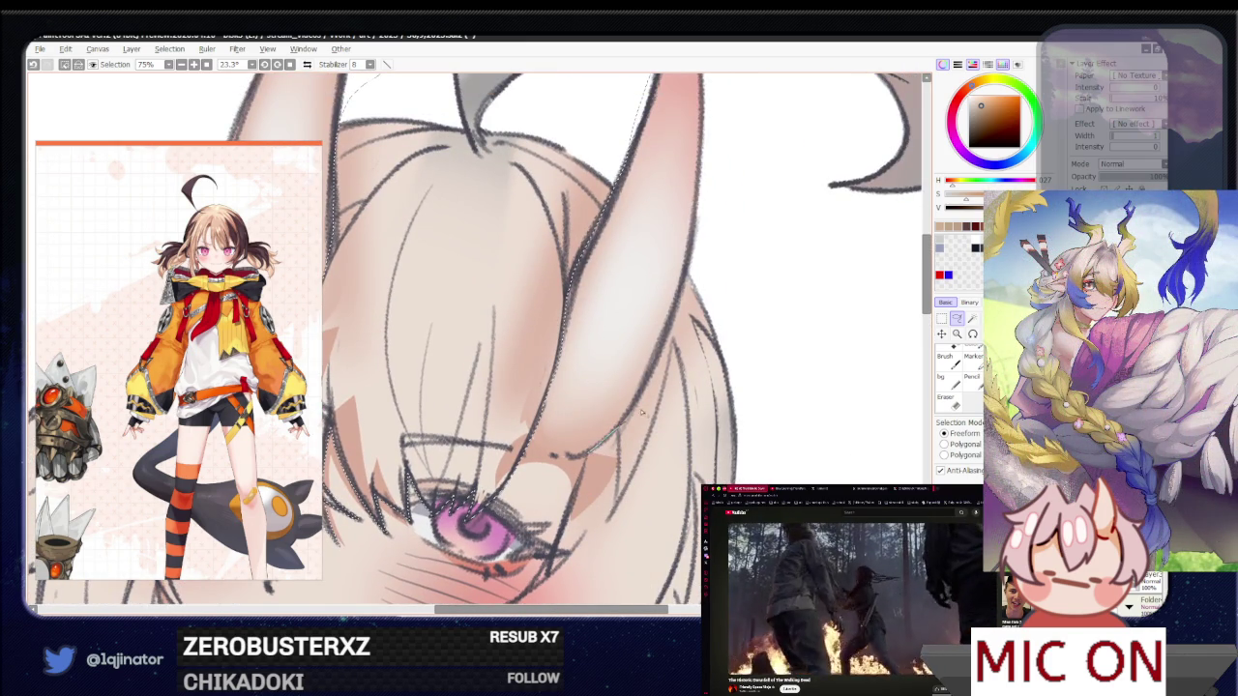
Continue the lasso outline along the hair edge down toward the chin and neck
{"action": "left_click_drag", "start_coordinate": [642, 413], "coordinate": [697, 538]}
{"action": "left_click_drag", "start_coordinate": [685, 292], "coordinate": [569, 423]}
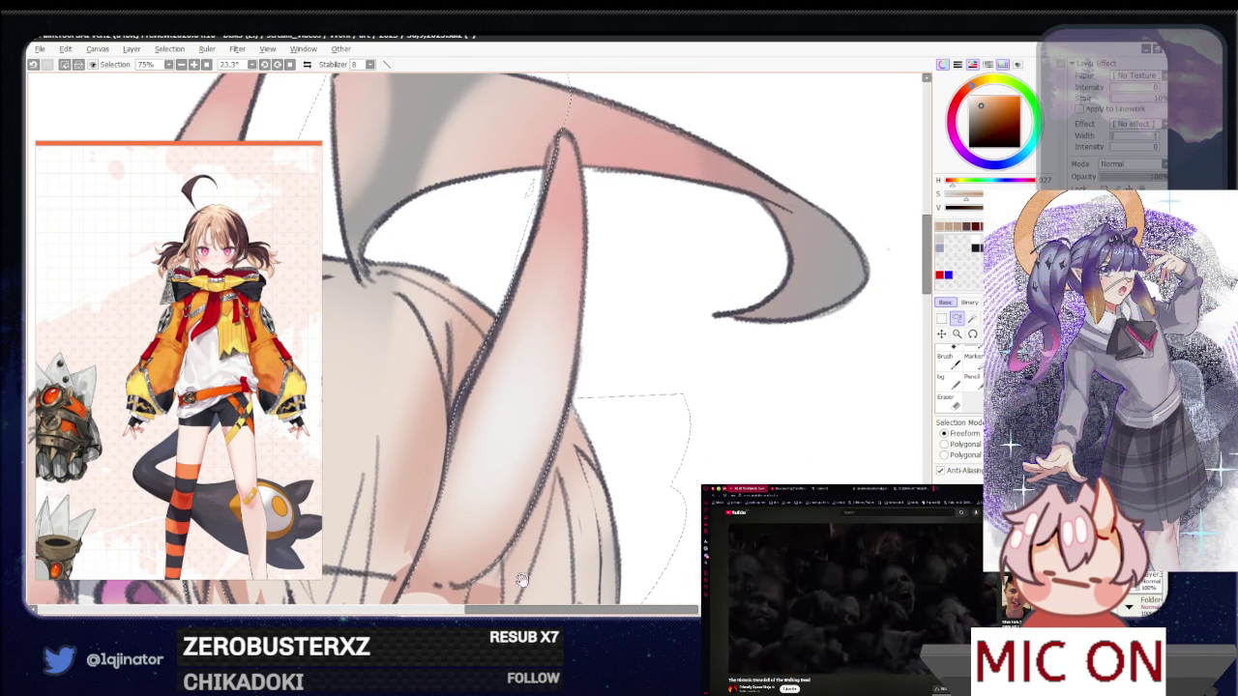
{"action": "left_click_drag", "start_coordinate": [549, 578], "coordinate": [552, 493]}
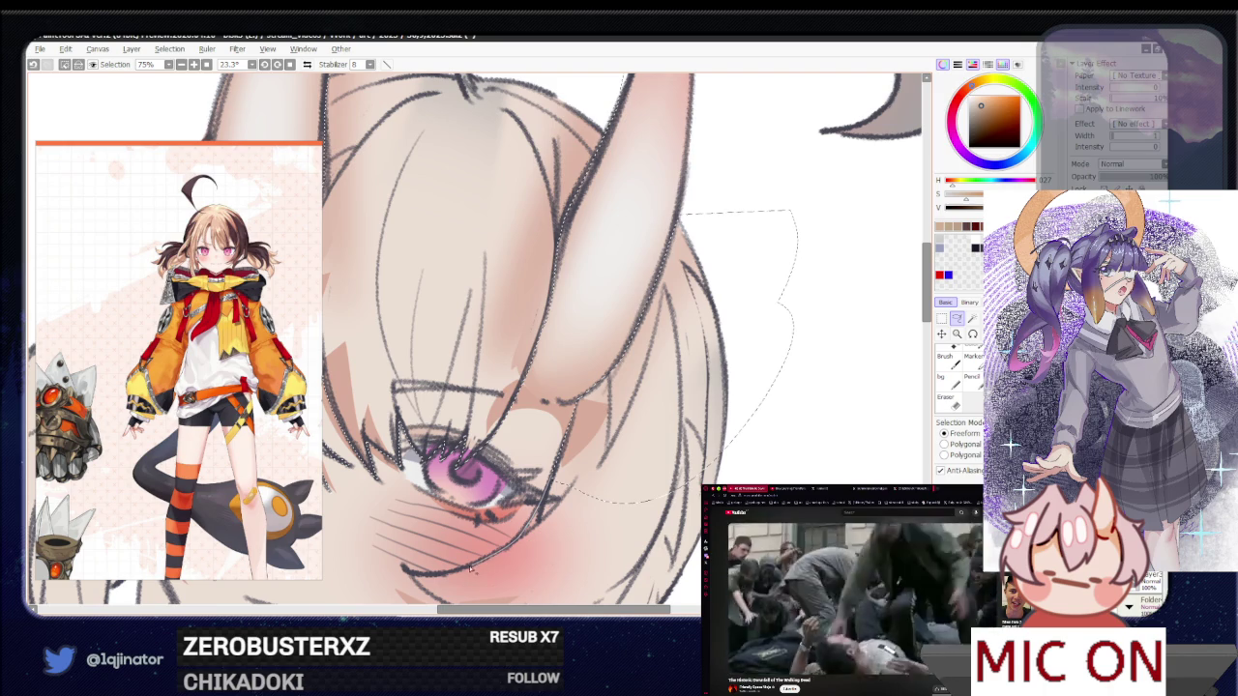
{"action": "left_click_drag", "start_coordinate": [452, 573], "coordinate": [761, 426]}
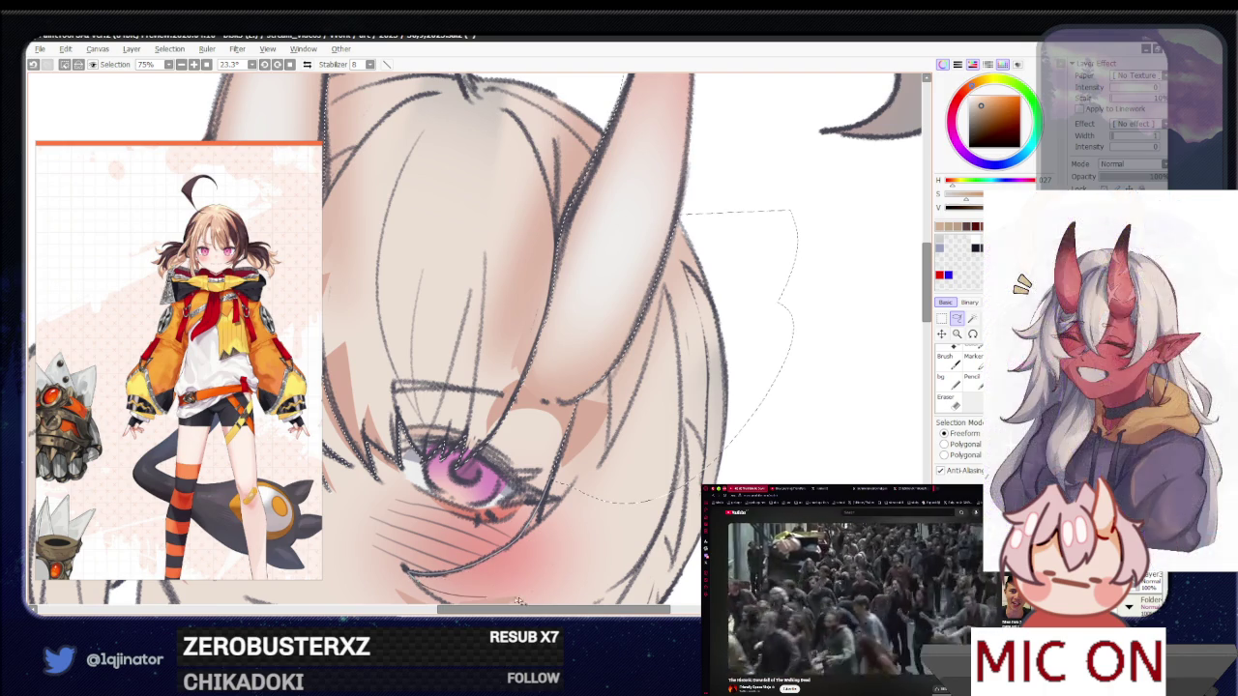
{"action": "scroll", "coordinate": [761, 426], "scroll_direction": "down", "scroll_amount": 5}
{"action": "mouse_move", "coordinate": [761, 425]}
{"action": "left_mouse_down"}
{"action": "mouse_move", "coordinate": [558, 405]}
{"action": "mouse_move", "coordinate": [512, 382]}
{"action": "left_mouse_up"}
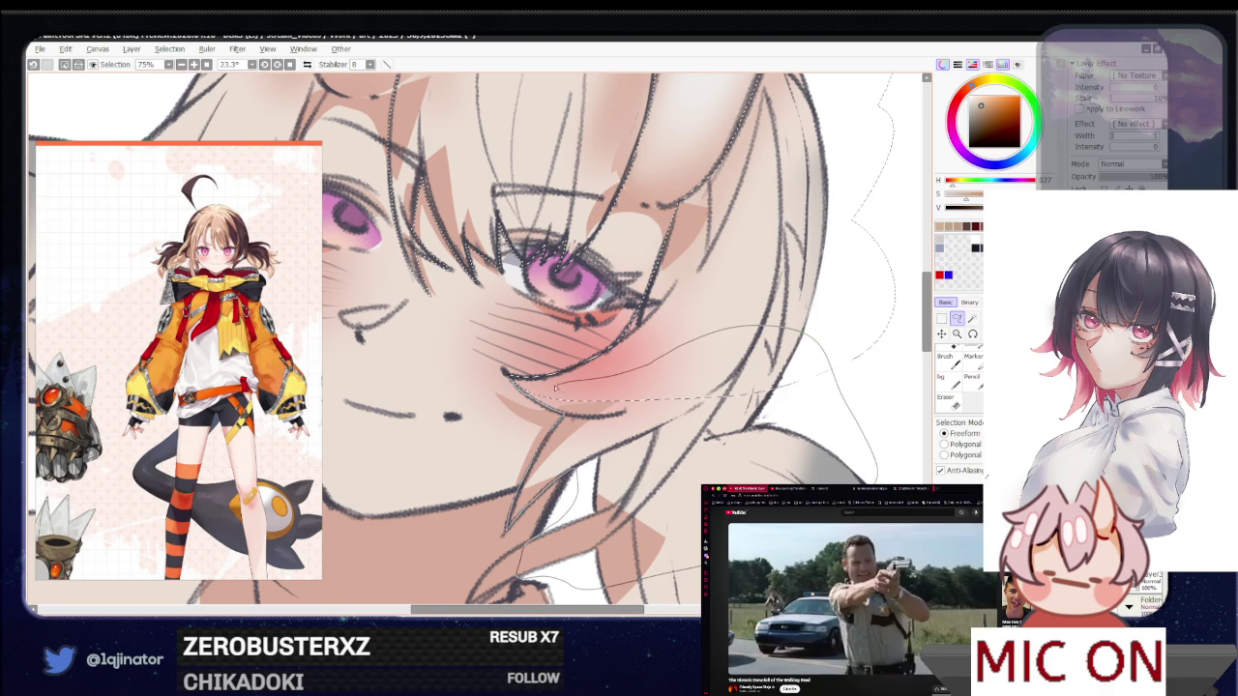
{"action": "left_click_drag", "start_coordinate": [592, 610], "coordinate": [617, 473]}
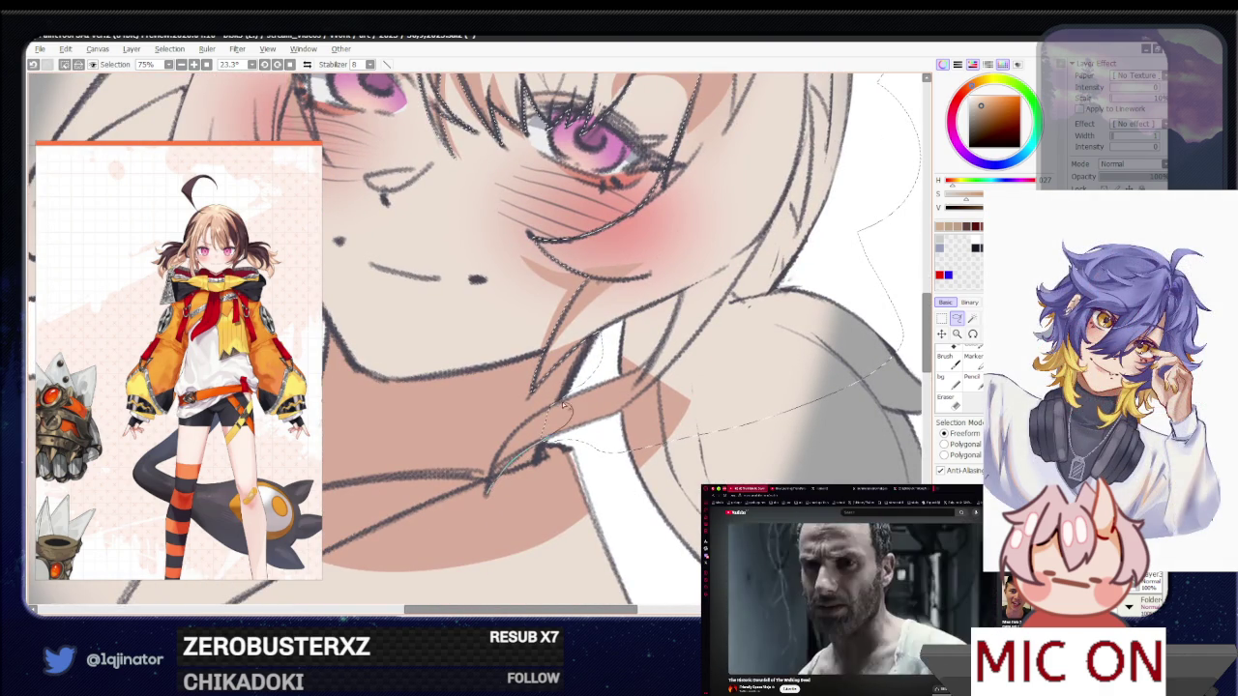
{"action": "scroll", "coordinate": [490, 484], "scroll_direction": "down", "scroll_amount": 1}
{"action": "scroll", "coordinate": [512, 436], "scroll_direction": "down", "scroll_amount": 2}
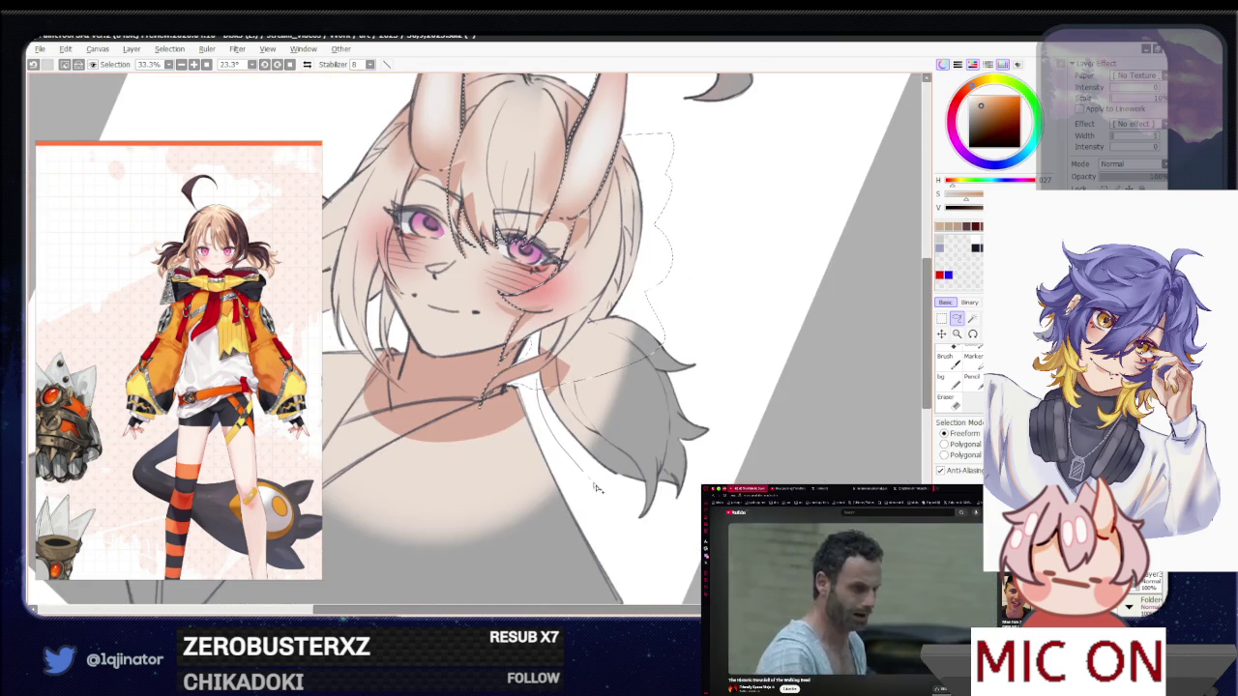
Add the shoulder and ponytail area to the lasso selection, checking the drawing with a horizontal flip
{"action": "left_click_drag", "start_coordinate": [803, 430], "coordinate": [619, 527]}
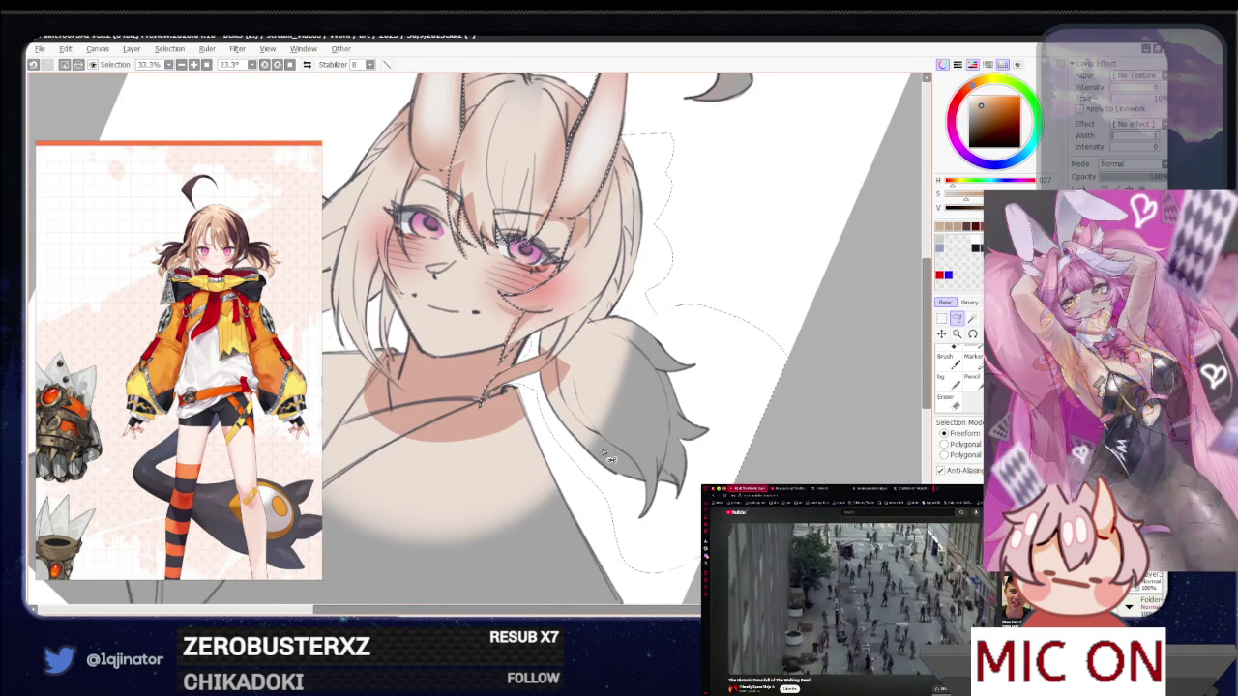
{"action": "left_click_drag", "start_coordinate": [505, 508], "coordinate": [581, 435]}
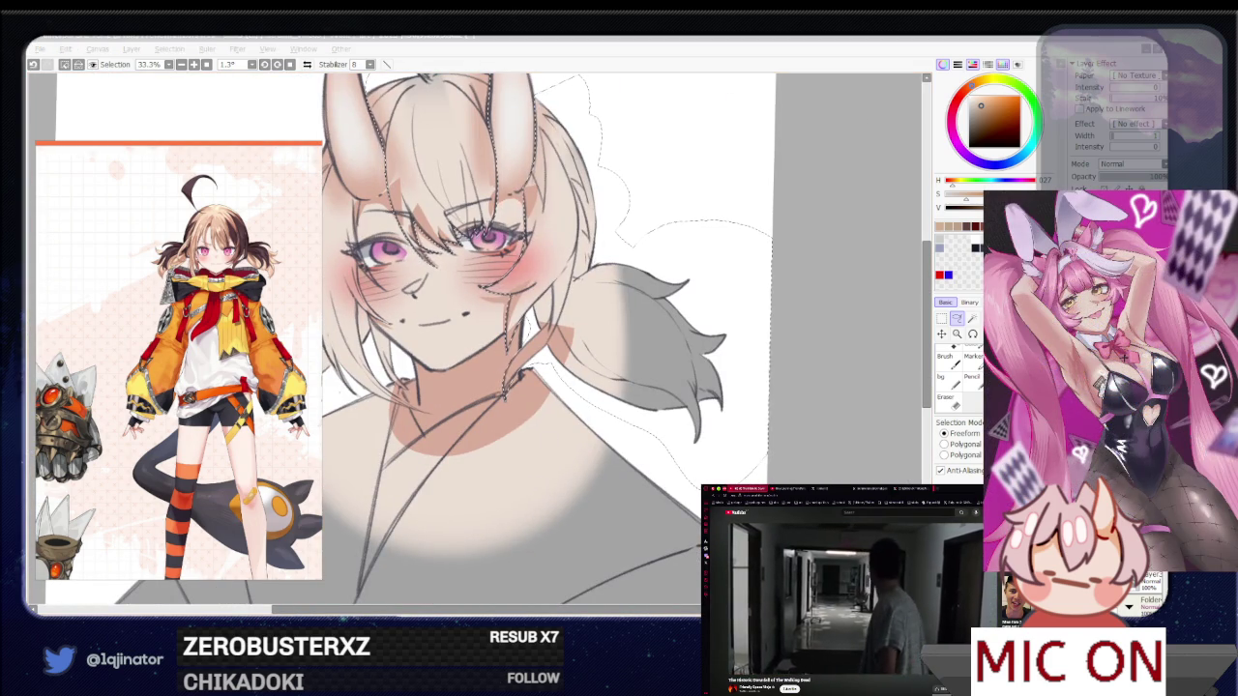
{"action": "left_click", "coordinate": [930, 373]}
{"action": "mouse_move", "coordinate": [505, 381]}
{"action": "left_mouse_down"}
{"action": "mouse_move", "coordinate": [645, 399]}
{"action": "mouse_move", "coordinate": [596, 446]}
{"action": "left_mouse_up"}
{"action": "key", "text": "h"}
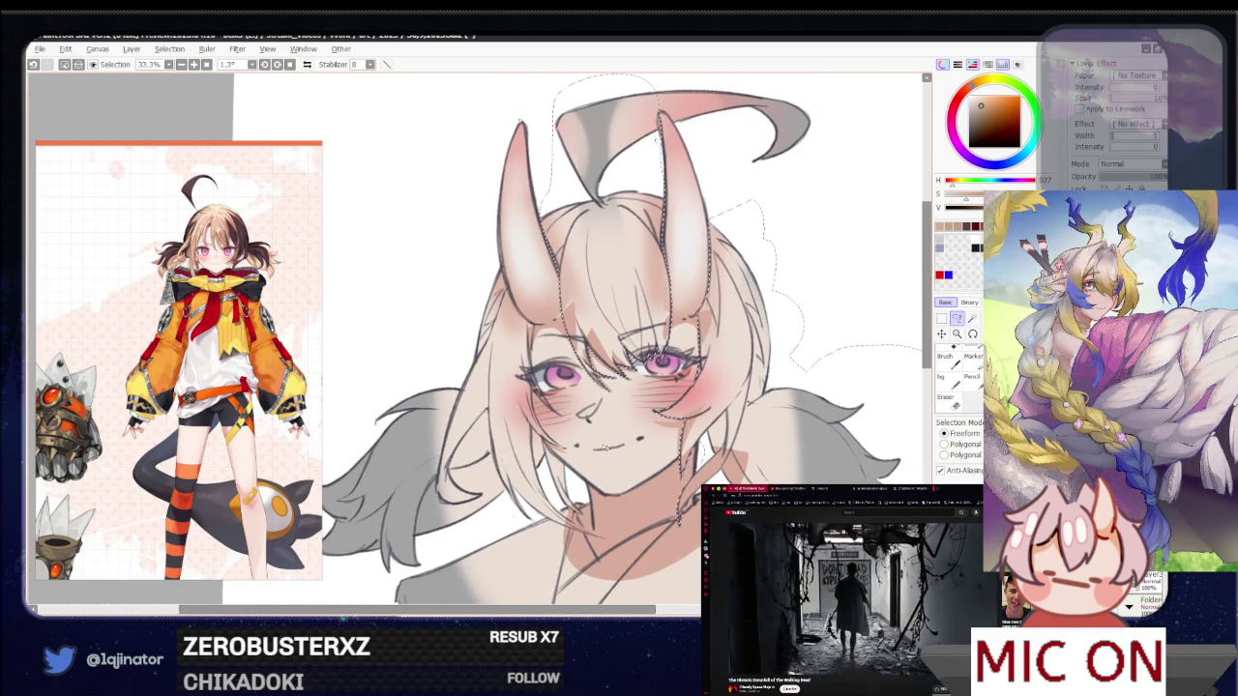
{"action": "key", "text": "h"}
{"action": "left_click_drag", "start_coordinate": [479, 398], "coordinate": [643, 413]}
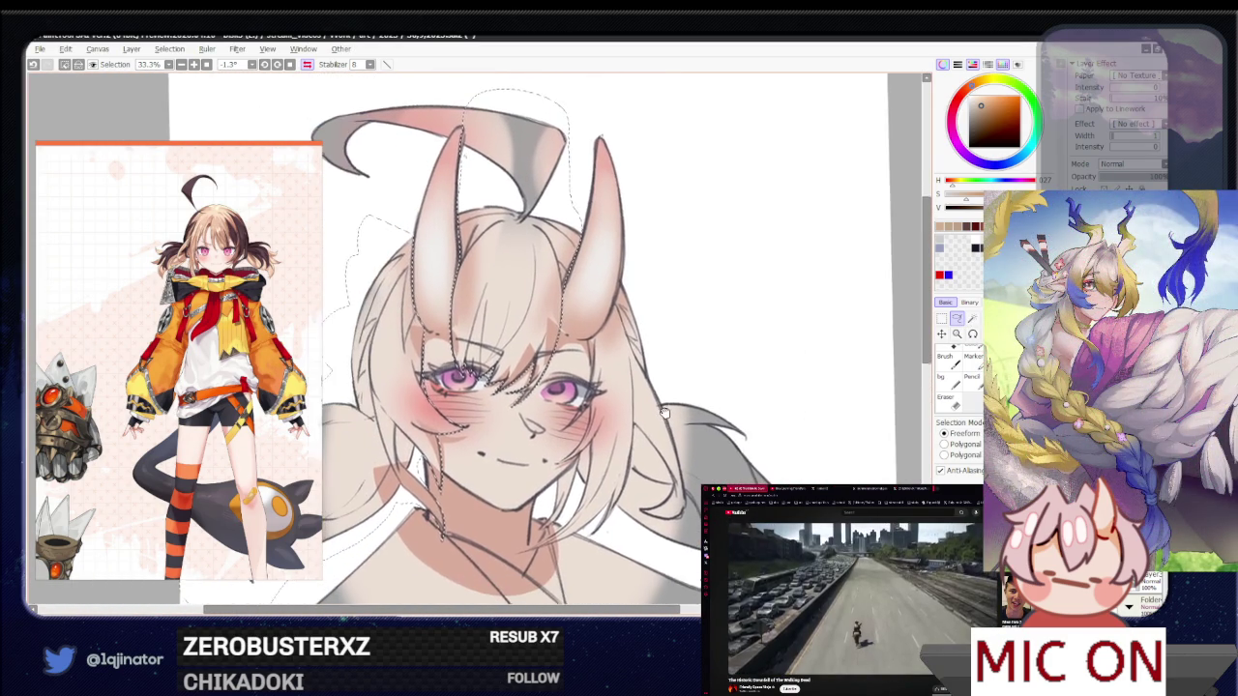
{"action": "scroll", "coordinate": [569, 417], "scroll_direction": "up", "scroll_amount": 3}
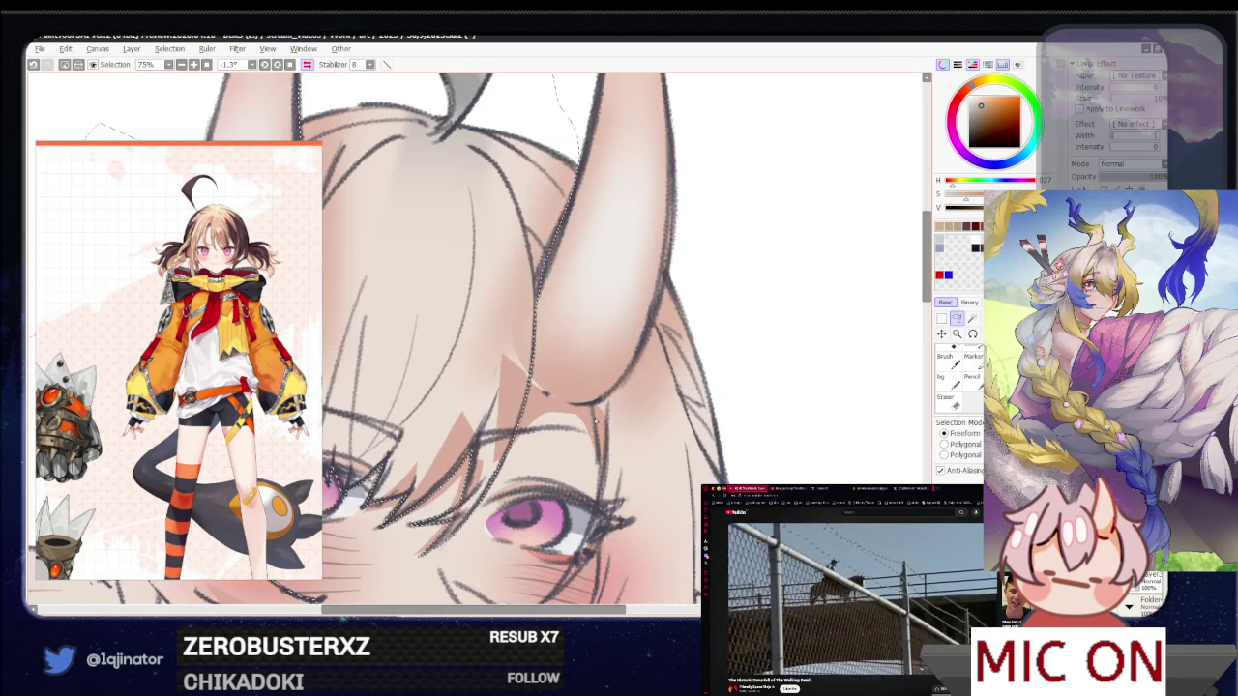
{"action": "left_click_drag", "start_coordinate": [568, 418], "coordinate": [545, 401]}
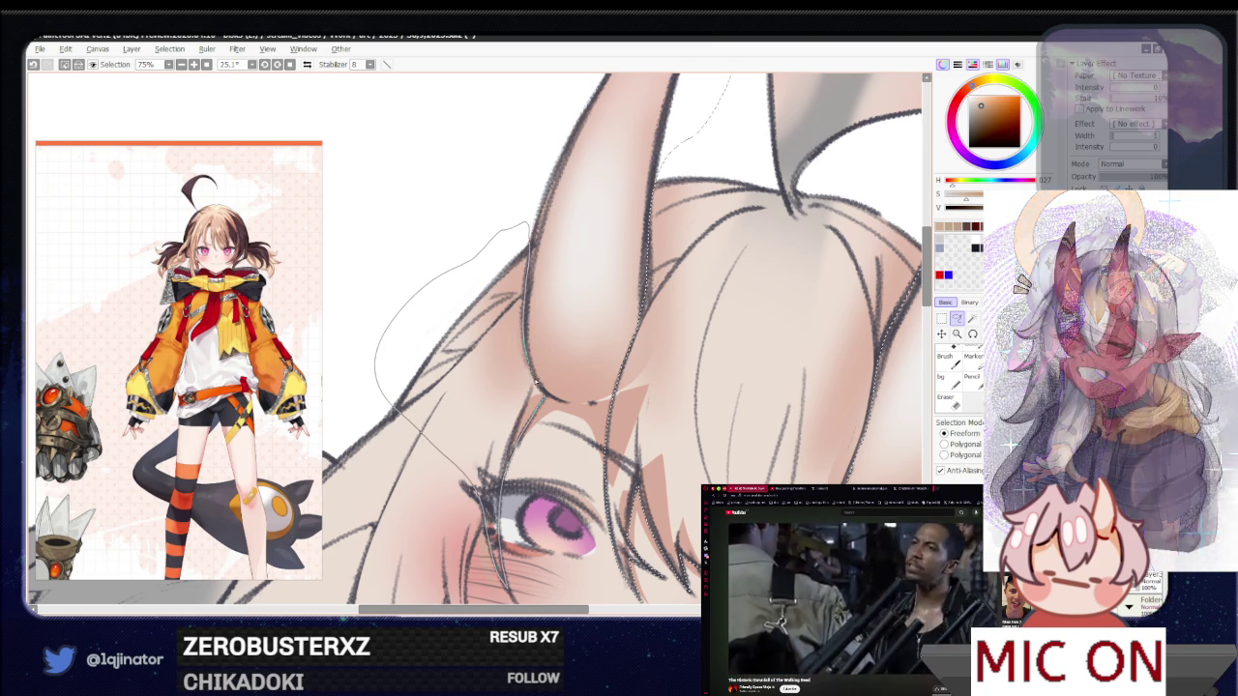
{"action": "scroll", "coordinate": [529, 484], "scroll_direction": "down", "scroll_amount": 2}
Trace the outline along the side hair and close it around the whole head
{"action": "left_click_drag", "start_coordinate": [529, 483], "coordinate": [478, 504]}
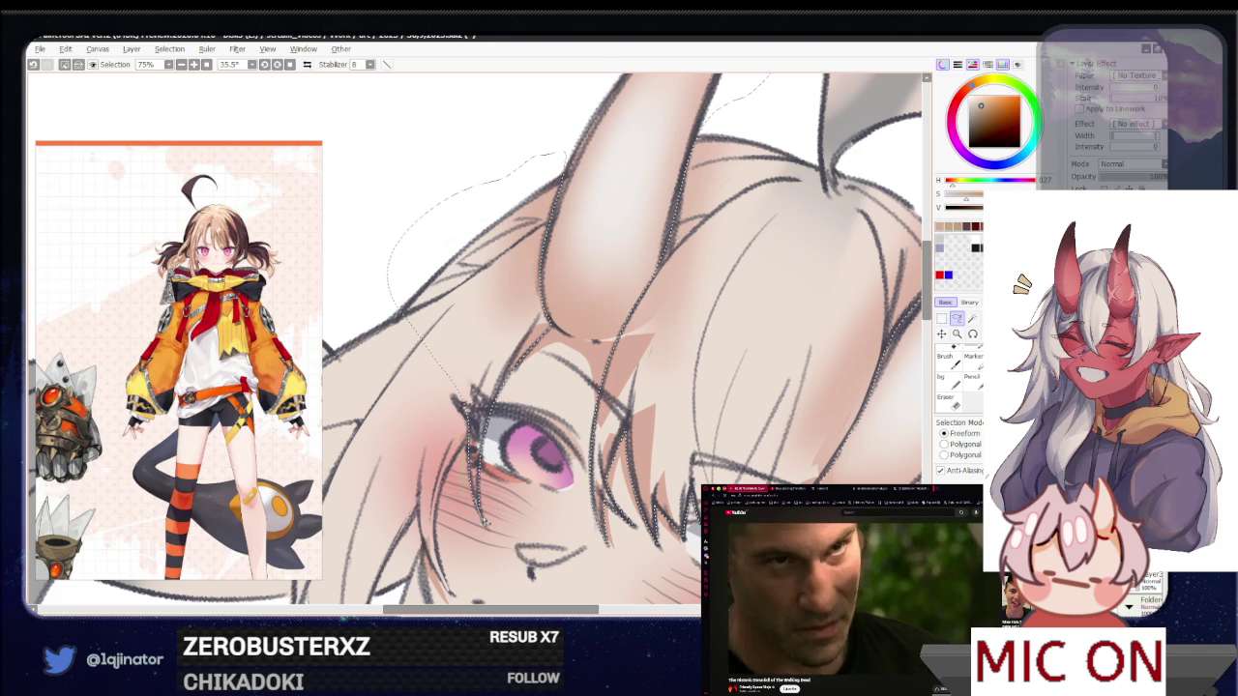
{"action": "left_click_drag", "start_coordinate": [464, 459], "coordinate": [523, 397]}
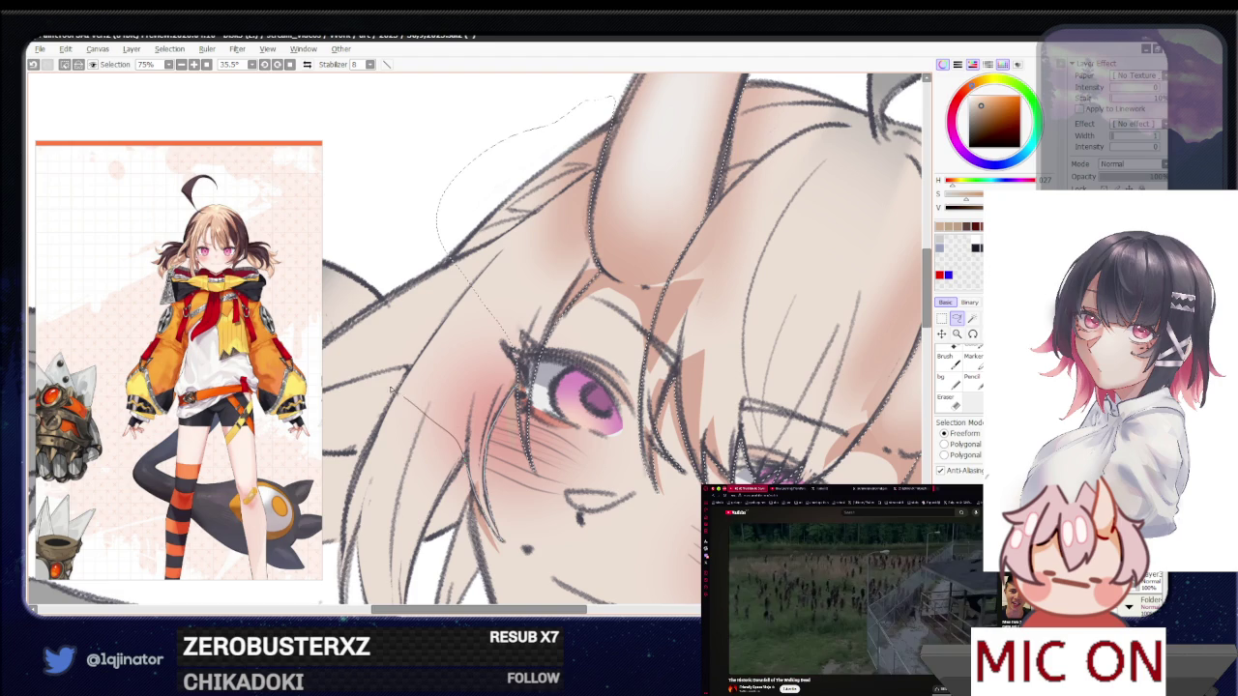
{"action": "left_click_drag", "start_coordinate": [474, 466], "coordinate": [518, 380]}
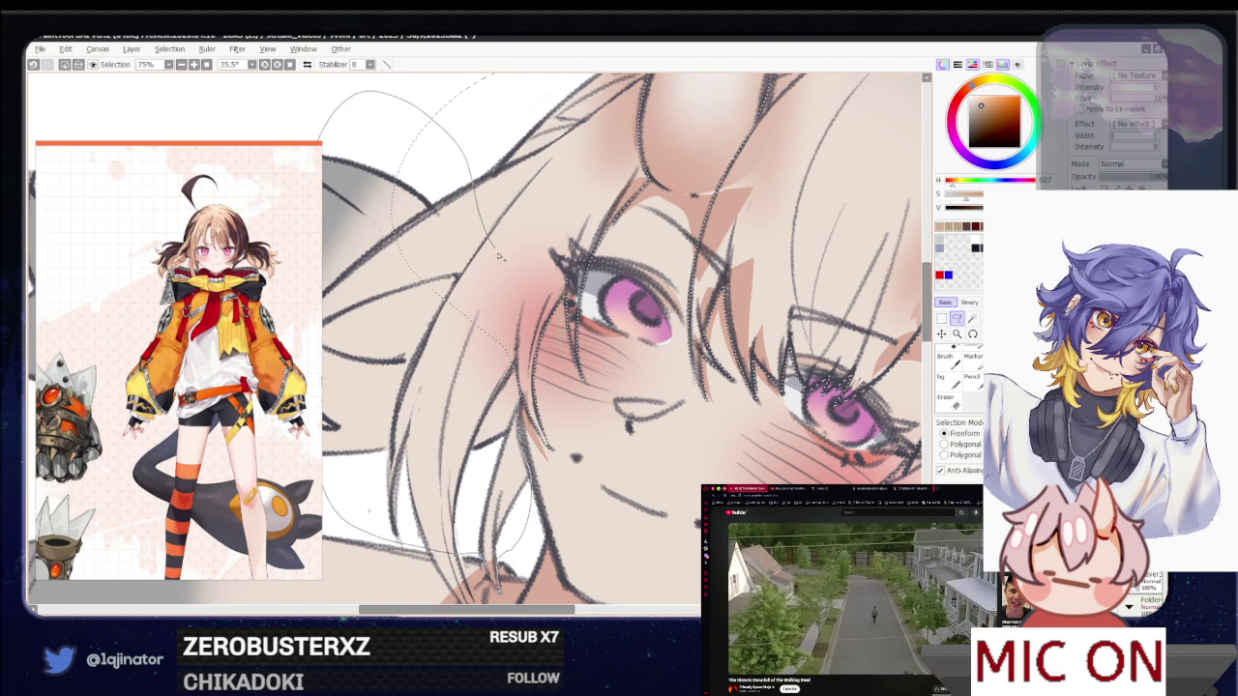
{"action": "left_click_drag", "start_coordinate": [527, 392], "coordinate": [431, 416]}
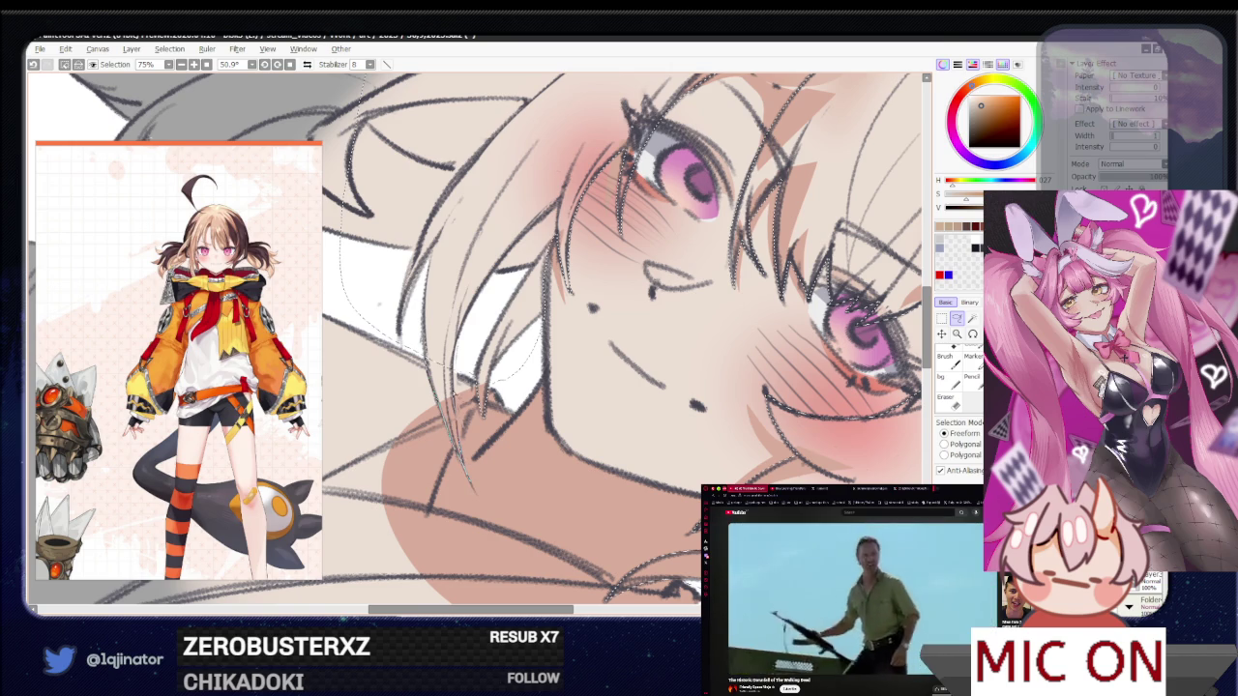
{"action": "scroll", "coordinate": [544, 398], "scroll_direction": "down", "scroll_amount": 2}
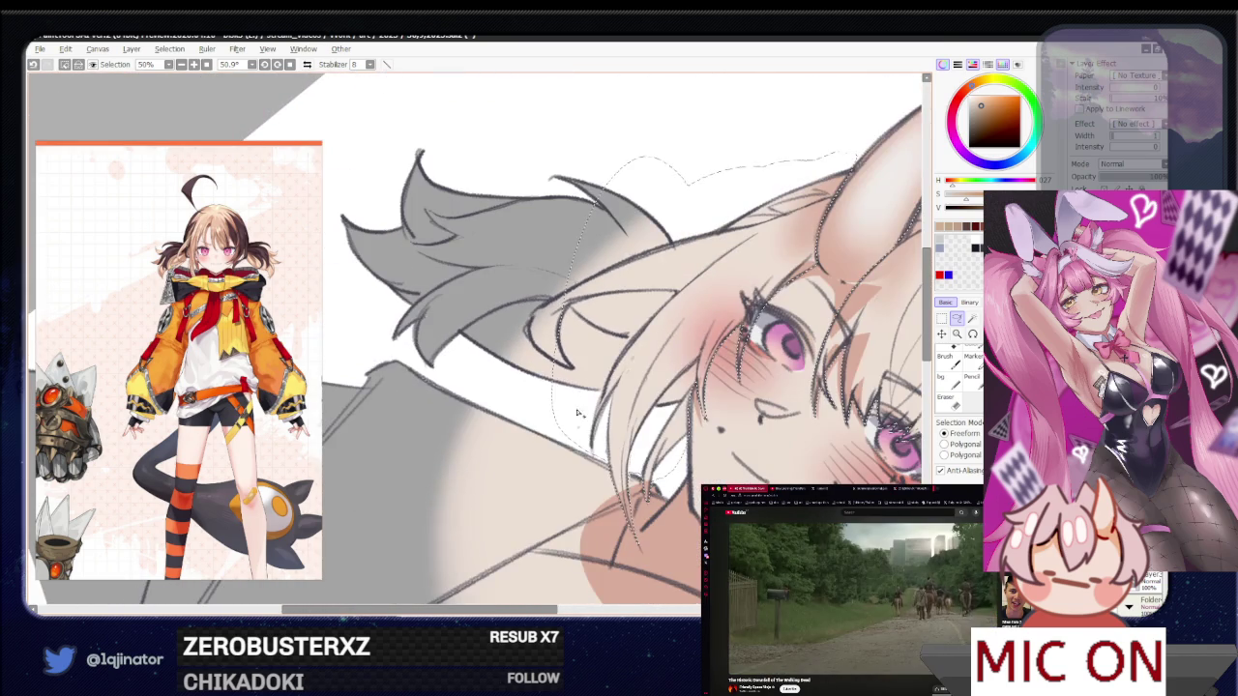
{"action": "left_click_drag", "start_coordinate": [543, 398], "coordinate": [416, 360]}
{"action": "left_click_drag", "start_coordinate": [365, 129], "coordinate": [712, 188]}
{"action": "scroll", "coordinate": [664, 504], "scroll_direction": "down", "scroll_amount": 3}
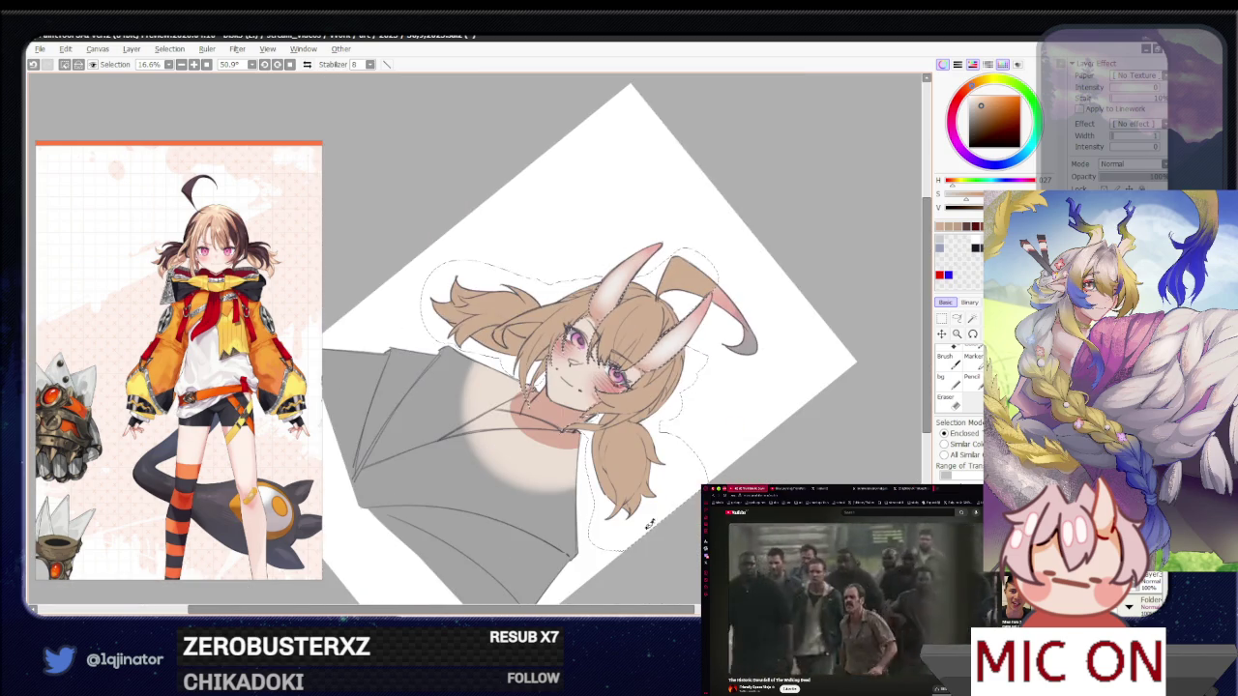
Lasso the curled hair strand on top of the head
{"action": "left_click_drag", "start_coordinate": [664, 504], "coordinate": [821, 384]}
{"action": "scroll", "coordinate": [822, 384], "scroll_direction": "up", "scroll_amount": 1}
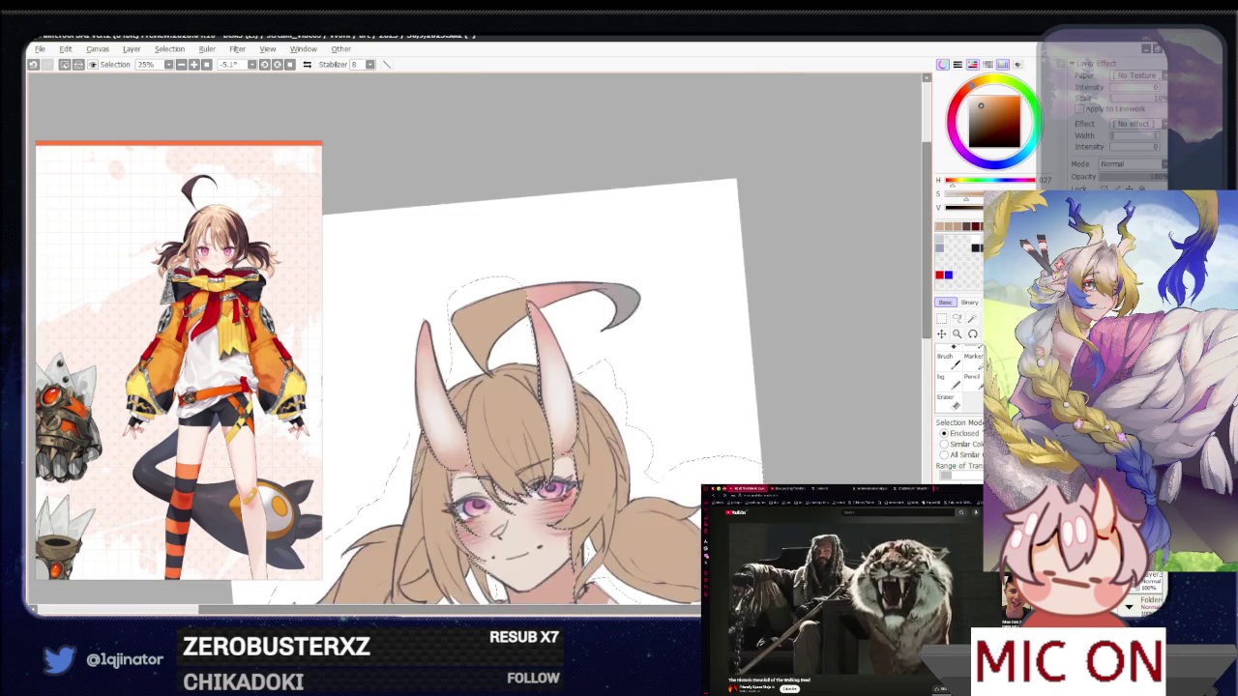
{"action": "scroll", "coordinate": [682, 377], "scroll_direction": "up", "scroll_amount": 2}
{"action": "scroll", "coordinate": [682, 377], "scroll_direction": "up", "scroll_amount": 2}
{"action": "left_click", "coordinate": [958, 320]}
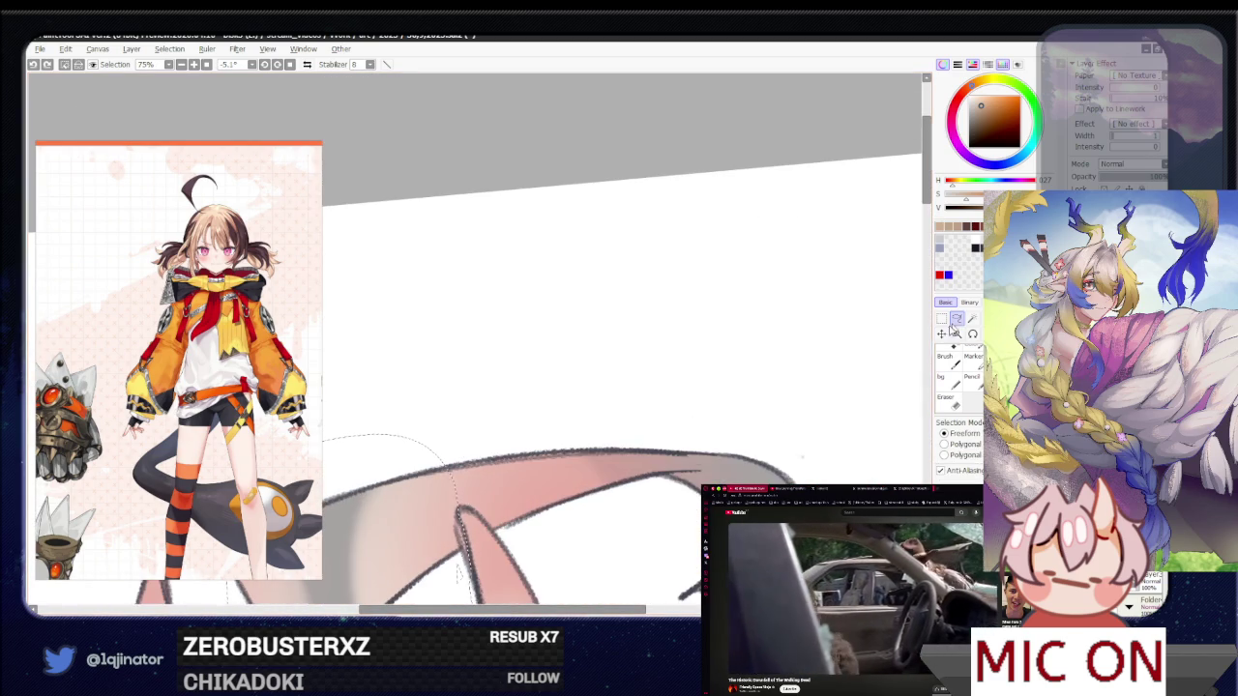
{"action": "scroll", "coordinate": [638, 435], "scroll_direction": "down", "scroll_amount": 2}
{"action": "left_click_drag", "start_coordinate": [638, 436], "coordinate": [474, 358]}
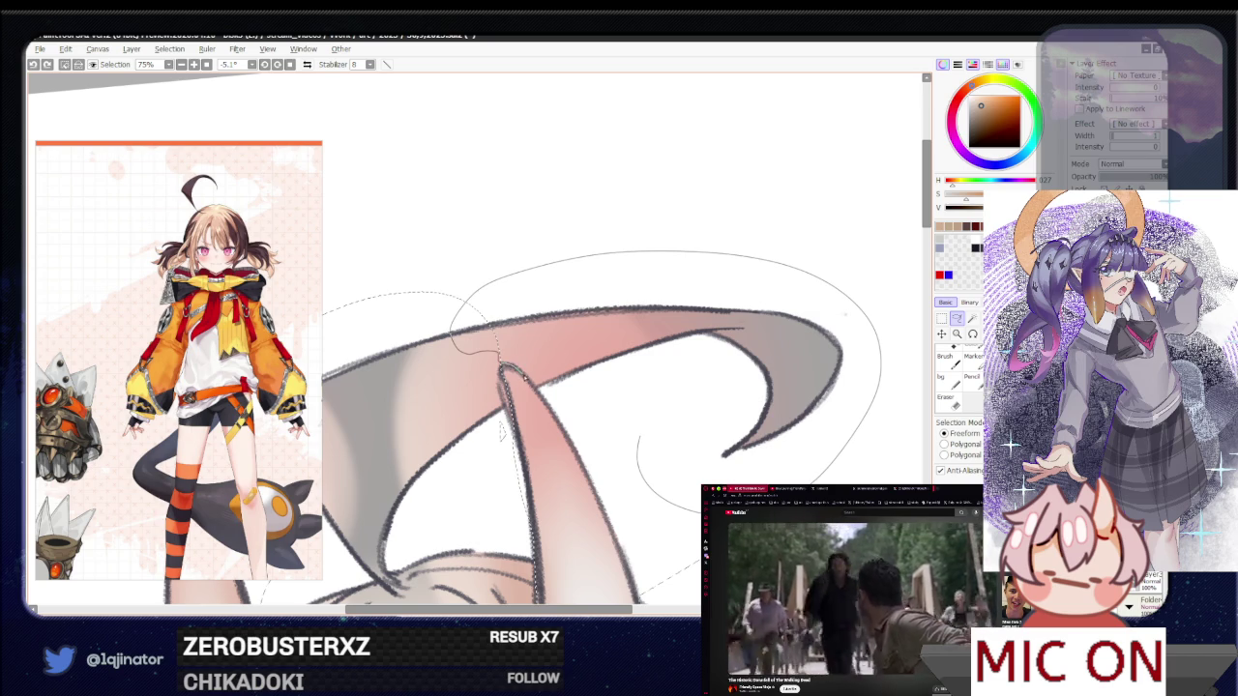
{"action": "scroll", "coordinate": [824, 405], "scroll_direction": "down", "scroll_amount": 2}
{"action": "scroll", "coordinate": [825, 405], "scroll_direction": "down", "scroll_amount": 2}
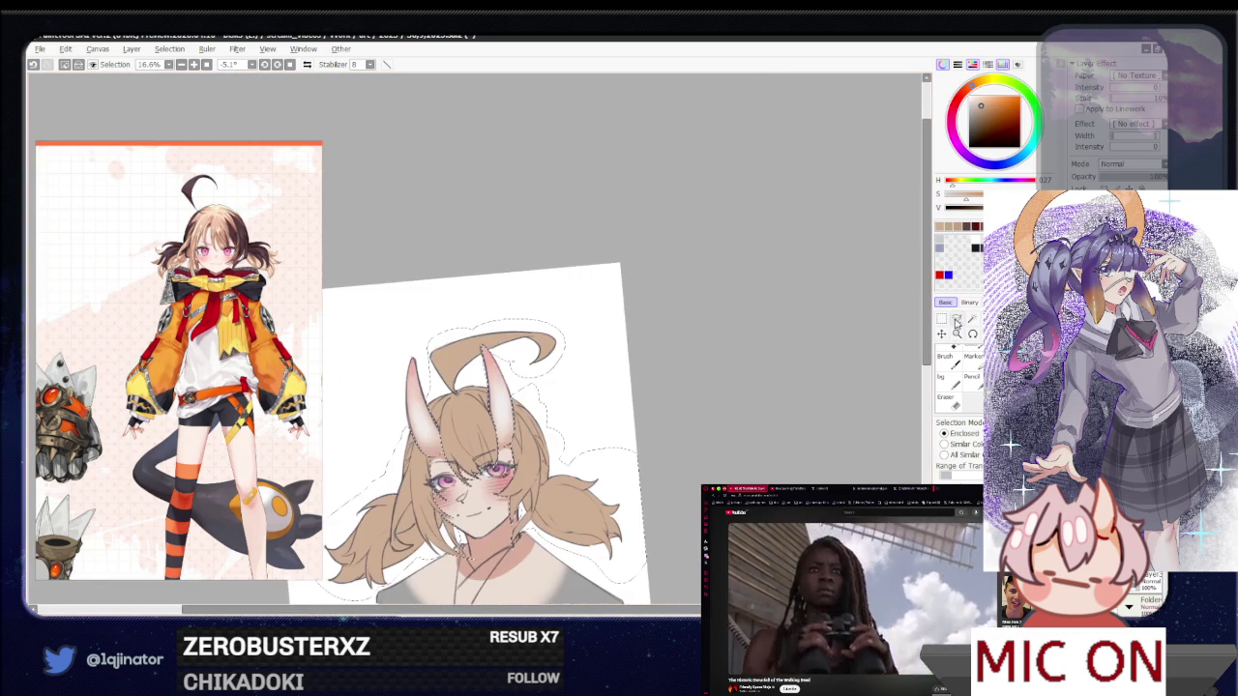
Apply Hue/Saturation with hue -4 and saturation -22
{"action": "key", "text": "ctrl+u"}
{"action": "mouse_move", "coordinate": [710, 188]}
{"action": "left_mouse_down"}
{"action": "mouse_move", "coordinate": [682, 205]}
{"action": "mouse_move", "coordinate": [703, 189]}
{"action": "left_mouse_up"}
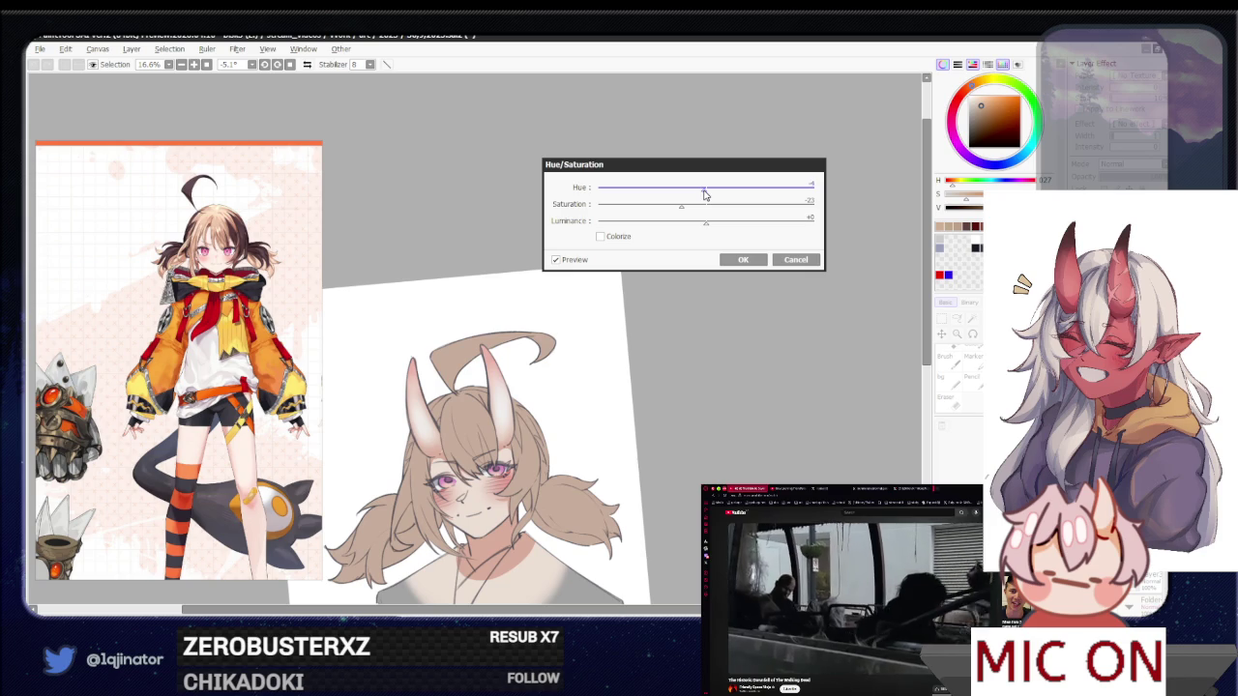
{"action": "left_click", "coordinate": [717, 223]}
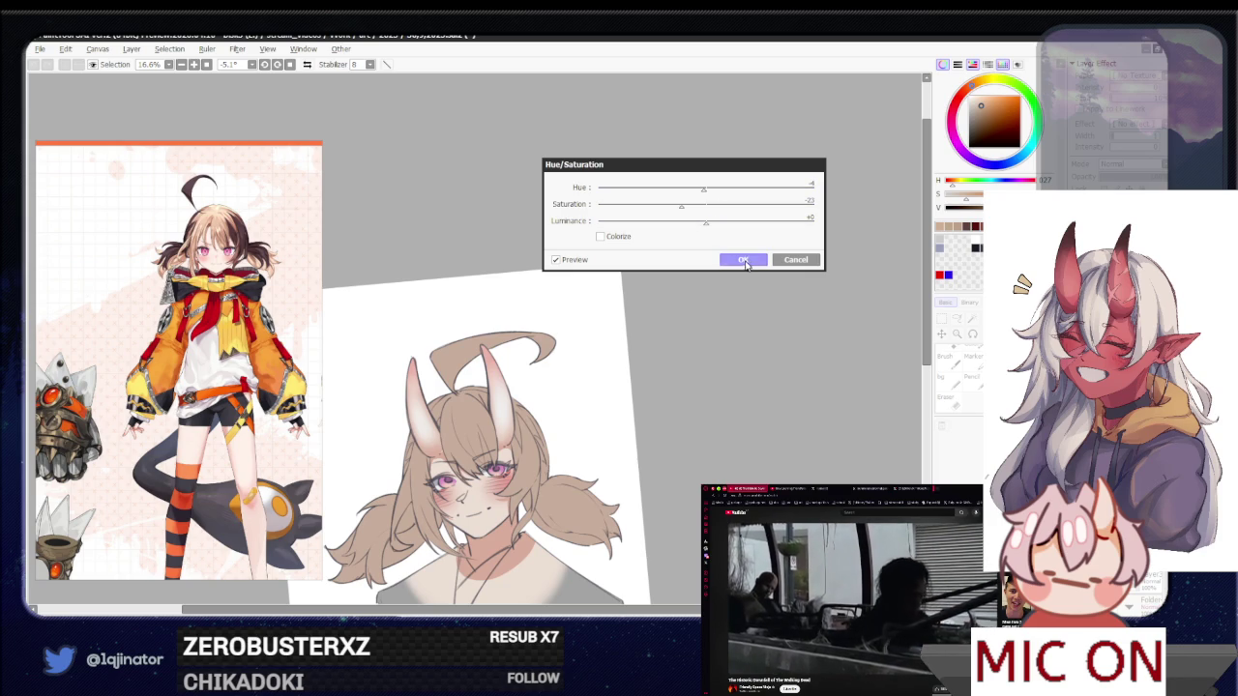
{"action": "left_click", "coordinate": [743, 259]}
{"action": "mouse_move", "coordinate": [668, 445]}
{"action": "left_mouse_down"}
{"action": "mouse_move", "coordinate": [613, 449]}
{"action": "mouse_move", "coordinate": [645, 449]}
{"action": "left_mouse_up"}
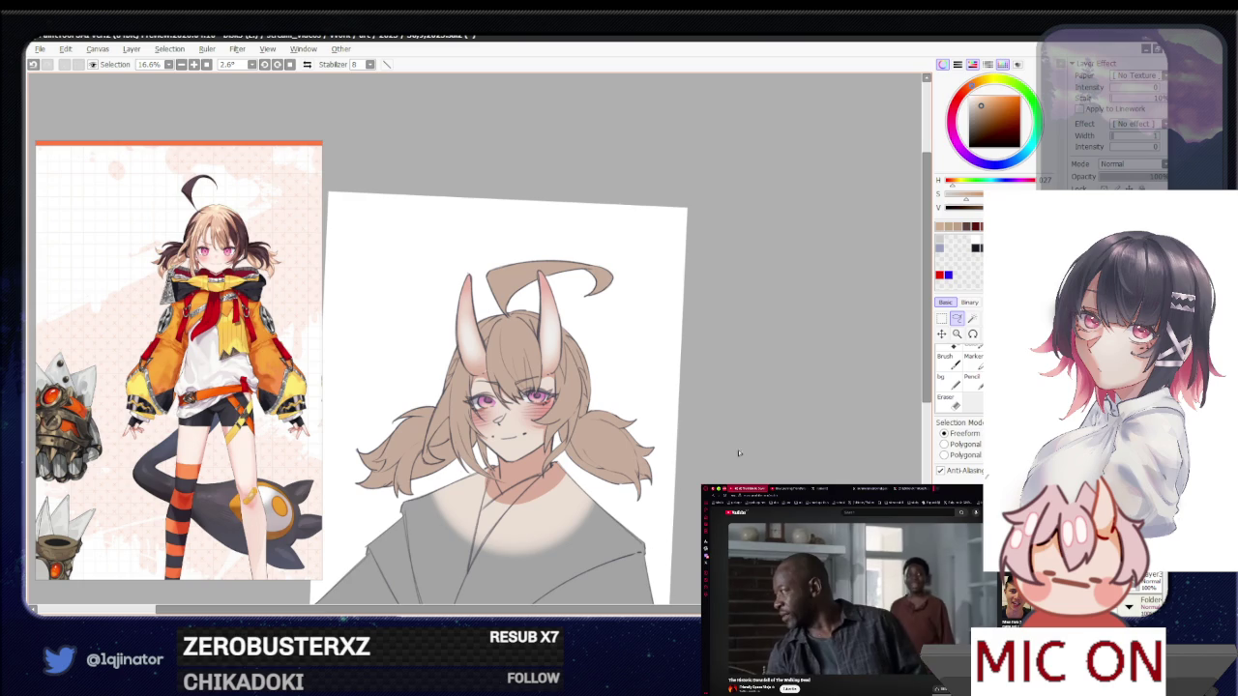
{"action": "scroll", "coordinate": [706, 468], "scroll_direction": "up", "scroll_amount": 1}
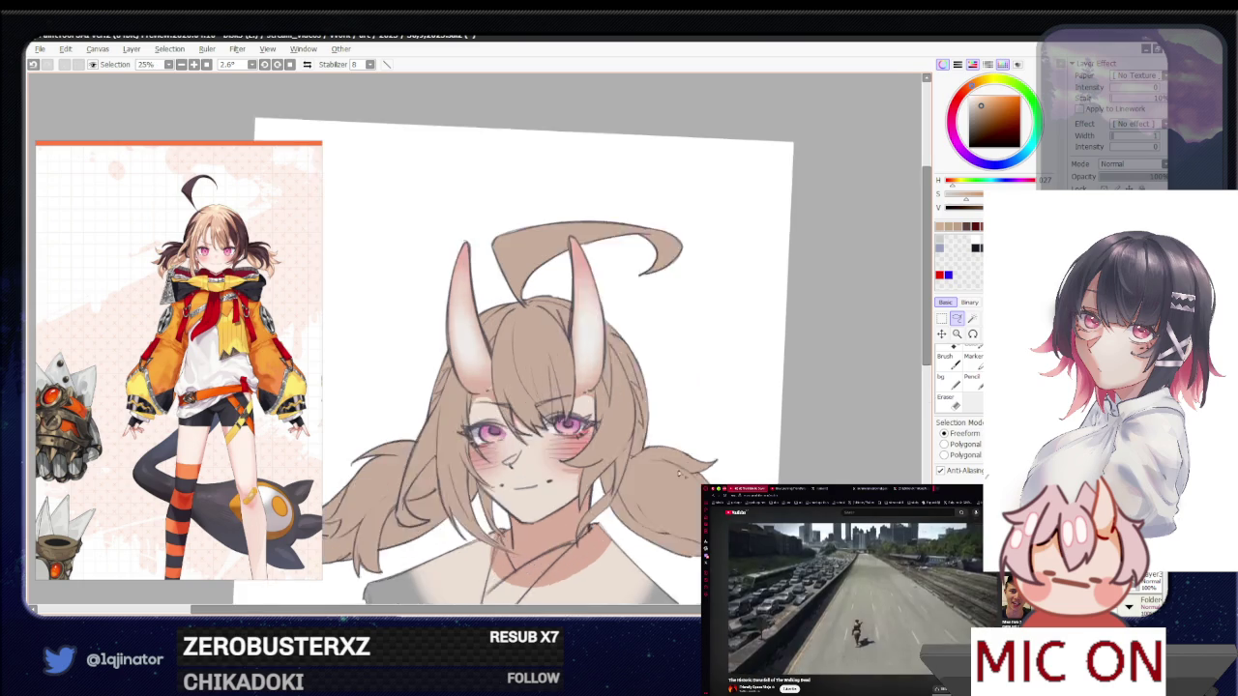
{"action": "scroll", "coordinate": [689, 471], "scroll_direction": "up", "scroll_amount": 1}
{"action": "scroll", "coordinate": [600, 498], "scroll_direction": "down", "scroll_amount": 1}
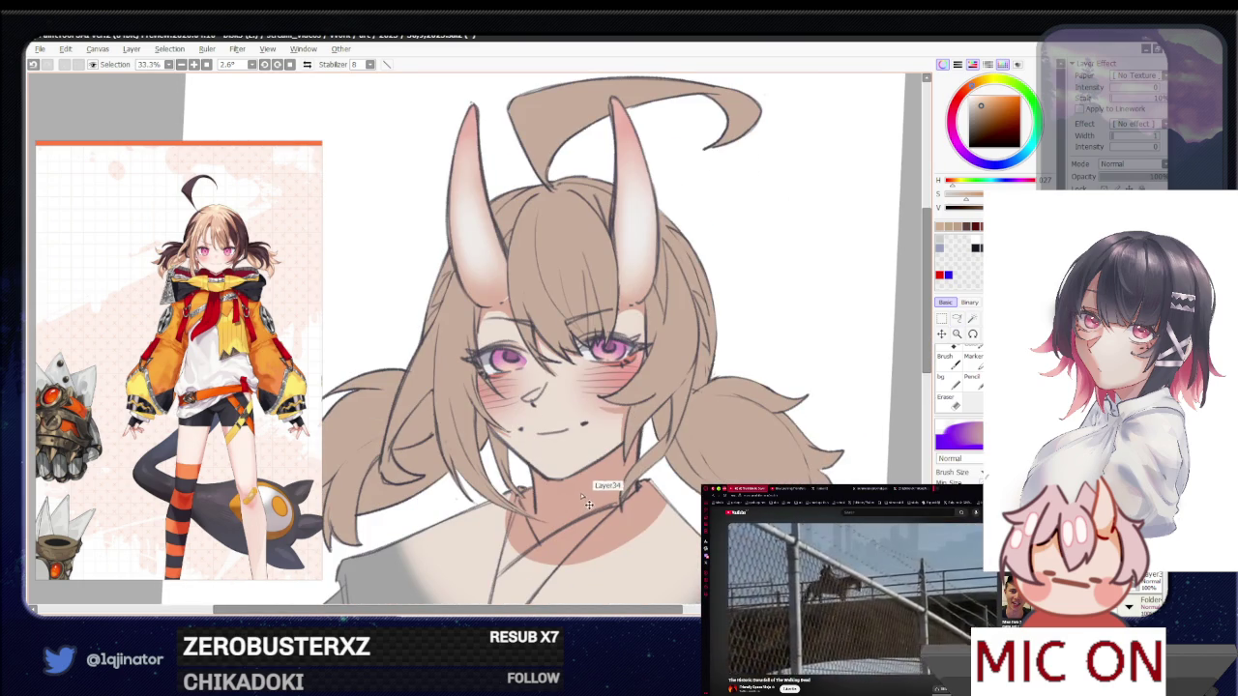
{"action": "left_click_drag", "start_coordinate": [596, 460], "coordinate": [593, 458]}
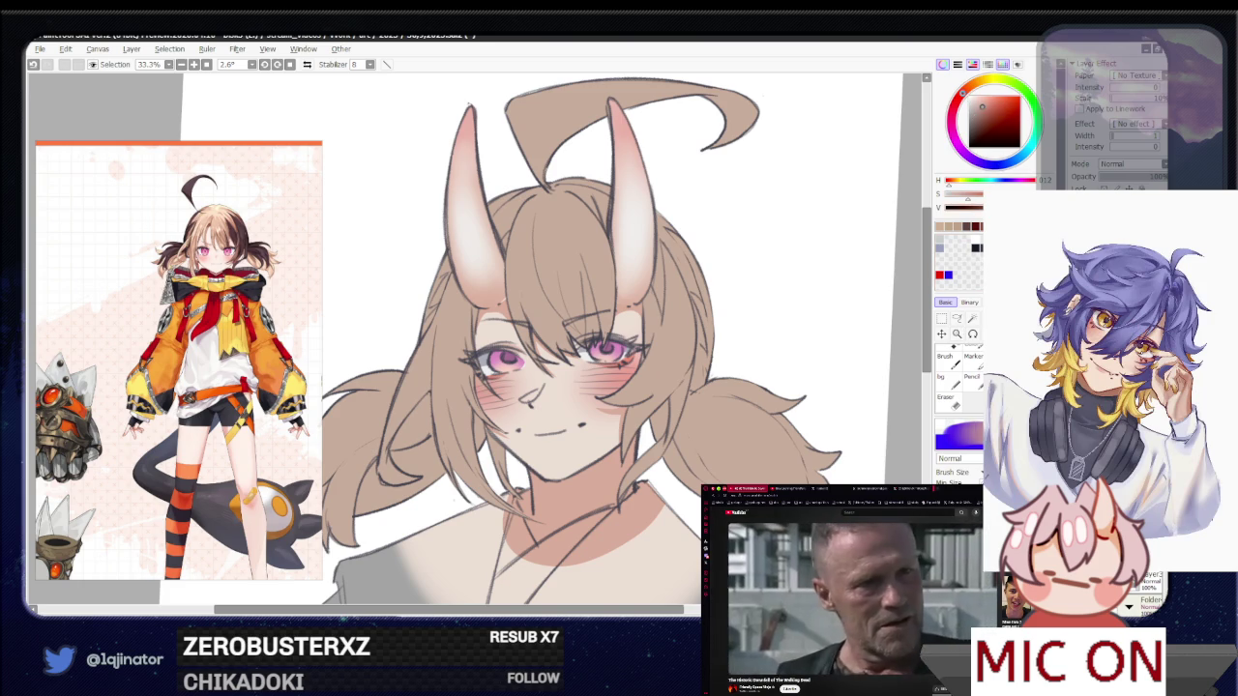
{"action": "left_click", "coordinate": [957, 319]}
{"action": "scroll", "coordinate": [804, 464], "scroll_direction": "up", "scroll_amount": 2}
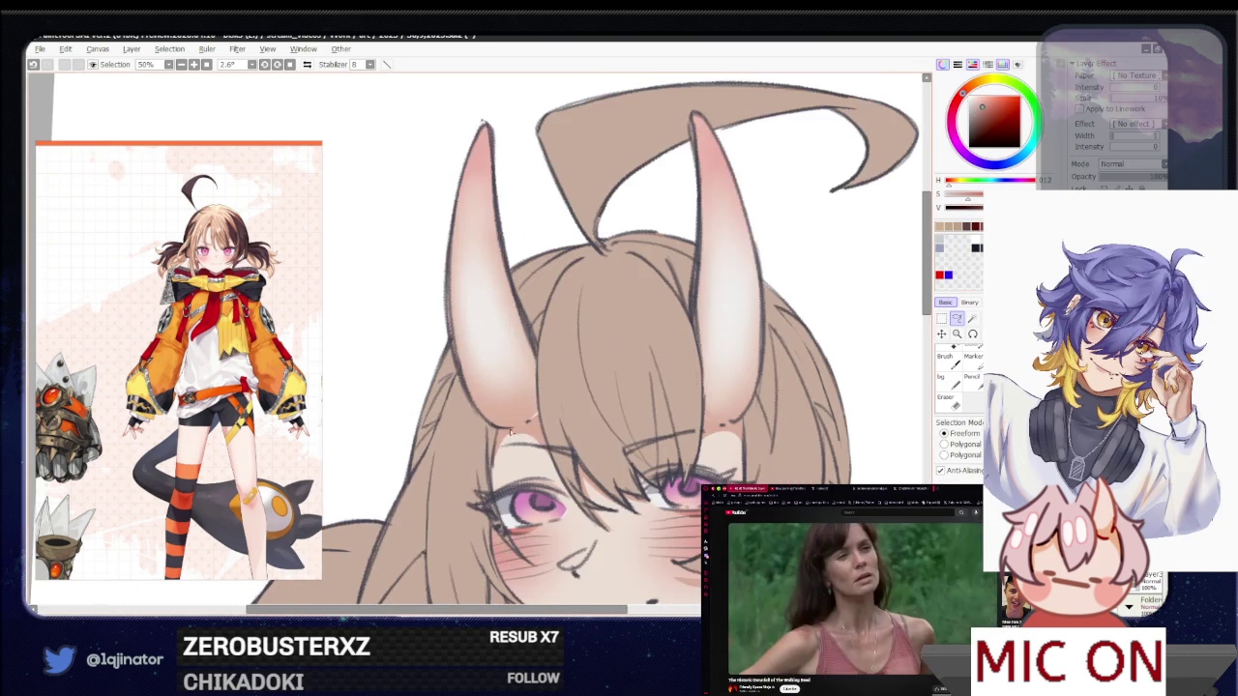
{"action": "left_click_drag", "start_coordinate": [514, 453], "coordinate": [538, 426]}
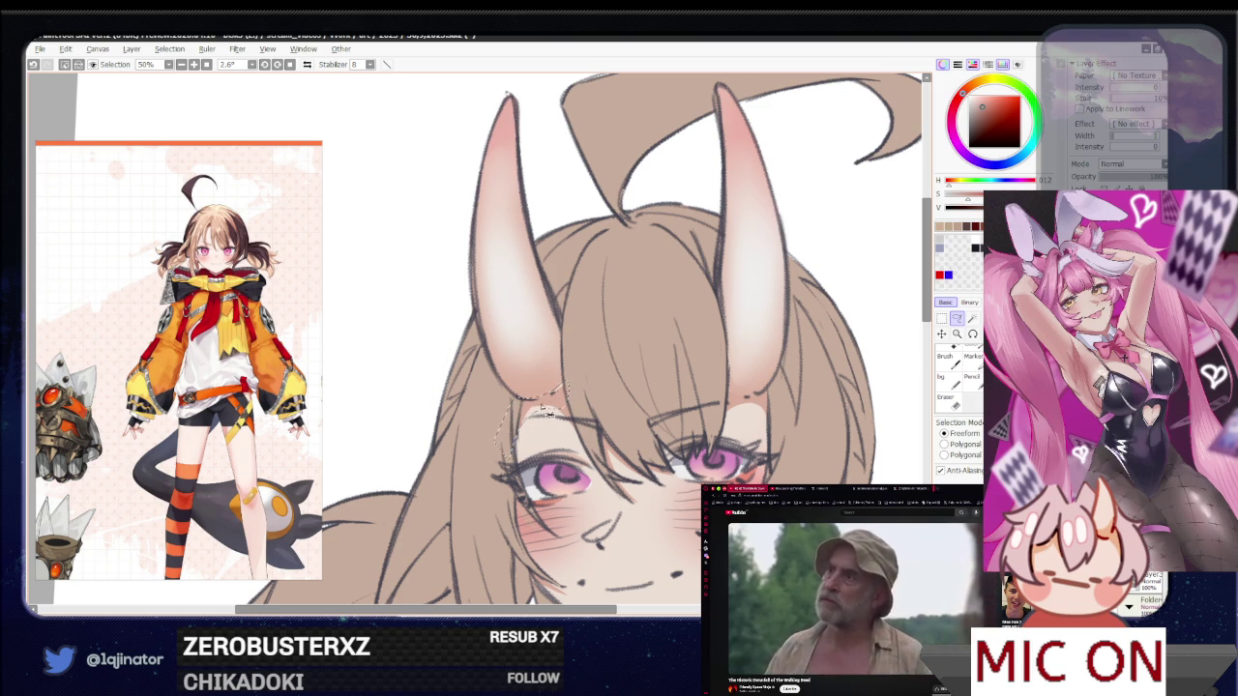
{"action": "key", "text": "b"}
{"action": "key", "text": "minus"}
{"action": "left_click", "coordinate": [957, 319]}
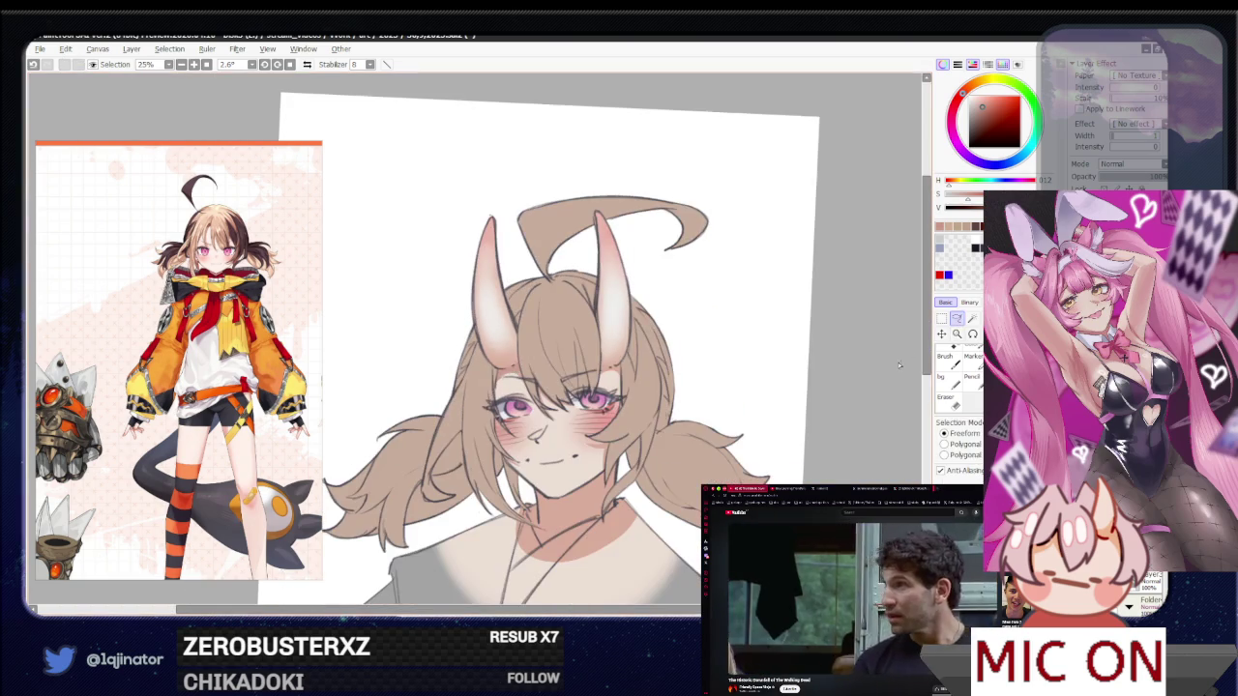
{"action": "scroll", "coordinate": [735, 384], "scroll_direction": "up", "scroll_amount": 1}
{"action": "key", "text": "h"}
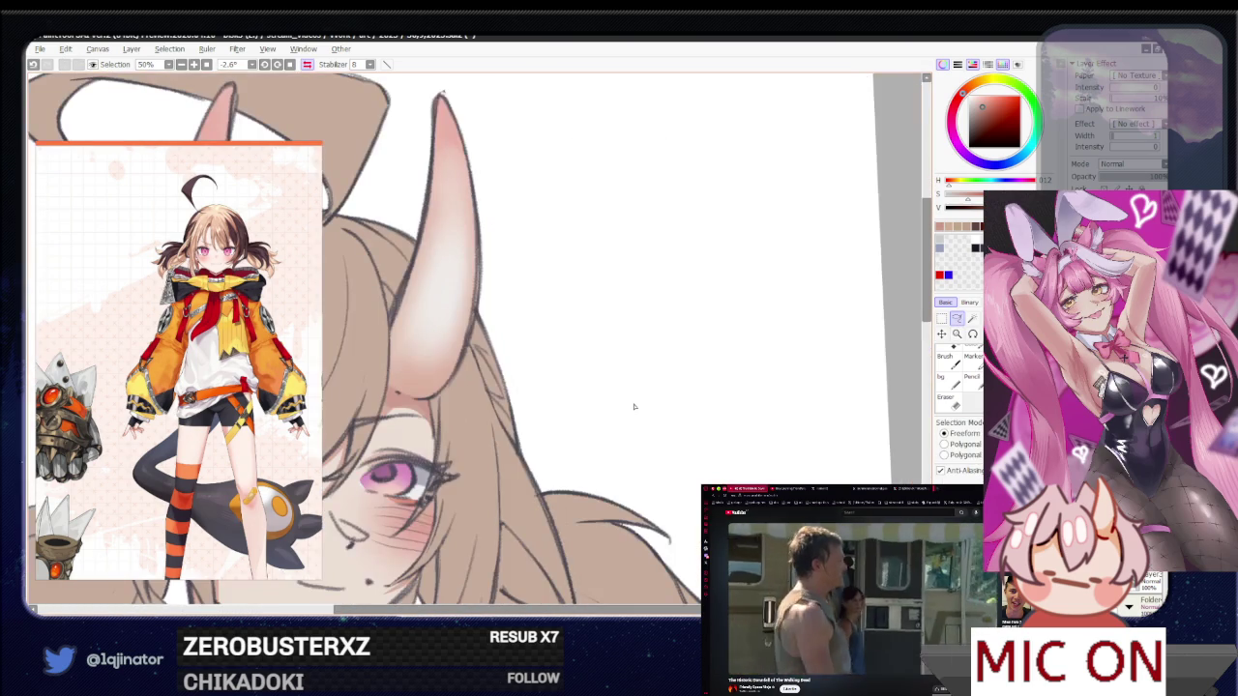
{"action": "mouse_move", "coordinate": [390, 425]}
{"action": "left_mouse_down"}
{"action": "mouse_move", "coordinate": [579, 424]}
{"action": "mouse_move", "coordinate": [530, 437]}
{"action": "left_mouse_up"}
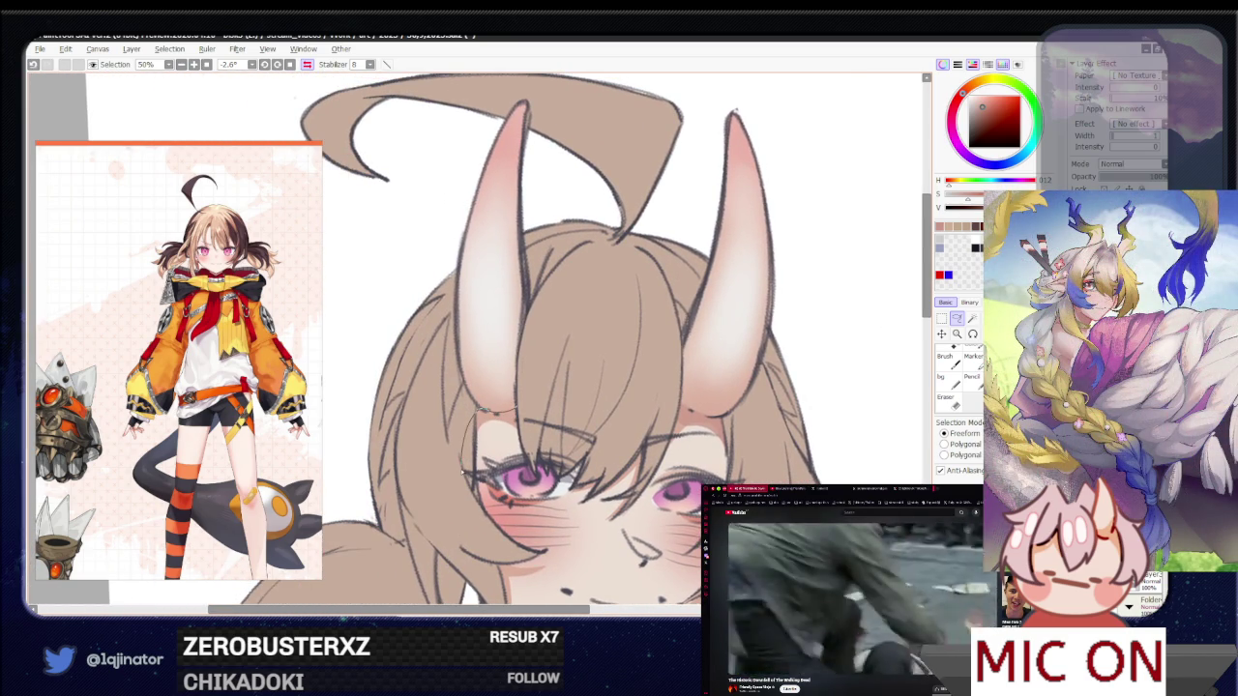
{"action": "key", "text": "b"}
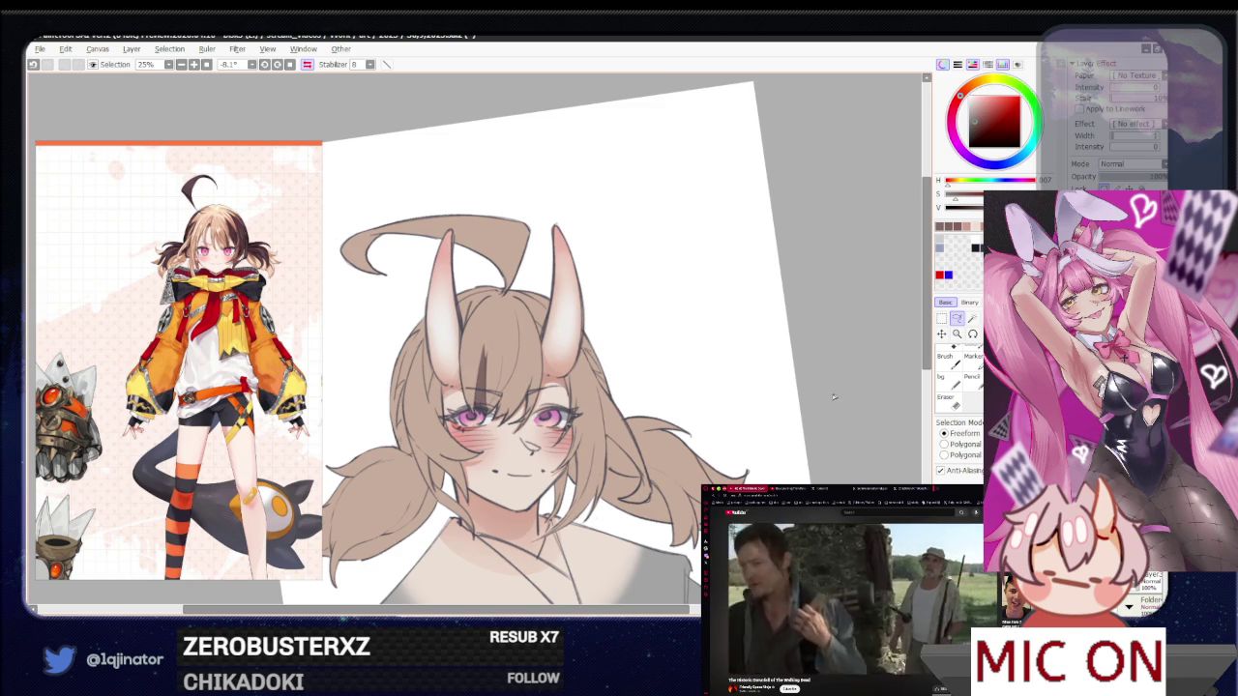
Lasso around the hair loop on top of the head, beside the left horn
{"action": "left_click_drag", "start_coordinate": [835, 400], "coordinate": [644, 480]}
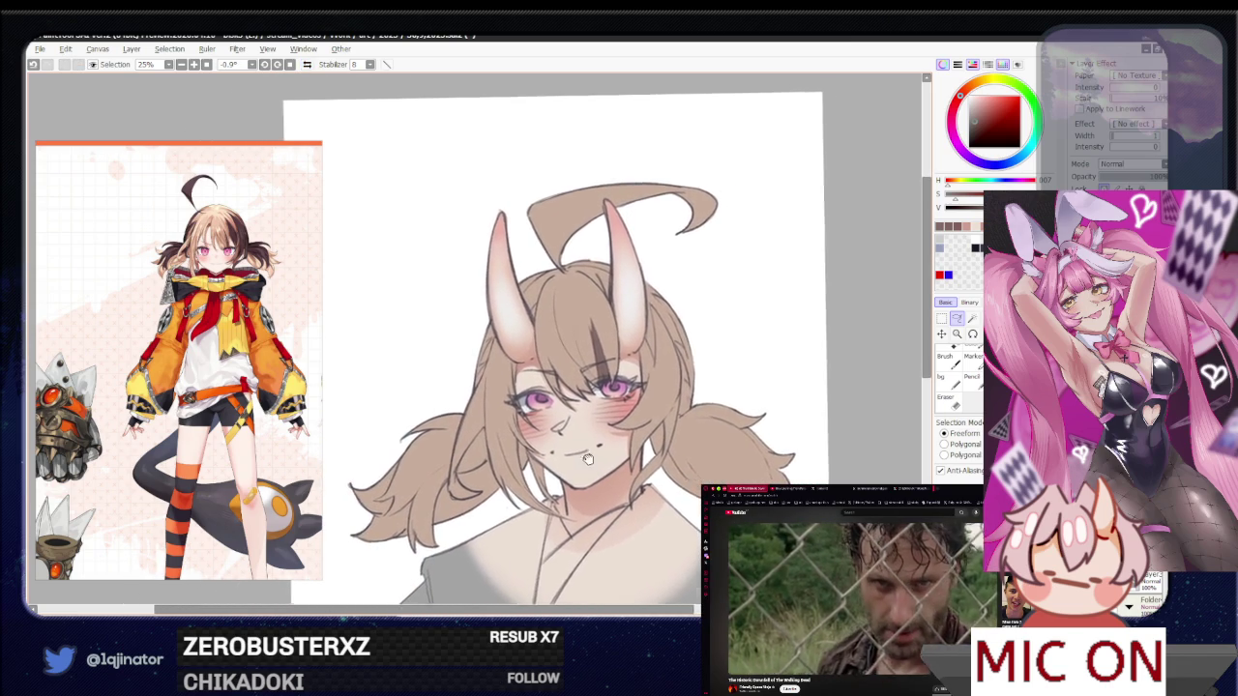
{"action": "scroll", "coordinate": [619, 455], "scroll_direction": "up", "scroll_amount": 1}
{"action": "scroll", "coordinate": [590, 430], "scroll_direction": "up", "scroll_amount": 1}
{"action": "scroll", "coordinate": [570, 416], "scroll_direction": "up", "scroll_amount": 1}
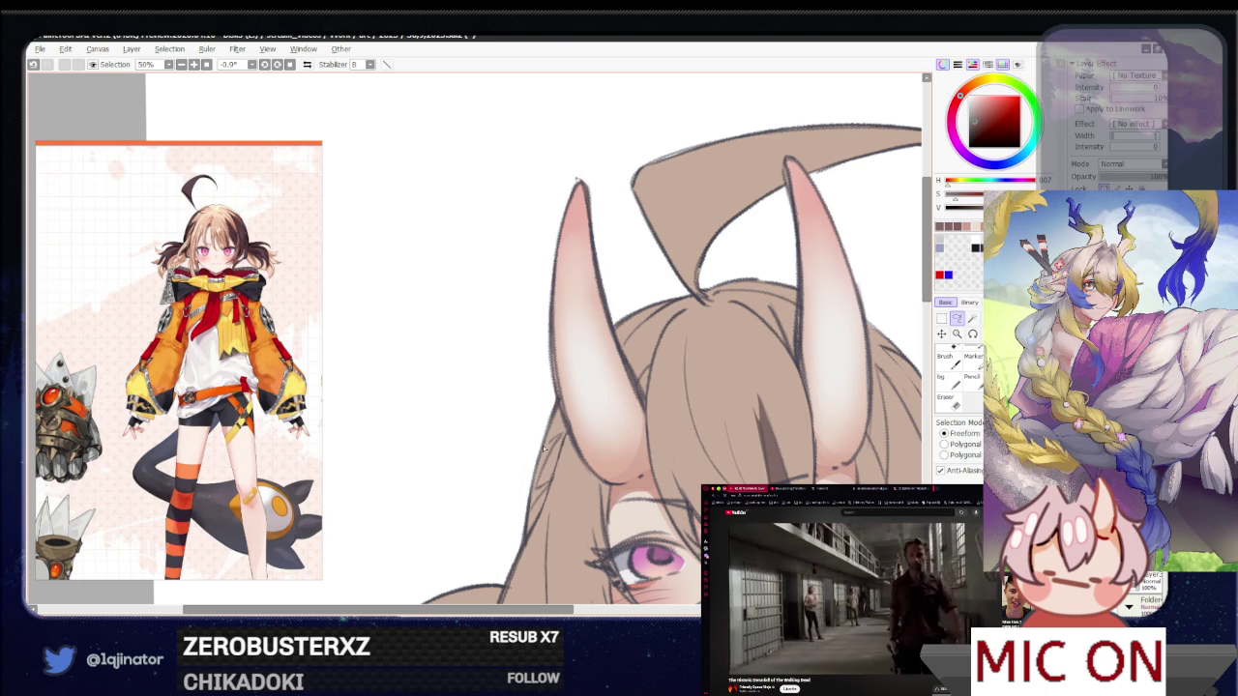
{"action": "mouse_move", "coordinate": [578, 388]}
{"action": "left_mouse_down"}
{"action": "mouse_move", "coordinate": [535, 497]}
{"action": "mouse_move", "coordinate": [550, 476]}
{"action": "left_mouse_up"}
{"action": "left_click_drag", "start_coordinate": [640, 385], "coordinate": [487, 552]}
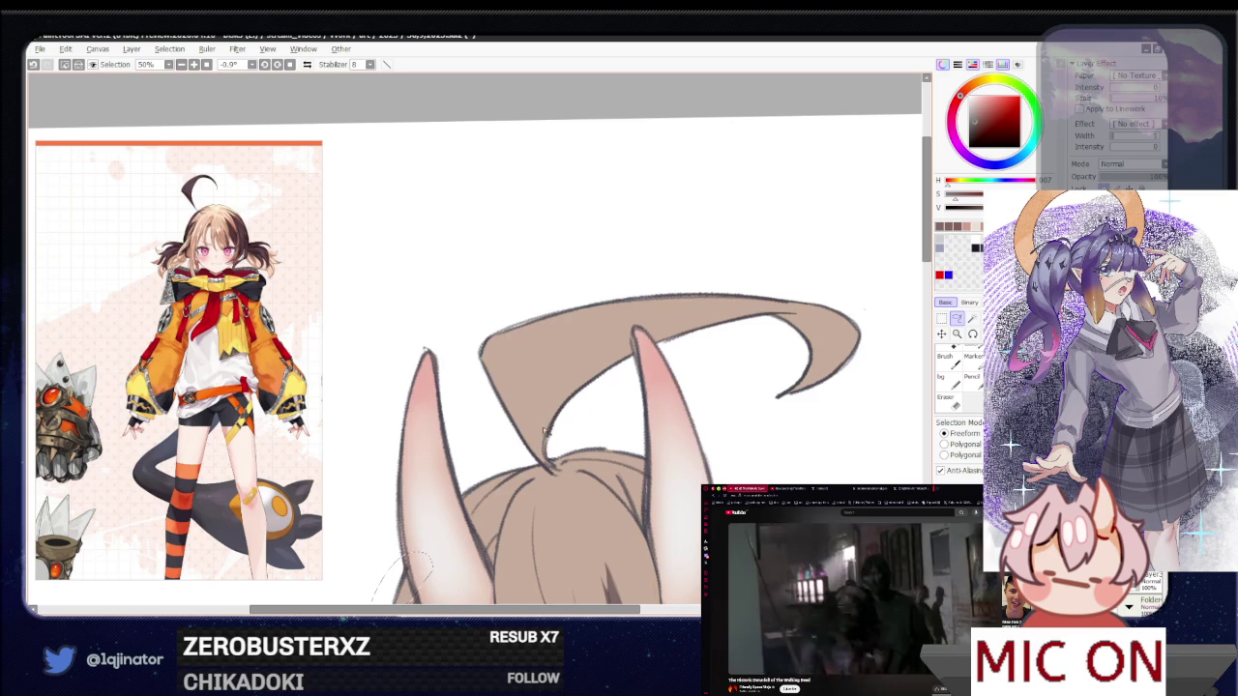
{"action": "left_click_drag", "start_coordinate": [550, 452], "coordinate": [574, 423]}
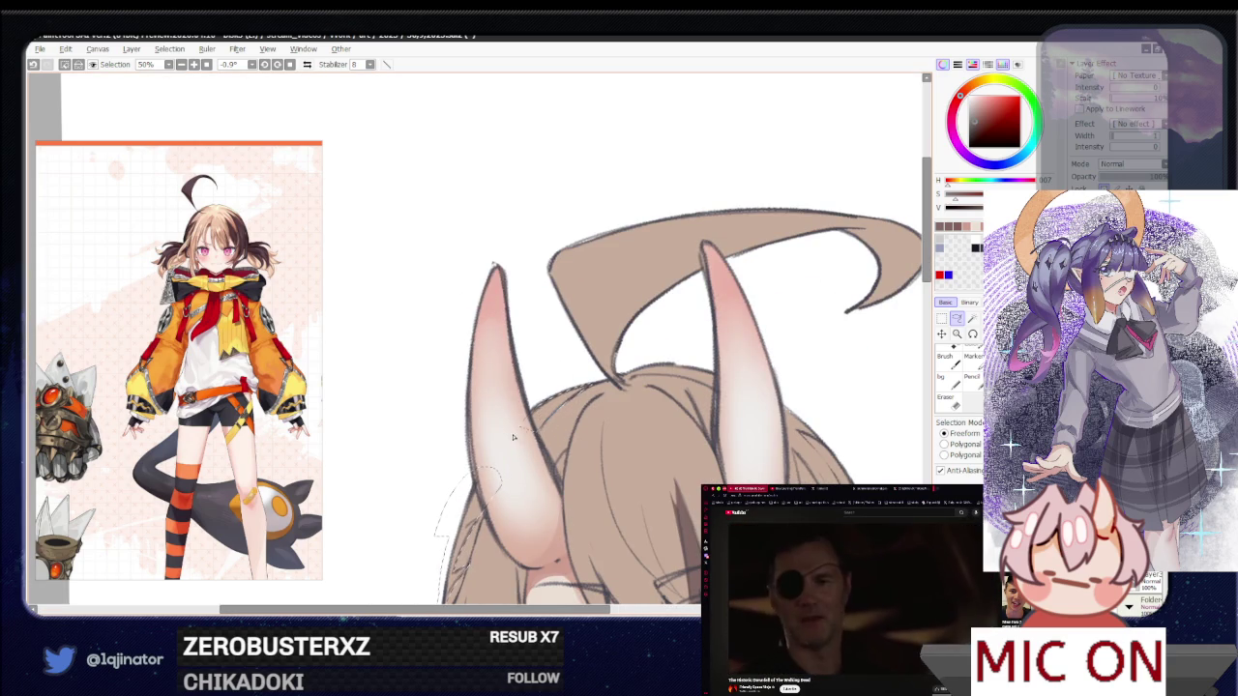
{"action": "left_click_drag", "start_coordinate": [649, 339], "coordinate": [579, 404]}
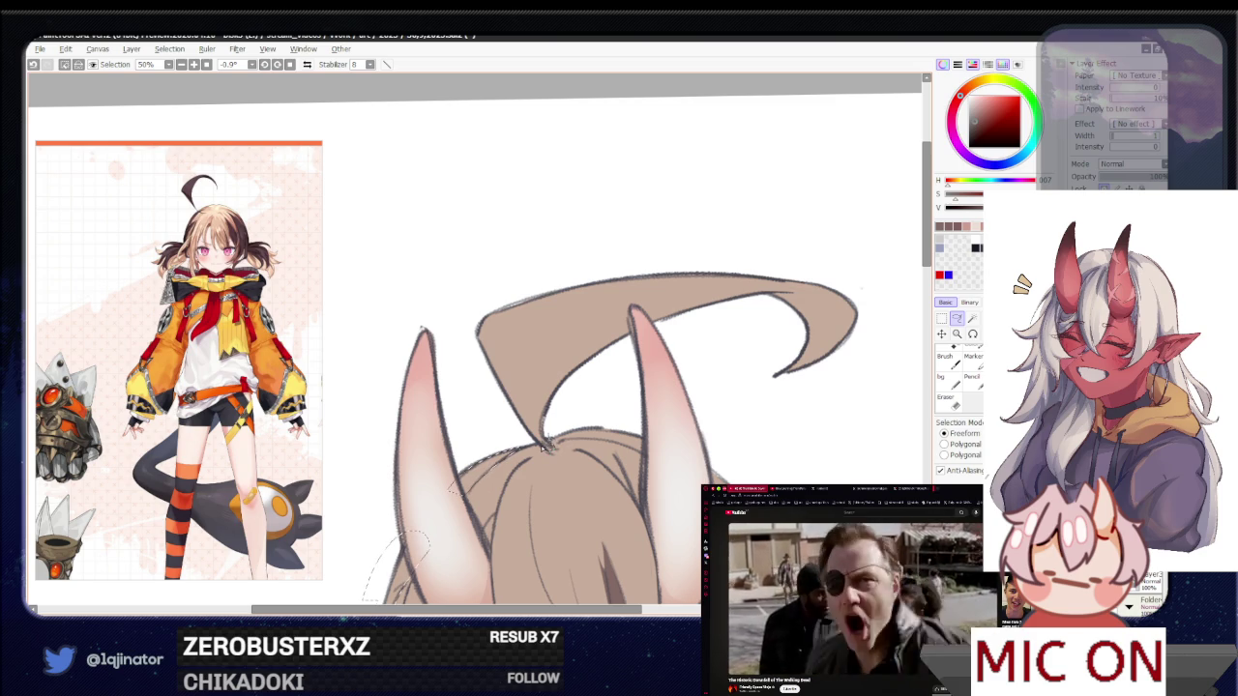
{"action": "left_click_drag", "start_coordinate": [460, 363], "coordinate": [736, 222]}
{"action": "mouse_move", "coordinate": [839, 260]}
{"action": "left_mouse_down"}
{"action": "mouse_move", "coordinate": [803, 392]}
{"action": "mouse_move", "coordinate": [614, 382]}
{"action": "mouse_move", "coordinate": [484, 406]}
{"action": "left_mouse_up"}
Outline the left twin-tail down to its tips
{"action": "scroll", "coordinate": [664, 437], "scroll_direction": "down", "scroll_amount": 3}
{"action": "scroll", "coordinate": [662, 433], "scroll_direction": "up", "scroll_amount": 2}
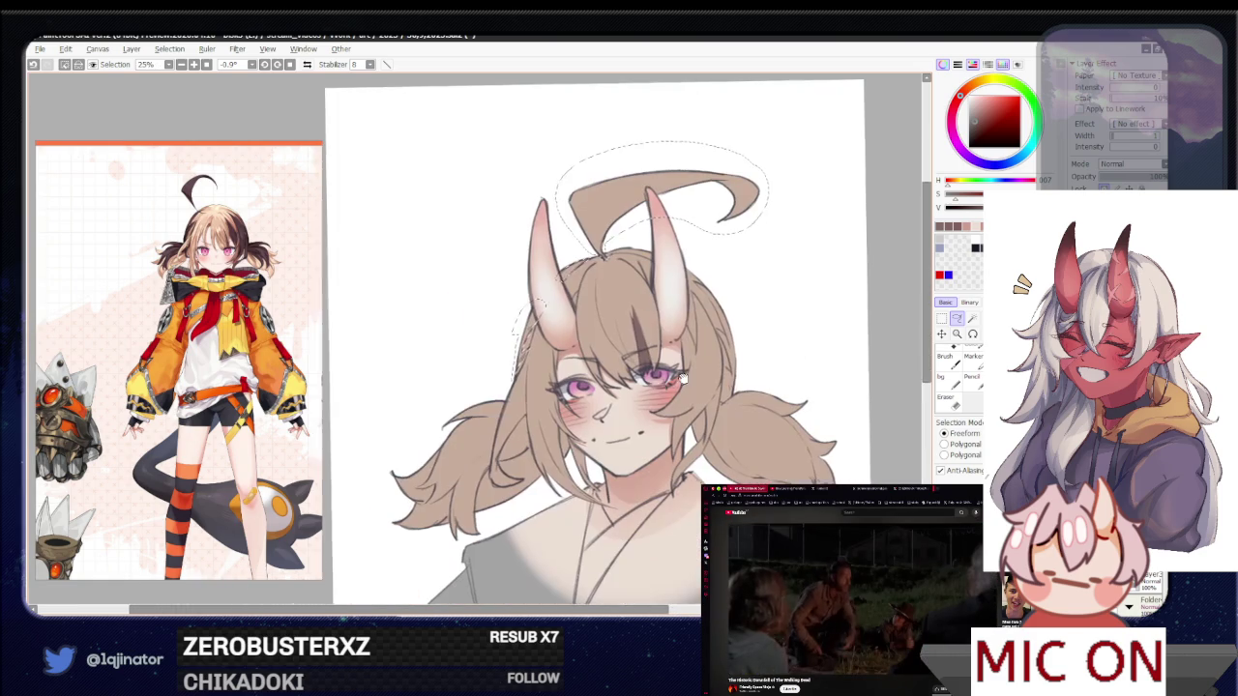
{"action": "scroll", "coordinate": [640, 406], "scroll_direction": "up", "scroll_amount": 1}
{"action": "scroll", "coordinate": [626, 384], "scroll_direction": "up", "scroll_amount": 1}
{"action": "left_click_drag", "start_coordinate": [627, 384], "coordinate": [546, 464]}
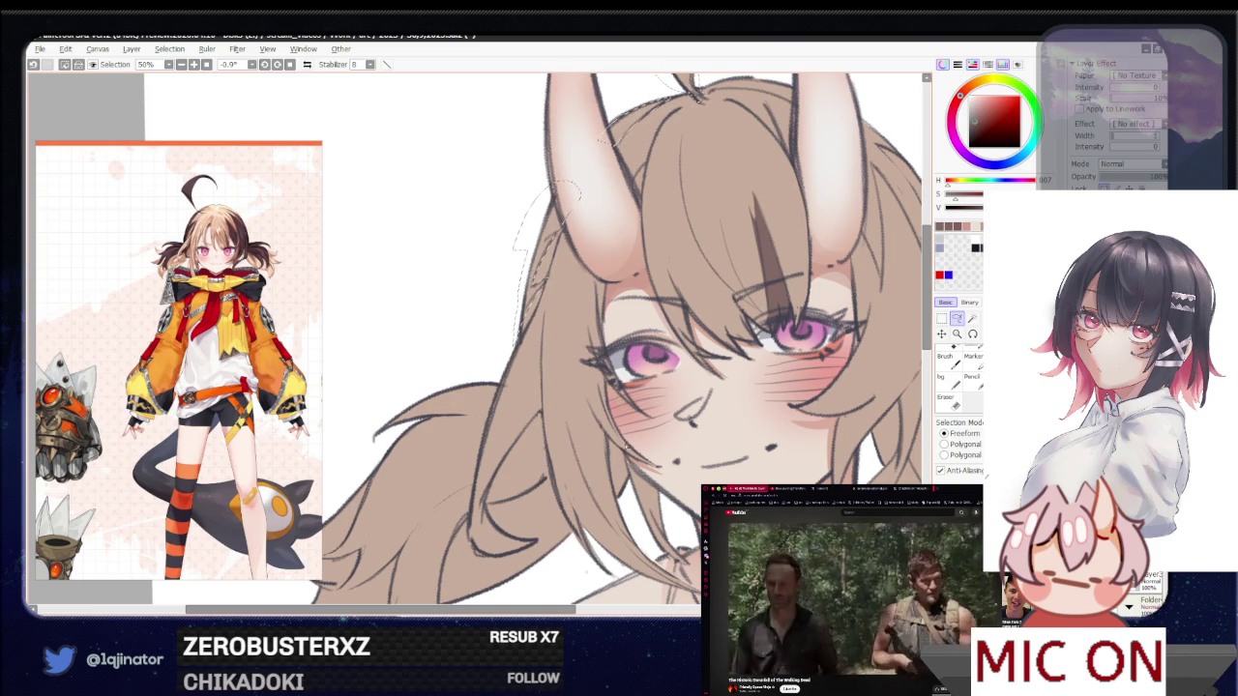
{"action": "scroll", "coordinate": [581, 463], "scroll_direction": "down", "scroll_amount": 1}
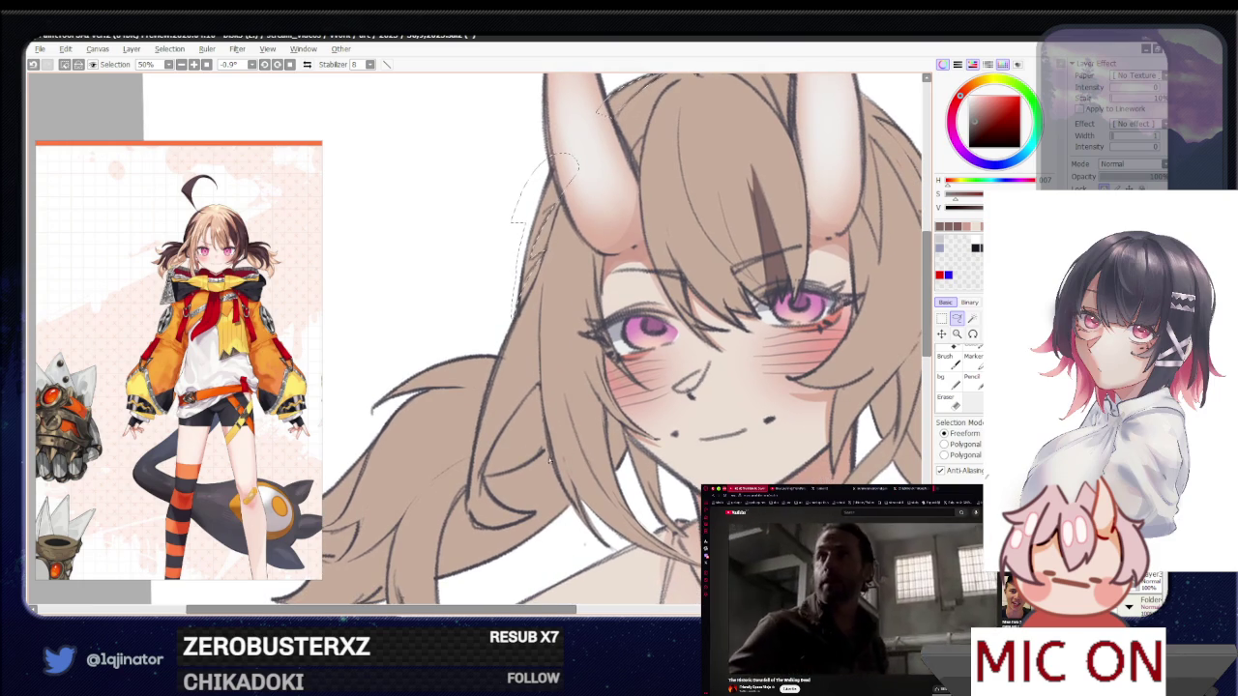
{"action": "scroll", "coordinate": [570, 455], "scroll_direction": "up", "scroll_amount": 3}
{"action": "left_click_drag", "start_coordinate": [566, 451], "coordinate": [544, 397]}
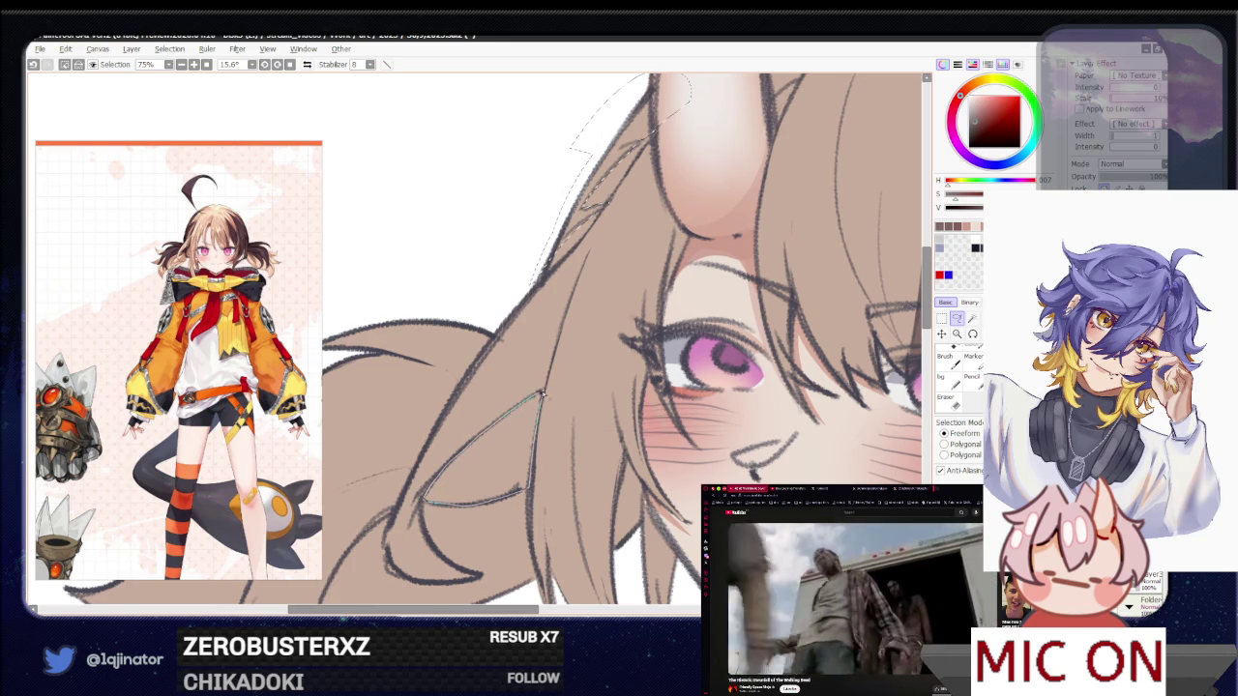
{"action": "left_click_drag", "start_coordinate": [542, 393], "coordinate": [716, 339]}
{"action": "left_click_drag", "start_coordinate": [695, 259], "coordinate": [486, 348]}
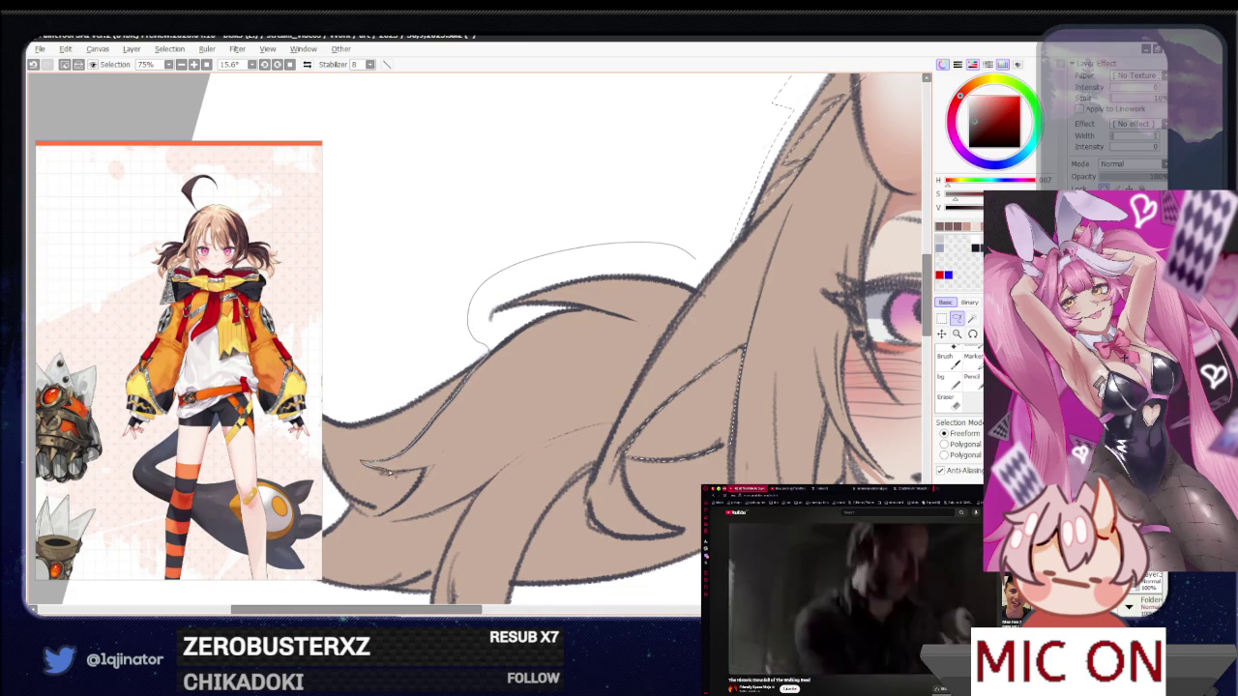
{"action": "mouse_move", "coordinate": [431, 458]}
{"action": "left_mouse_down"}
{"action": "mouse_move", "coordinate": [654, 327]}
{"action": "mouse_move", "coordinate": [510, 478]}
{"action": "mouse_move", "coordinate": [440, 423]}
{"action": "left_mouse_up"}
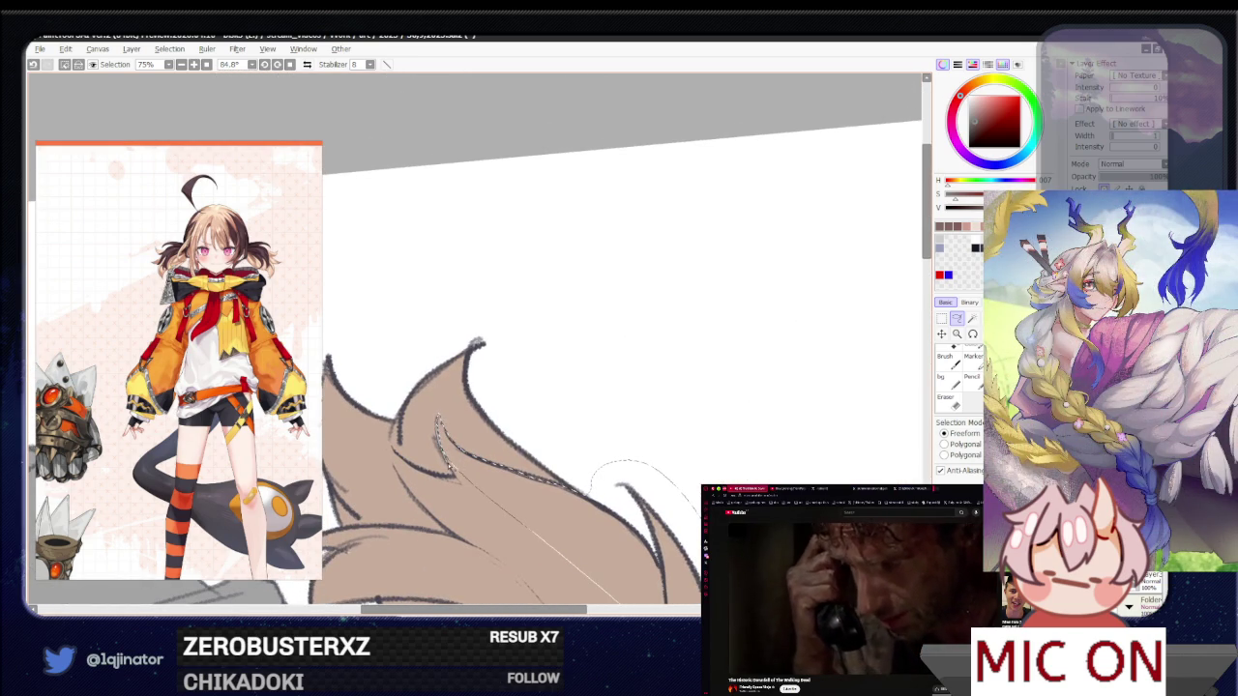
{"action": "left_click_drag", "start_coordinate": [460, 487], "coordinate": [445, 485]}
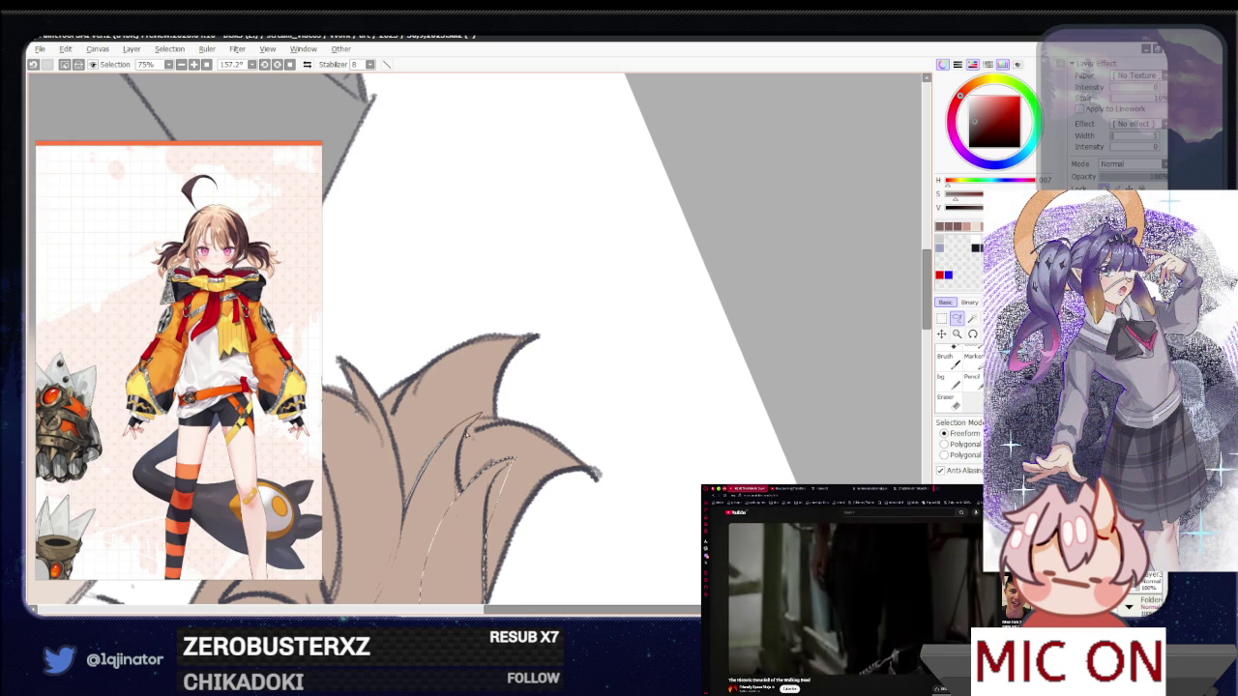
{"action": "left_click_drag", "start_coordinate": [512, 461], "coordinate": [478, 414]}
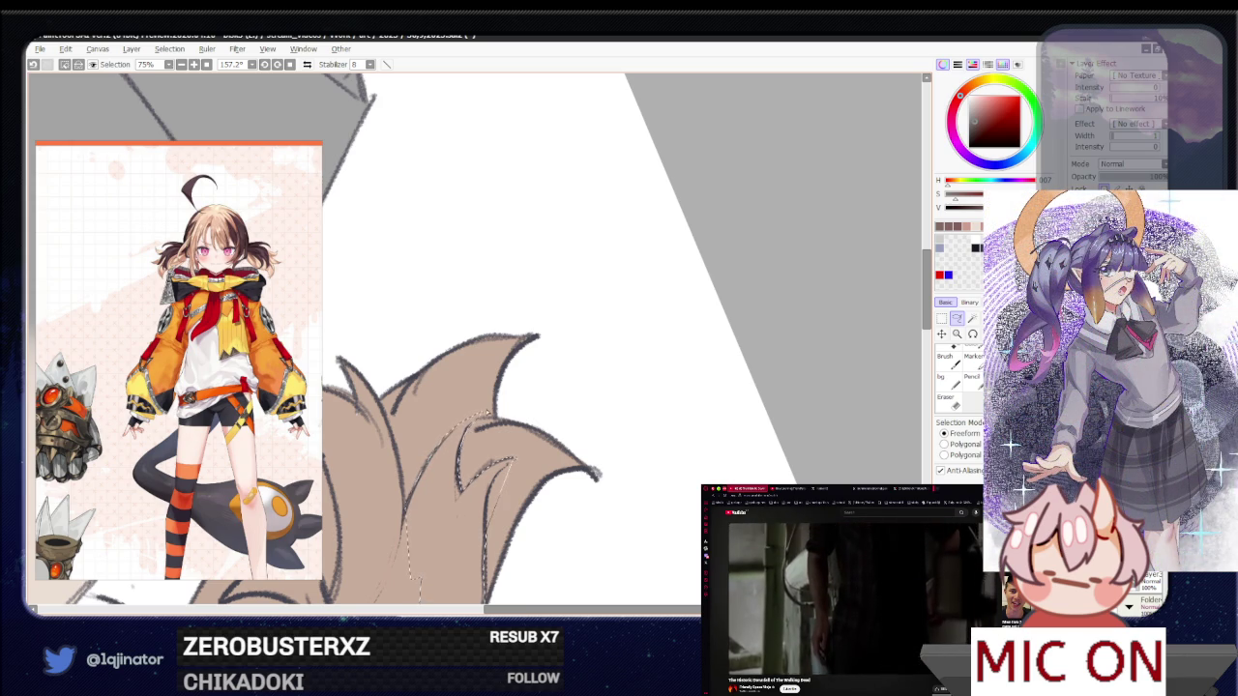
{"action": "left_click_drag", "start_coordinate": [478, 414], "coordinate": [510, 462]}
Mirror the view and extend the outline along the twin-tail's upper and inner edges
{"action": "left_click_drag", "start_coordinate": [430, 498], "coordinate": [442, 442]}
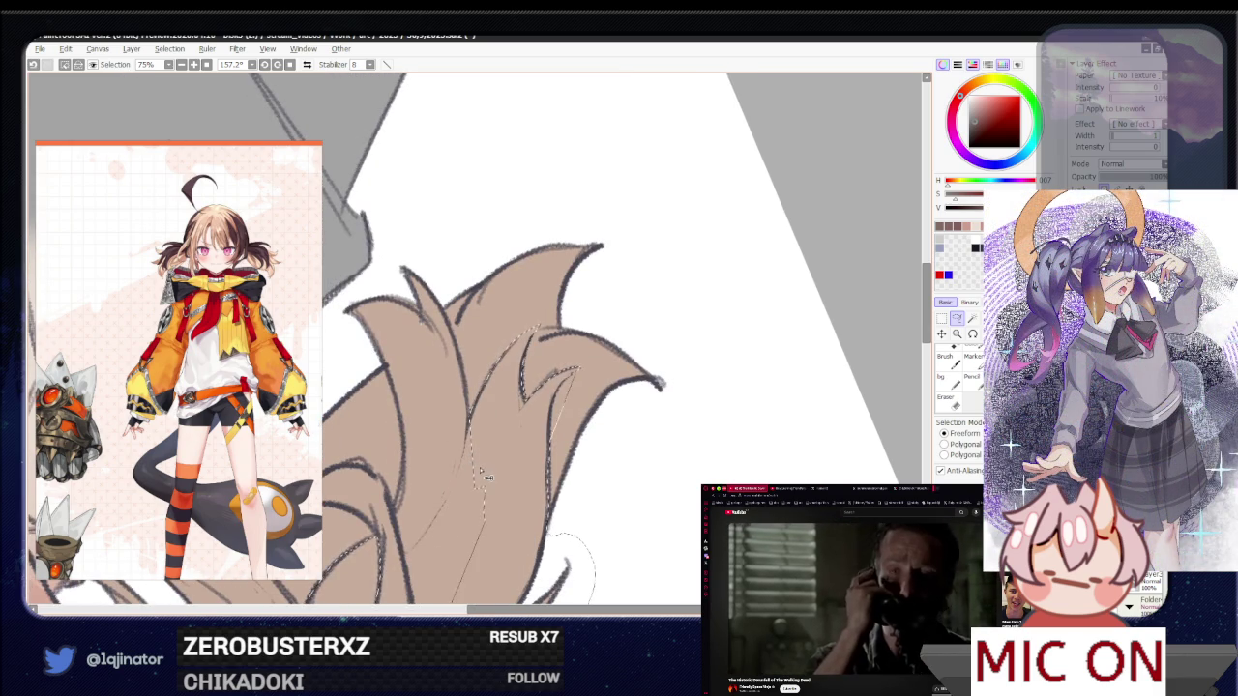
{"action": "key", "text": "h"}
{"action": "left_click_drag", "start_coordinate": [520, 433], "coordinate": [436, 474]}
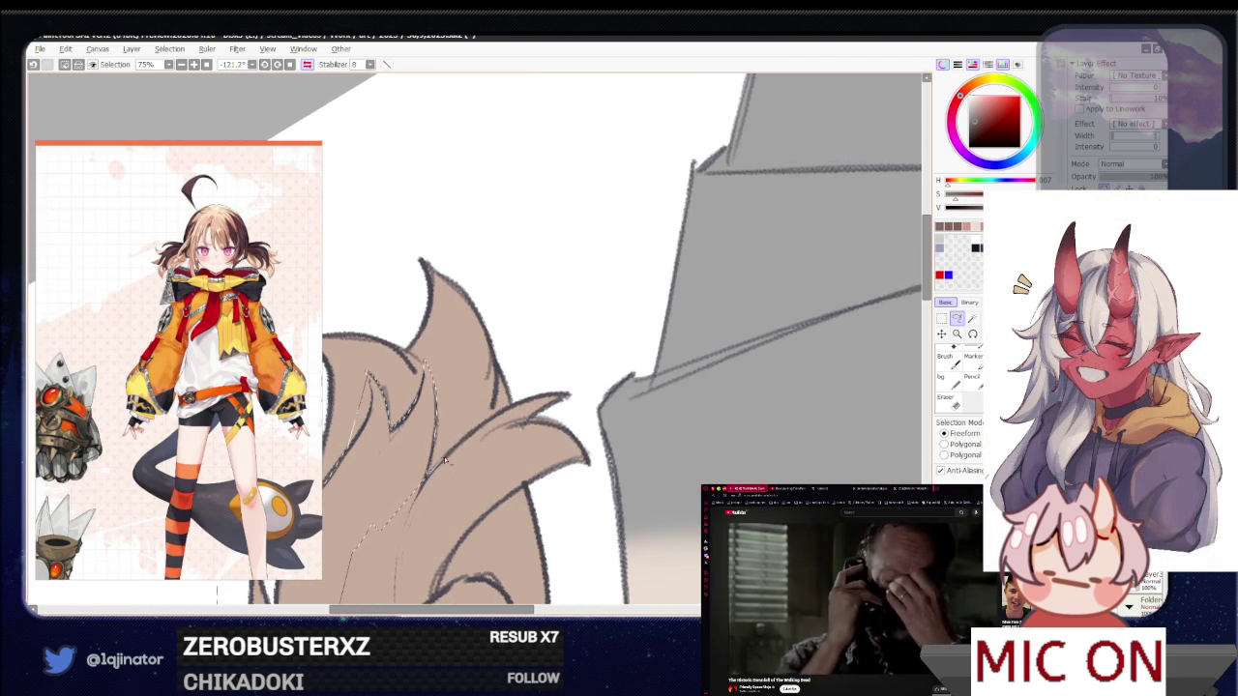
{"action": "left_click_drag", "start_coordinate": [465, 440], "coordinate": [583, 387]}
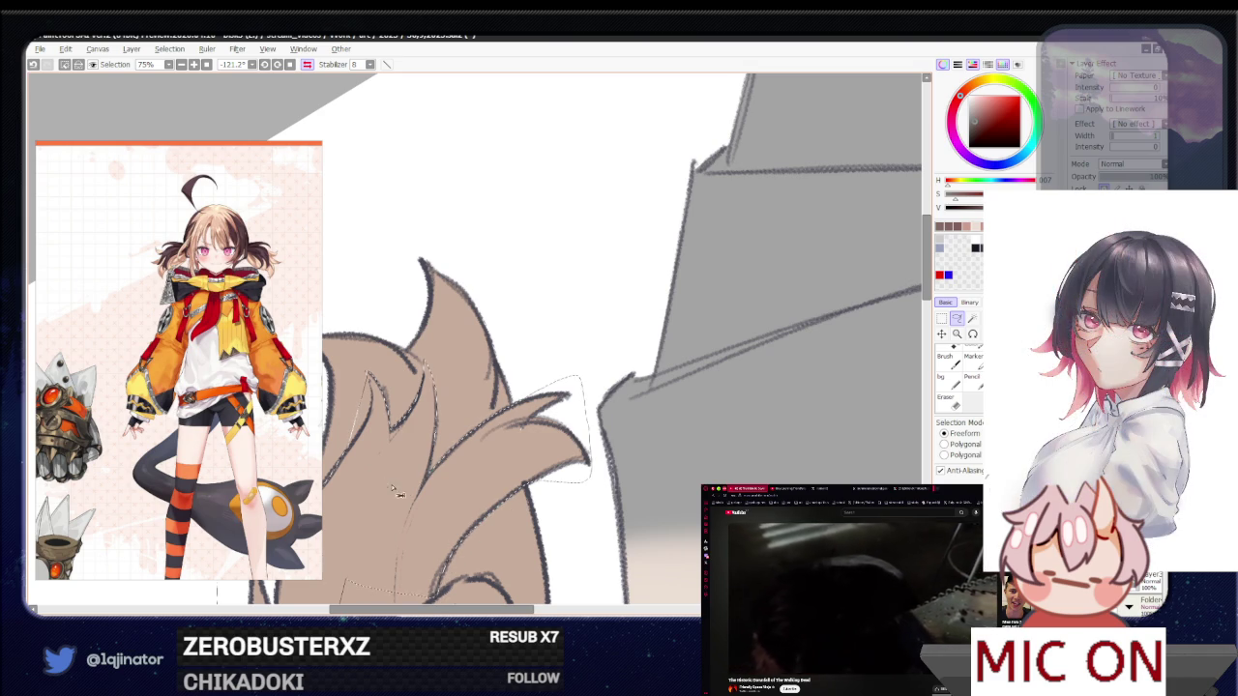
{"action": "left_click_drag", "start_coordinate": [348, 581], "coordinate": [517, 415]}
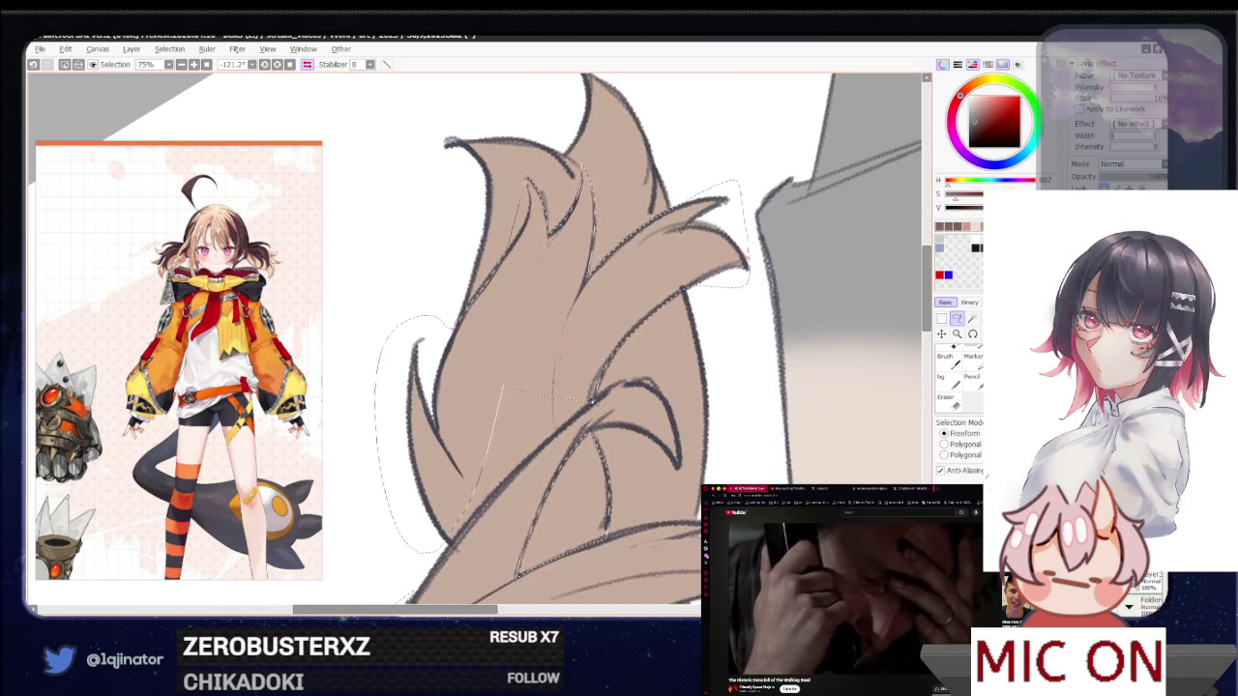
{"action": "mouse_move", "coordinate": [514, 466]}
{"action": "left_mouse_down"}
{"action": "mouse_move", "coordinate": [578, 416]}
{"action": "mouse_move", "coordinate": [528, 460]}
{"action": "left_mouse_up"}
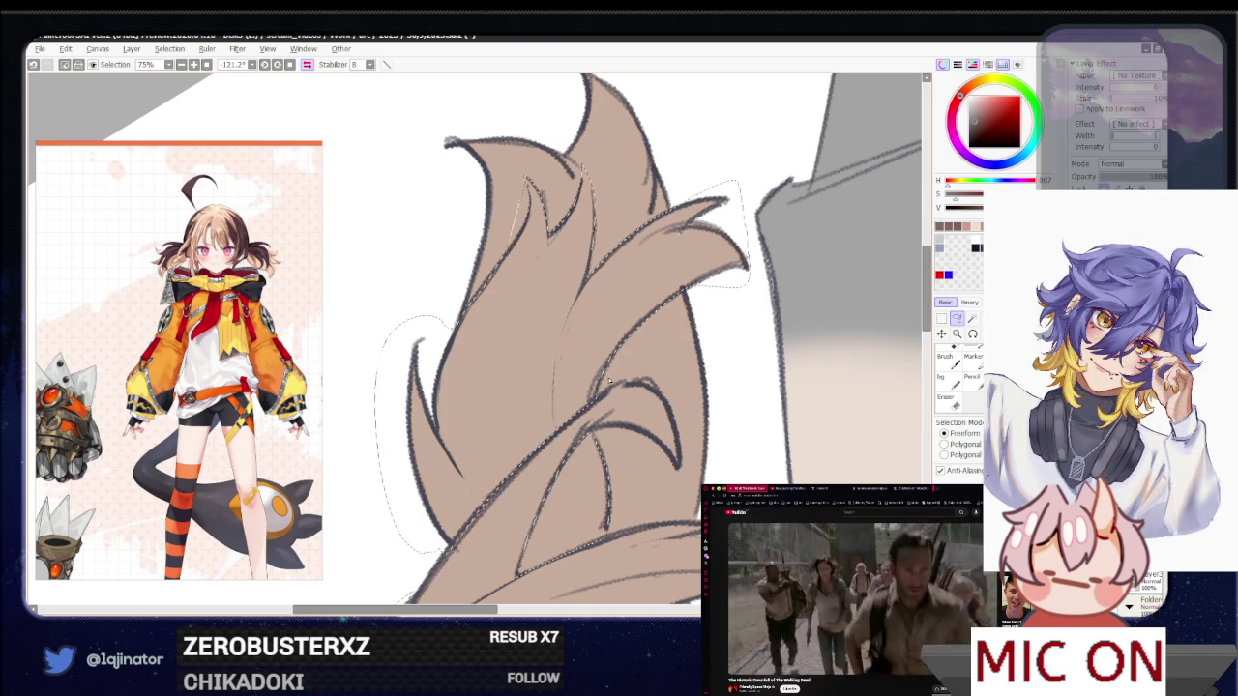
{"action": "mouse_move", "coordinate": [717, 335]}
{"action": "left_mouse_down"}
{"action": "mouse_move", "coordinate": [597, 437]}
{"action": "mouse_move", "coordinate": [521, 477]}
{"action": "mouse_move", "coordinate": [528, 542]}
{"action": "mouse_move", "coordinate": [627, 433]}
{"action": "mouse_move", "coordinate": [638, 442]}
{"action": "mouse_move", "coordinate": [546, 331]}
{"action": "left_mouse_up"}
Lasso the hair strand running beside the horn and the right eye
{"action": "scroll", "coordinate": [638, 442], "scroll_direction": "up", "scroll_amount": 2}
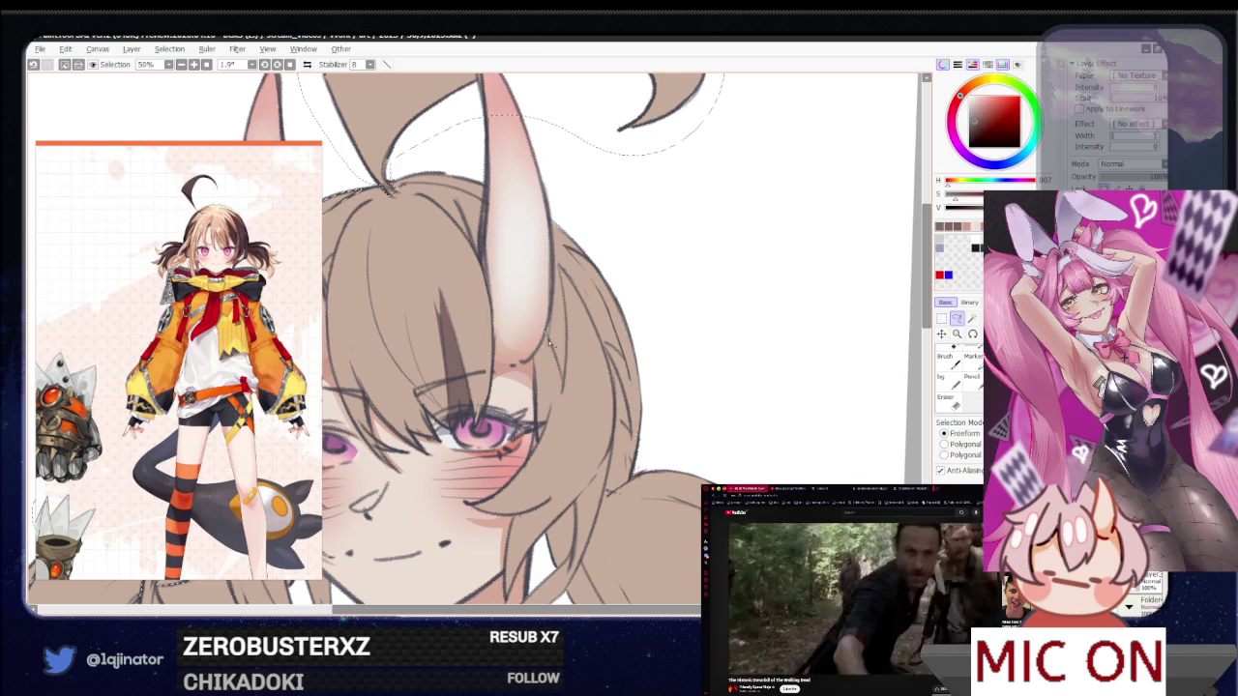
{"action": "left_click_drag", "start_coordinate": [545, 331], "coordinate": [564, 389]}
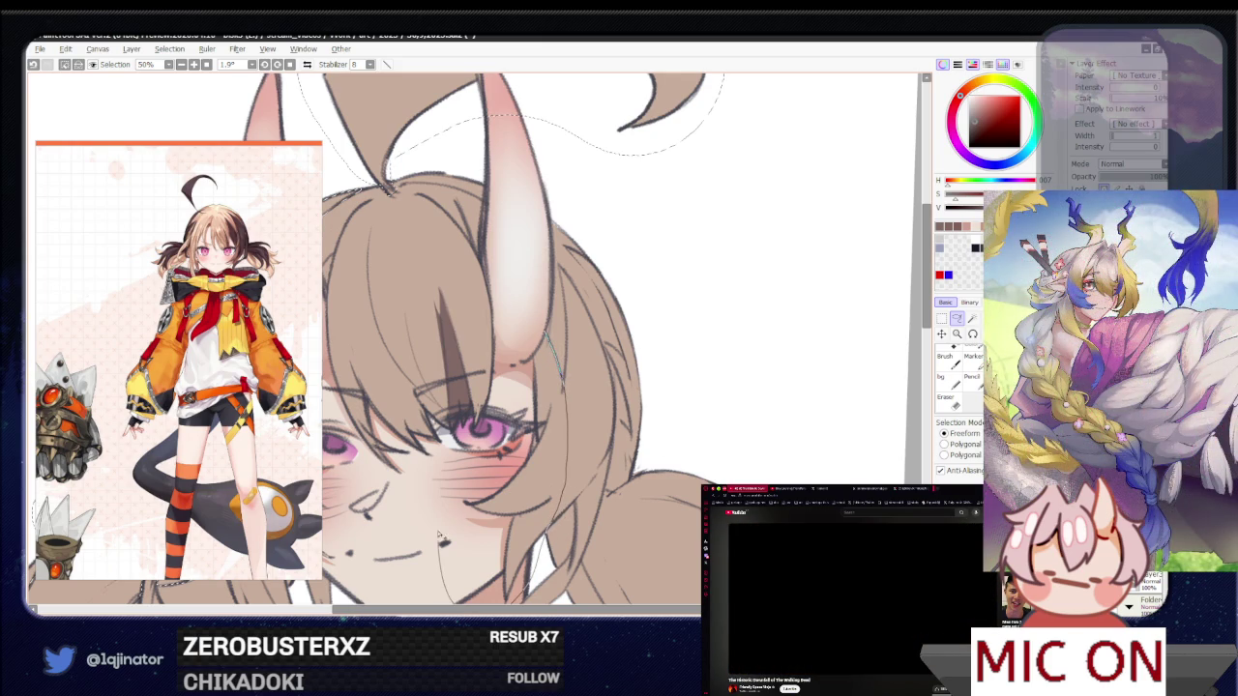
{"action": "mouse_move", "coordinate": [518, 381]}
{"action": "left_mouse_down"}
{"action": "mouse_move", "coordinate": [569, 477]}
{"action": "mouse_move", "coordinate": [521, 421]}
{"action": "left_mouse_up"}
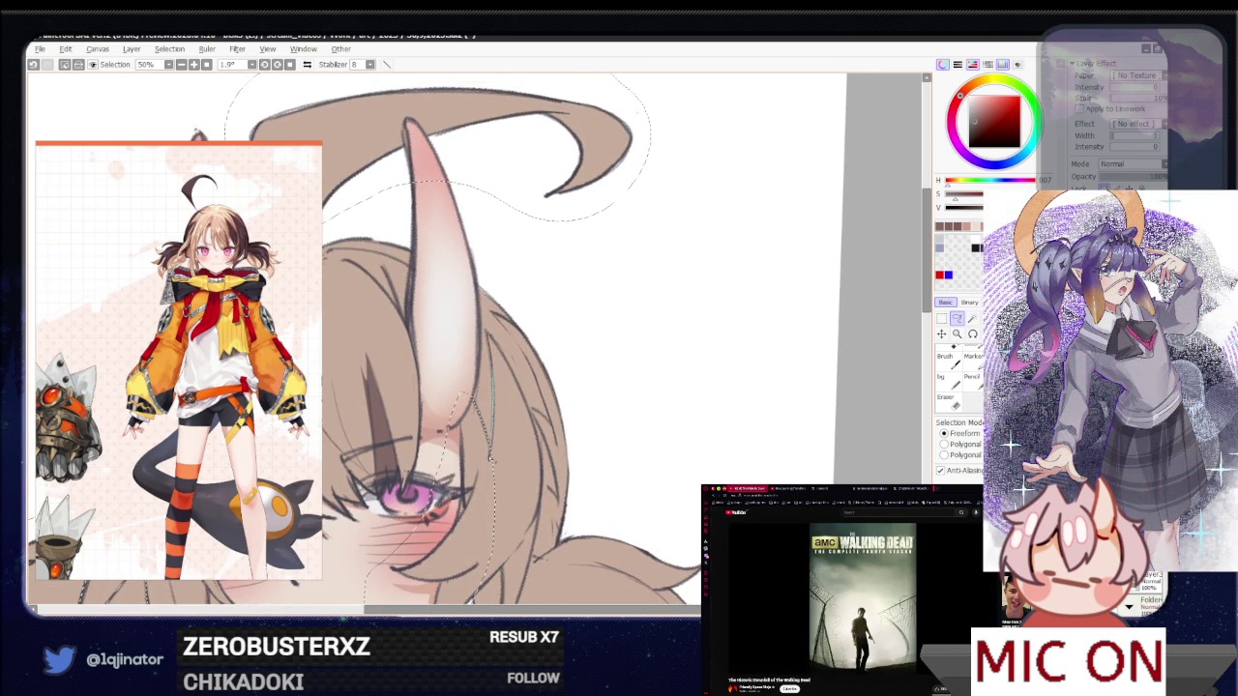
{"action": "left_click_drag", "start_coordinate": [507, 524], "coordinate": [531, 449]}
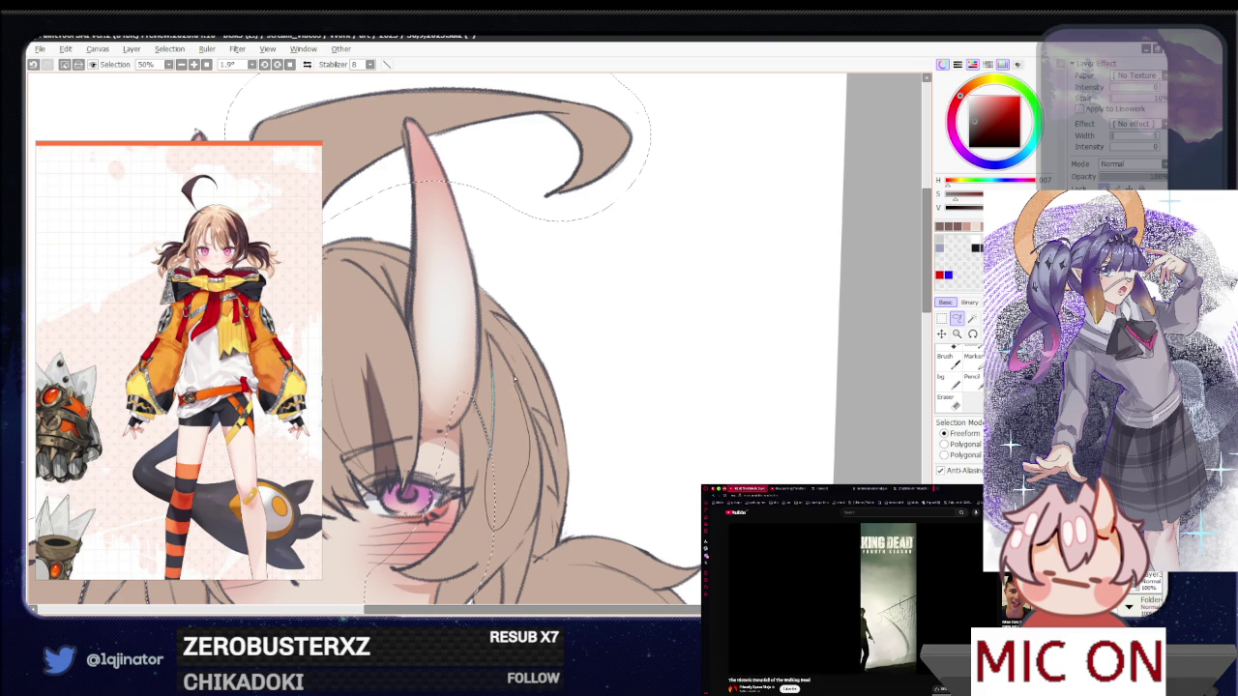
{"action": "left_click_drag", "start_coordinate": [516, 380], "coordinate": [485, 330]}
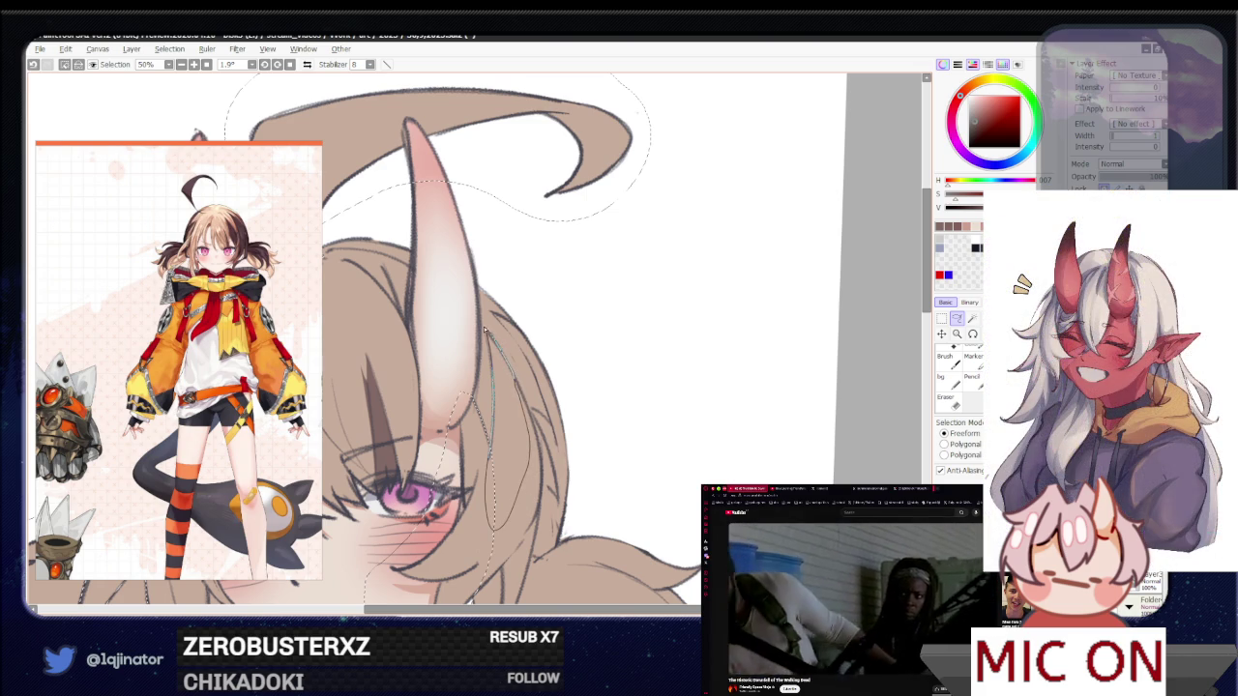
{"action": "left_click_drag", "start_coordinate": [513, 578], "coordinate": [577, 380]}
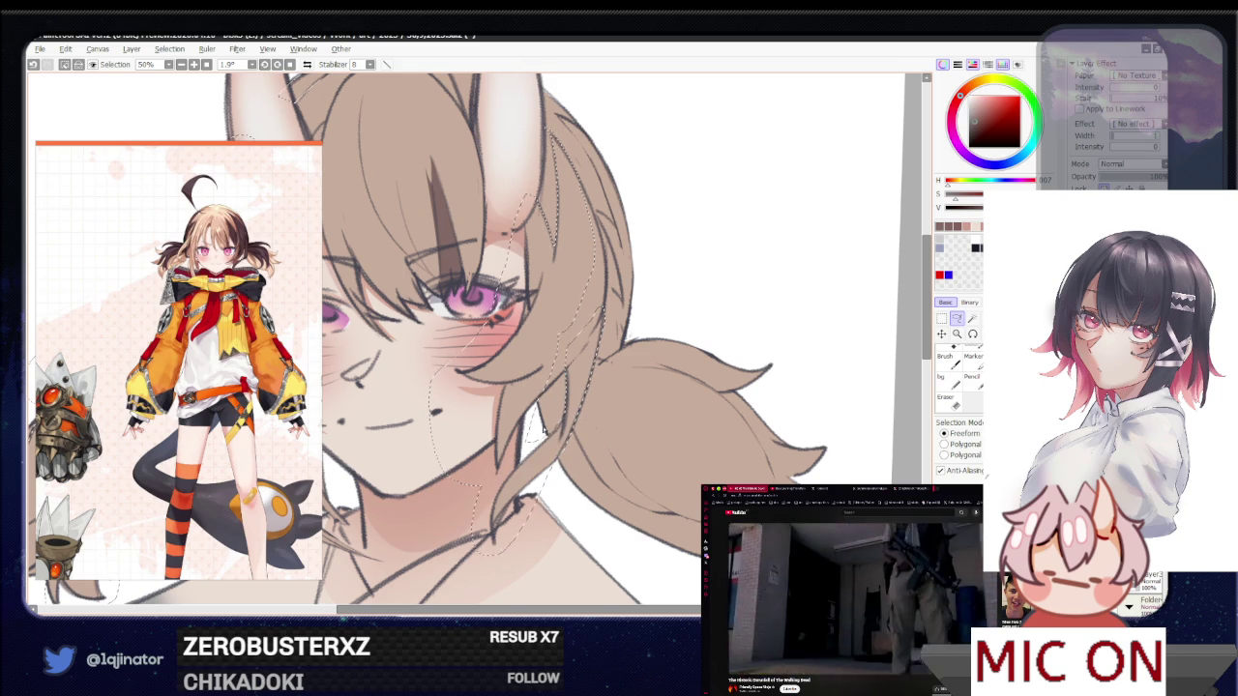
{"action": "mouse_move", "coordinate": [583, 377]}
{"action": "left_mouse_down"}
{"action": "mouse_move", "coordinate": [536, 474]}
{"action": "mouse_move", "coordinate": [500, 495]}
{"action": "left_mouse_up"}
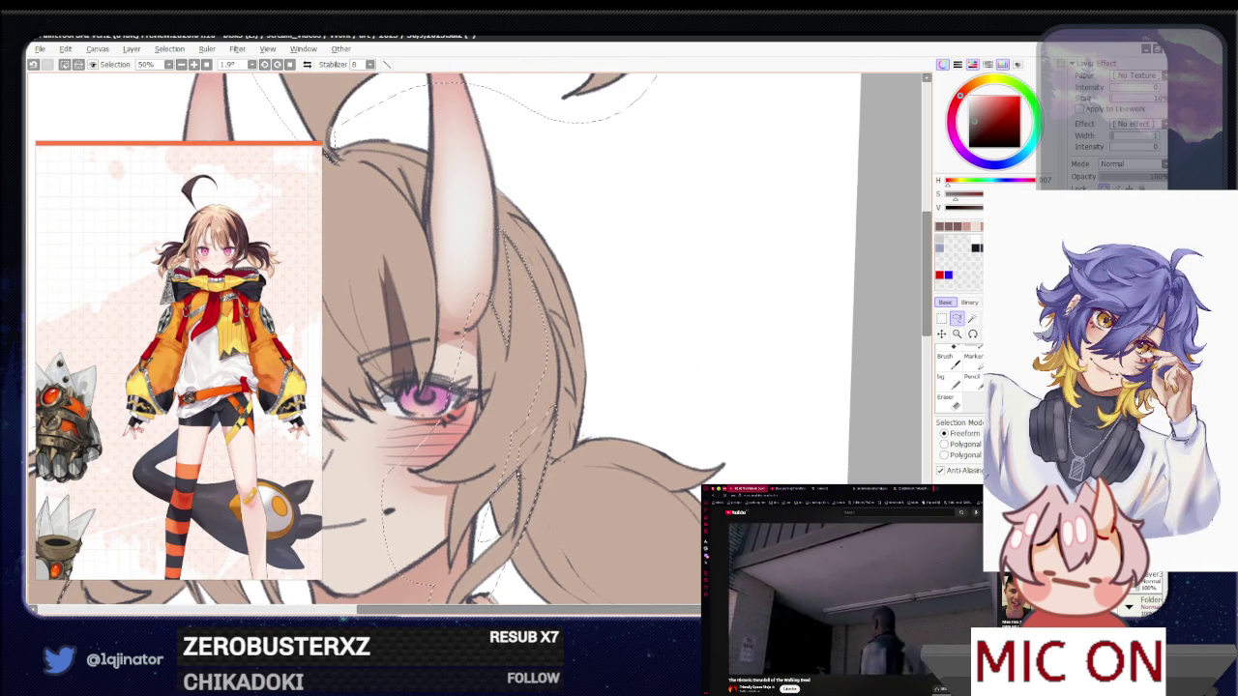
{"action": "left_click_drag", "start_coordinate": [546, 438], "coordinate": [556, 417]}
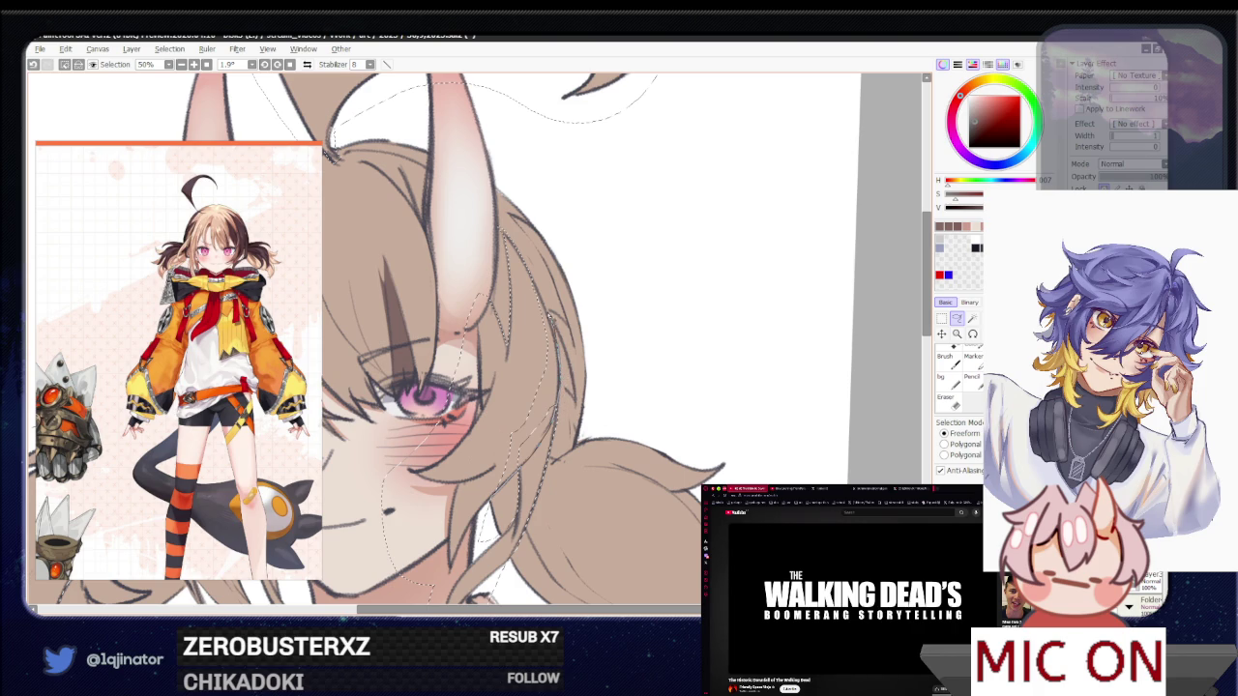
{"action": "left_click_drag", "start_coordinate": [544, 301], "coordinate": [518, 422]}
Fill the strand with darker brown, deselect, and mirror the canvas to check
{"action": "key", "text": "g"}
{"action": "left_click", "coordinate": [519, 421]}
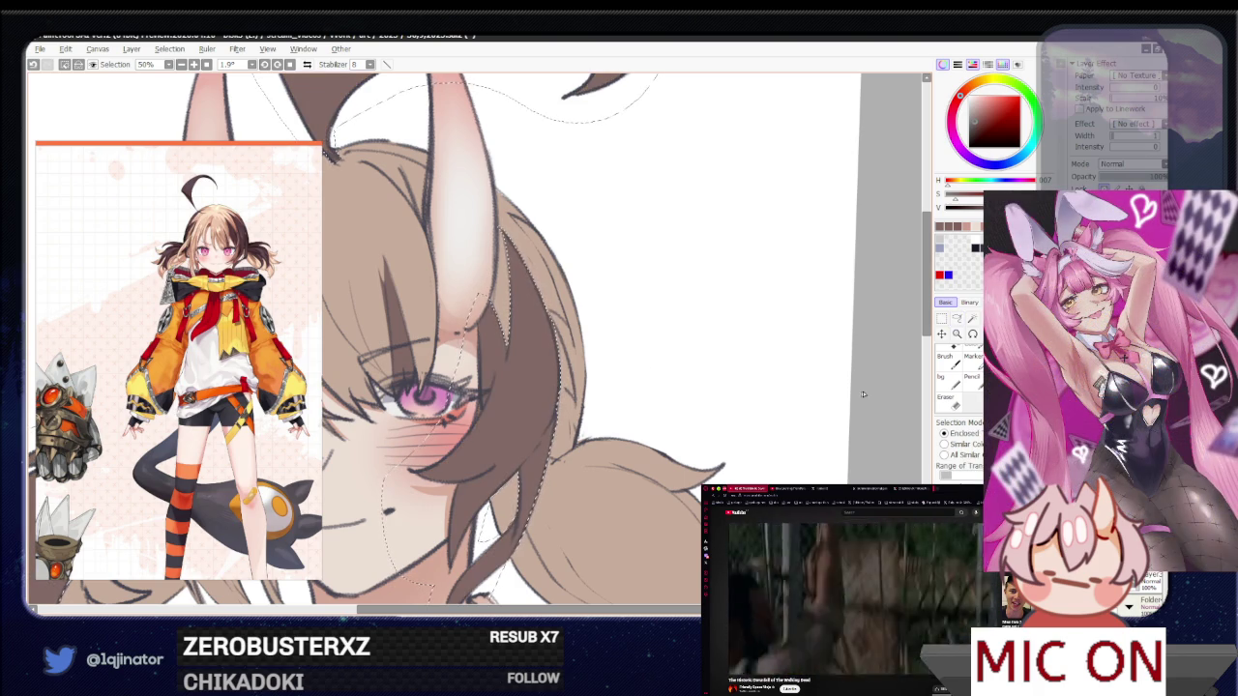
{"action": "scroll", "coordinate": [888, 397], "scroll_direction": "down", "scroll_amount": 2}
{"action": "key", "text": "ctrl+d"}
{"action": "key", "text": "l"}
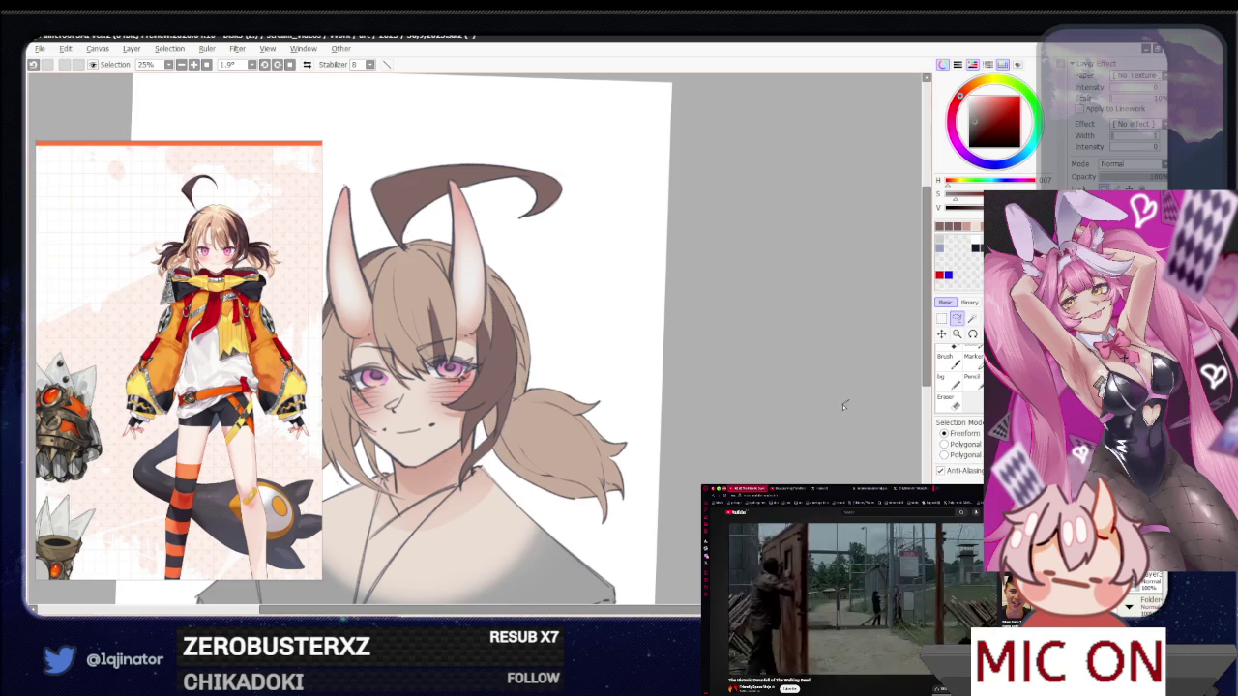
{"action": "left_click_drag", "start_coordinate": [810, 432], "coordinate": [800, 433]}
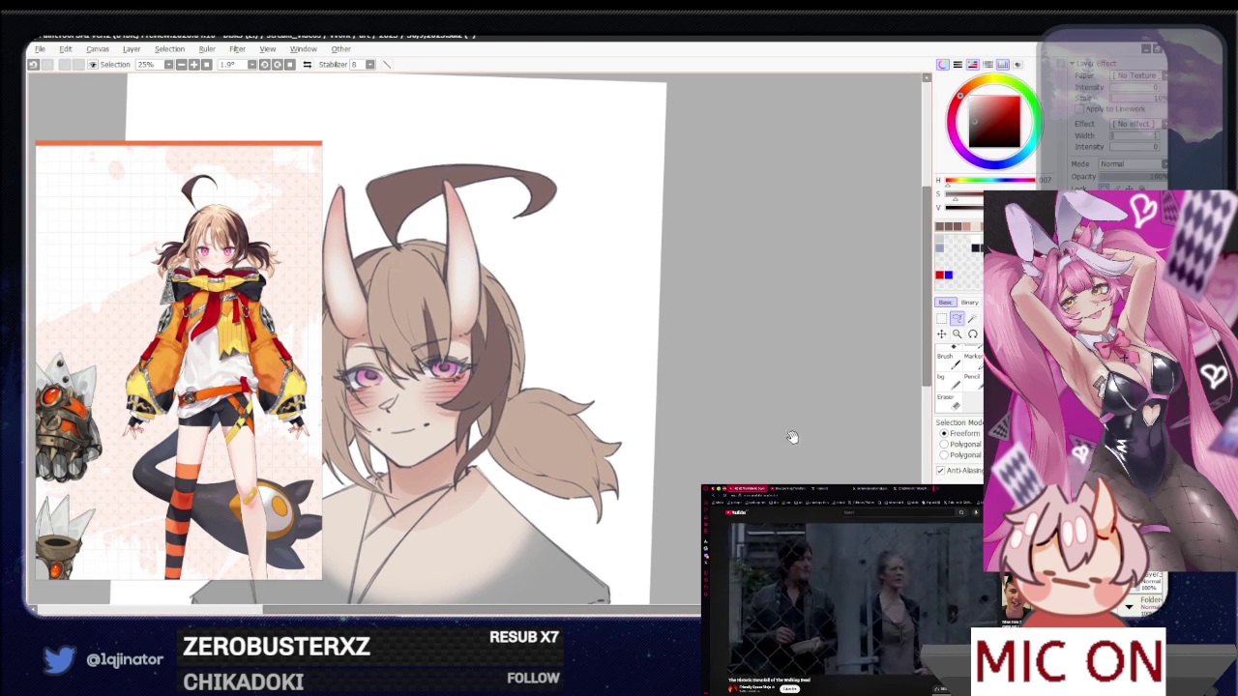
{"action": "key", "text": "h"}
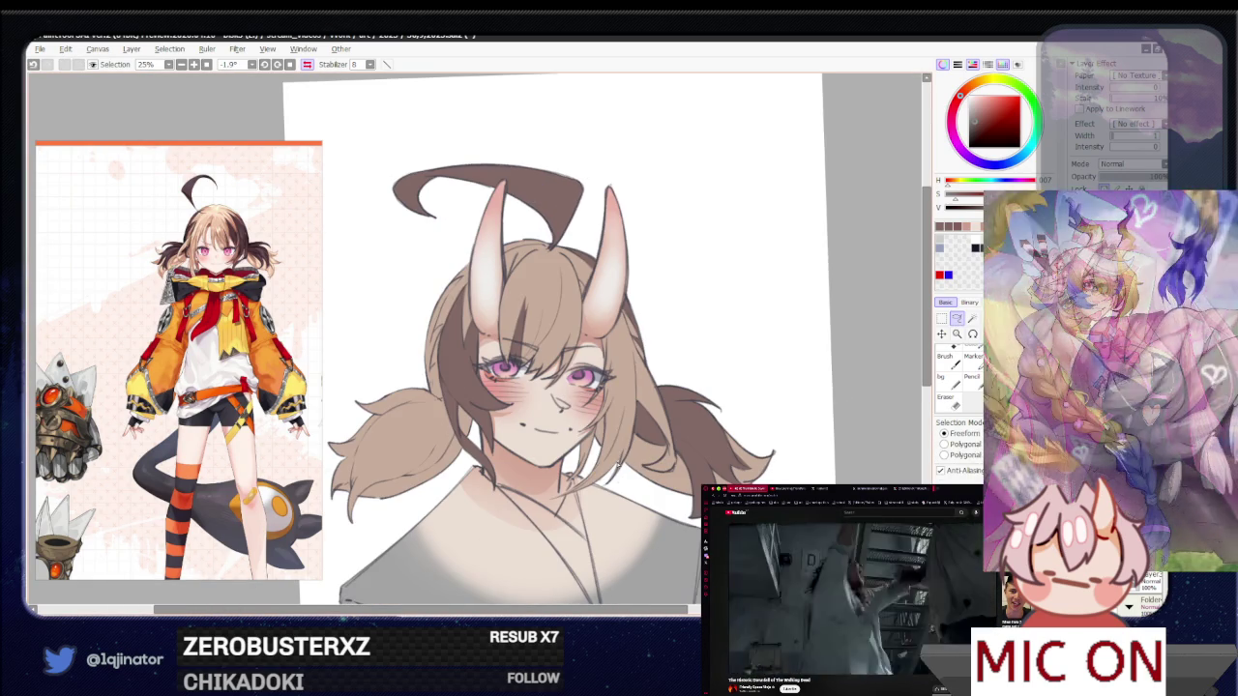
{"action": "scroll", "coordinate": [567, 415], "scroll_direction": "up", "scroll_amount": 1}
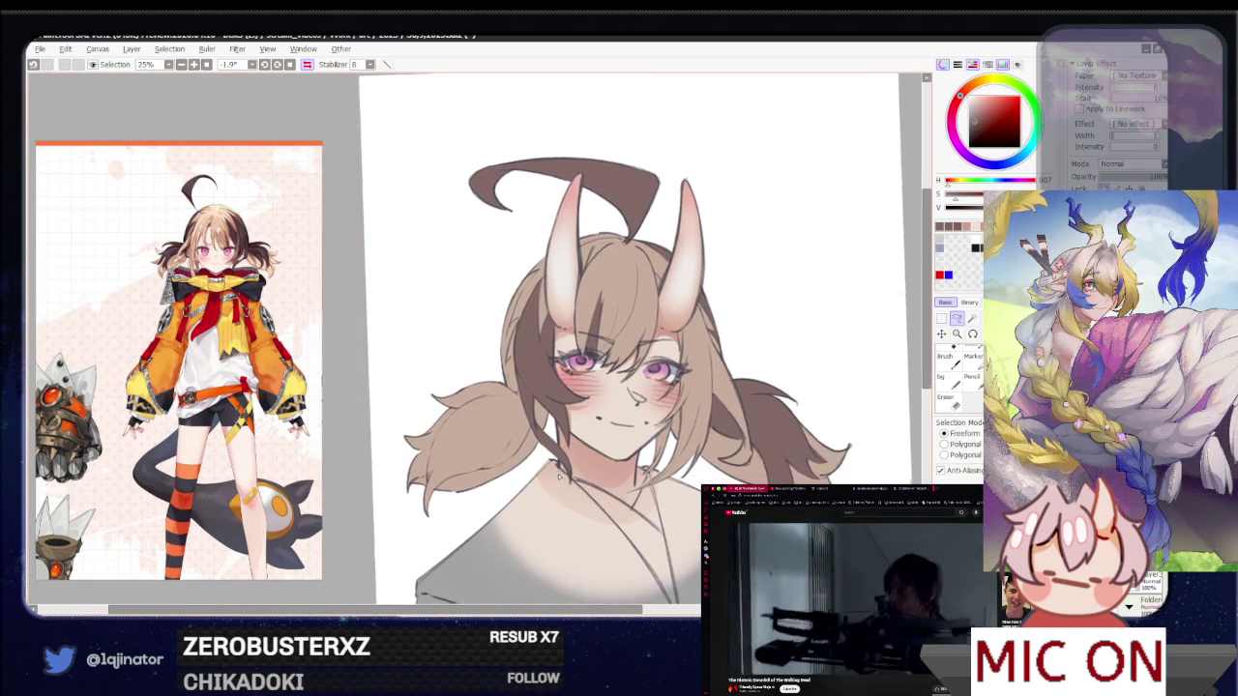
{"action": "scroll", "coordinate": [571, 424], "scroll_direction": "up", "scroll_amount": 2}
{"action": "scroll", "coordinate": [575, 433], "scroll_direction": "up", "scroll_amount": 1}
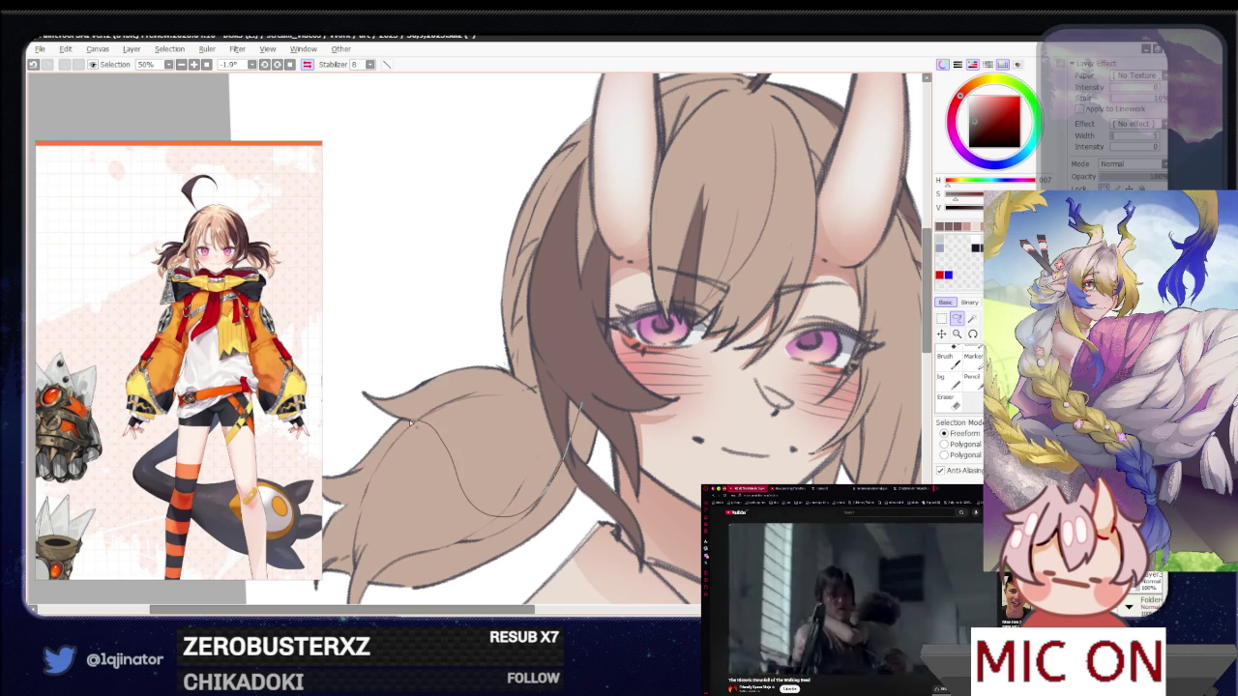
Lasso the ponytail tufts, rotating the view to reach them
{"action": "left_click_drag", "start_coordinate": [410, 423], "coordinate": [481, 346]}
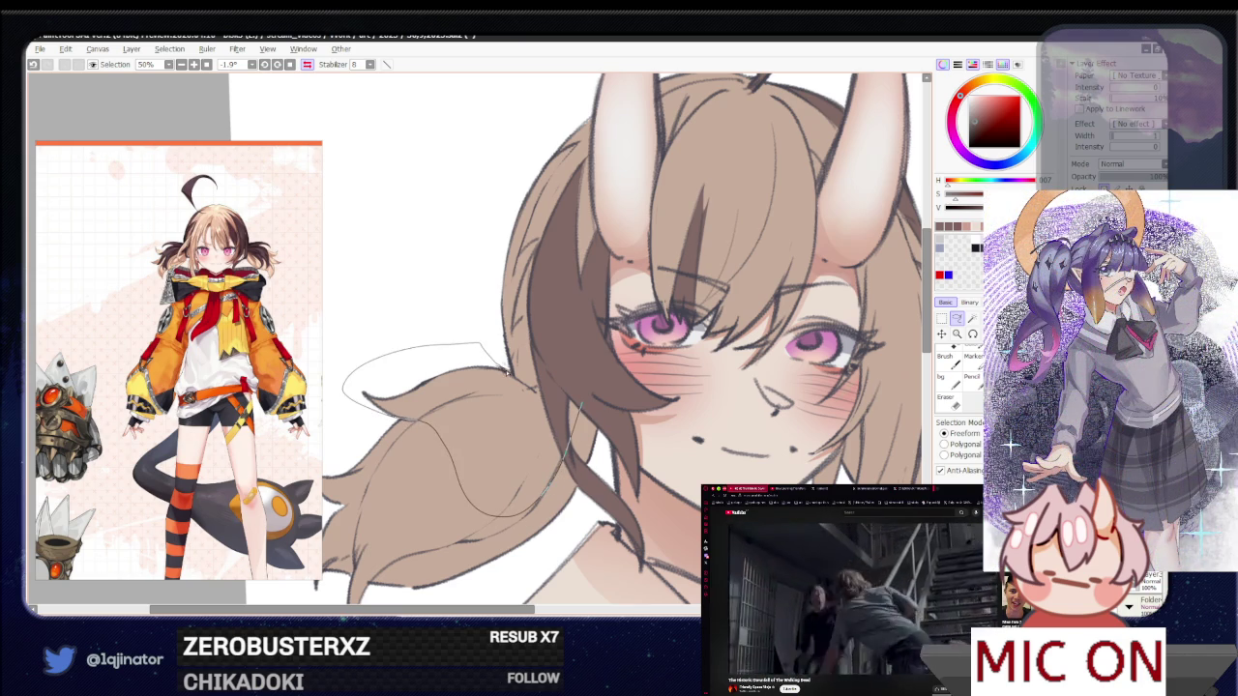
{"action": "mouse_move", "coordinate": [529, 387]}
{"action": "left_mouse_down"}
{"action": "mouse_move", "coordinate": [492, 488]}
{"action": "mouse_move", "coordinate": [569, 440]}
{"action": "mouse_move", "coordinate": [475, 498]}
{"action": "left_mouse_up"}
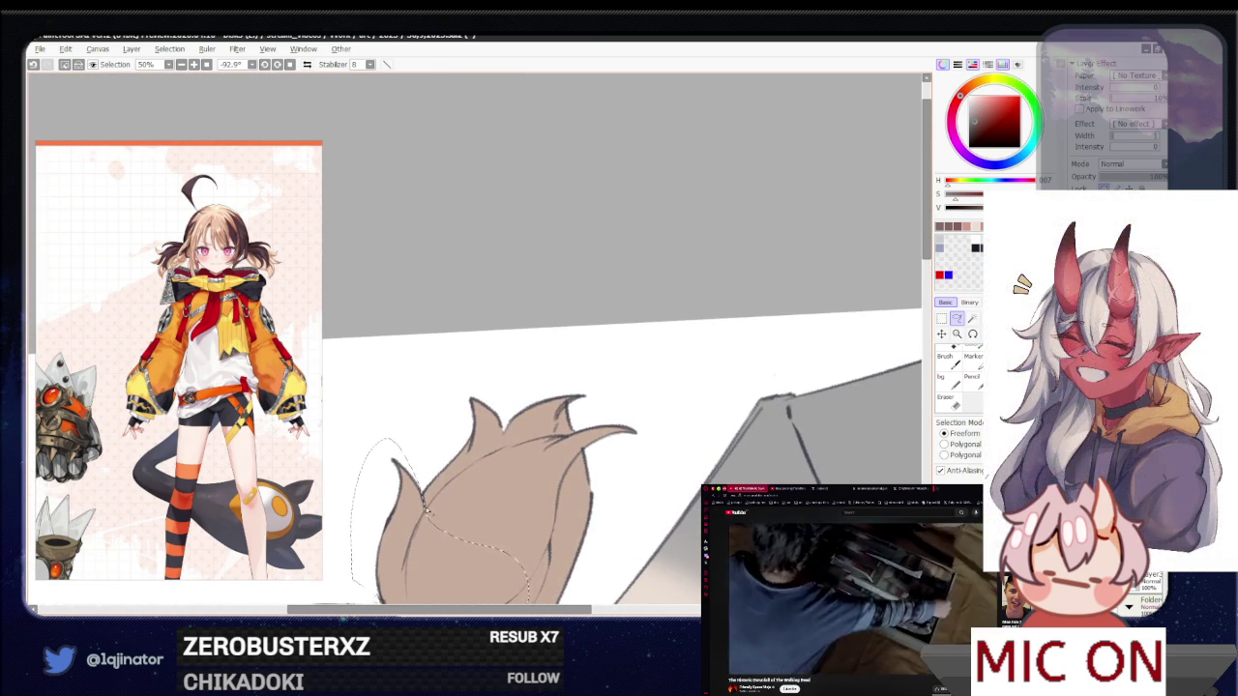
{"action": "scroll", "coordinate": [531, 452], "scroll_direction": "up", "scroll_amount": 1}
{"action": "scroll", "coordinate": [513, 454], "scroll_direction": "up", "scroll_amount": 1}
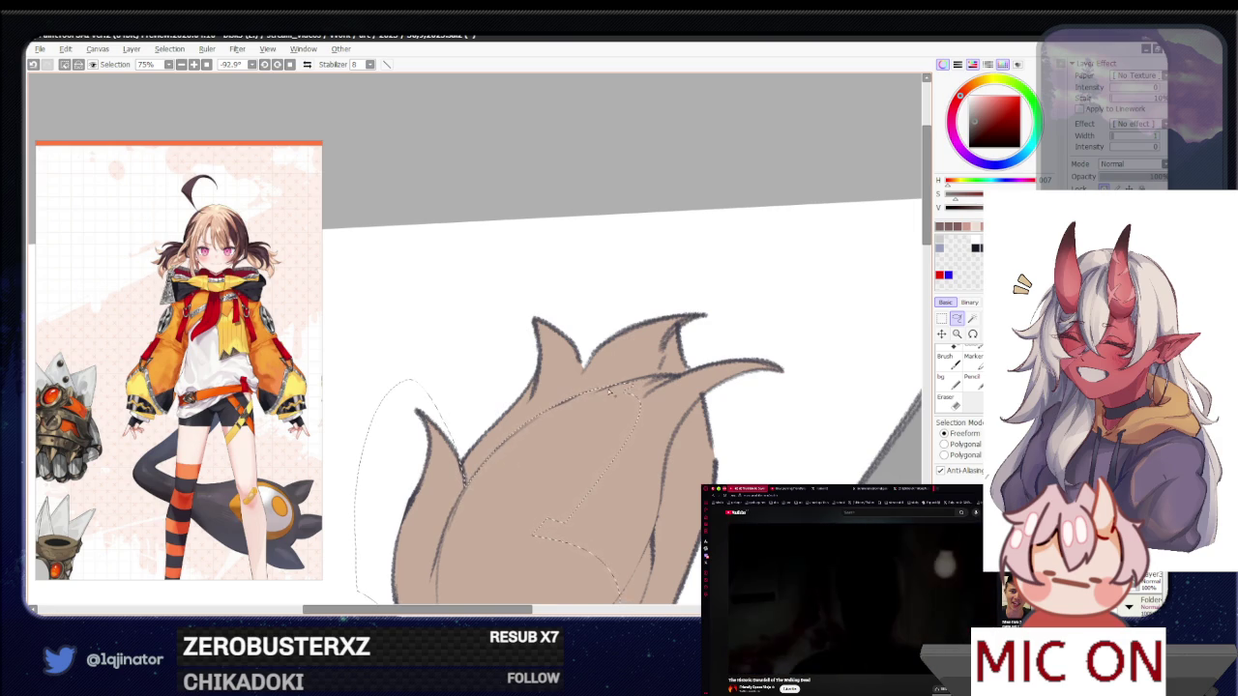
{"action": "mouse_move", "coordinate": [585, 474]}
{"action": "left_mouse_down"}
{"action": "mouse_move", "coordinate": [580, 407]}
{"action": "mouse_move", "coordinate": [613, 414]}
{"action": "left_mouse_up"}
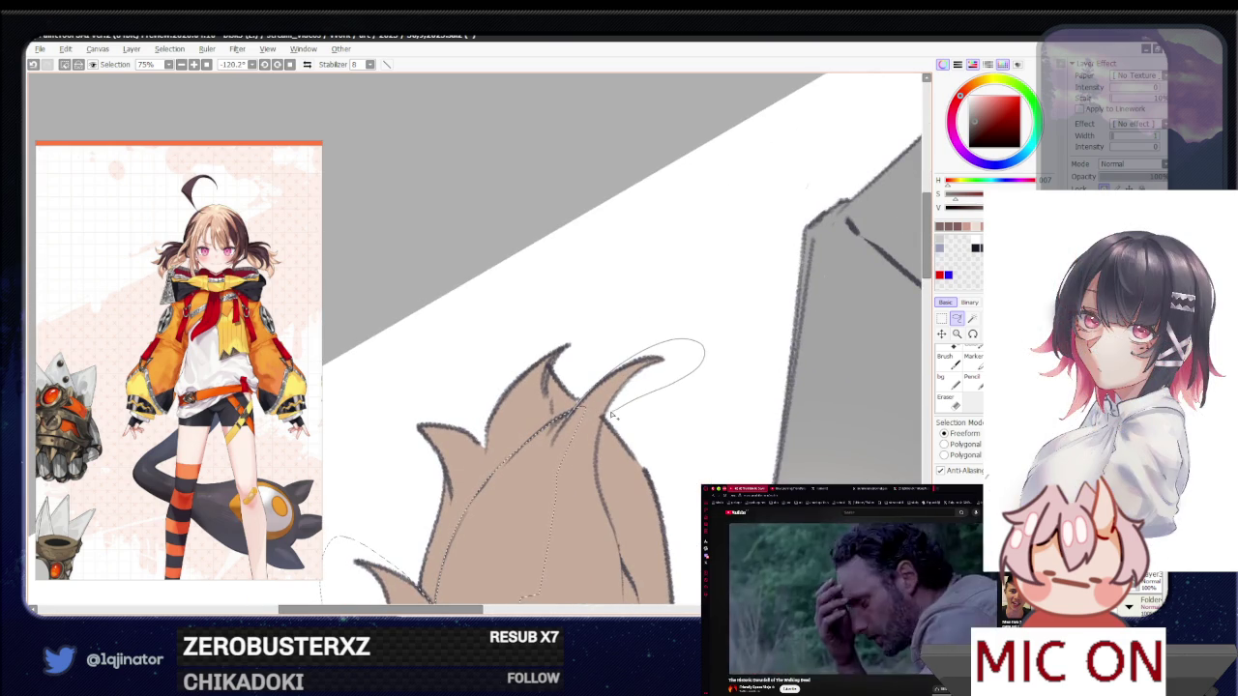
{"action": "mouse_move", "coordinate": [559, 572]}
{"action": "left_mouse_down"}
{"action": "mouse_move", "coordinate": [552, 500]}
{"action": "mouse_move", "coordinate": [422, 498]}
{"action": "mouse_move", "coordinate": [462, 441]}
{"action": "left_mouse_up"}
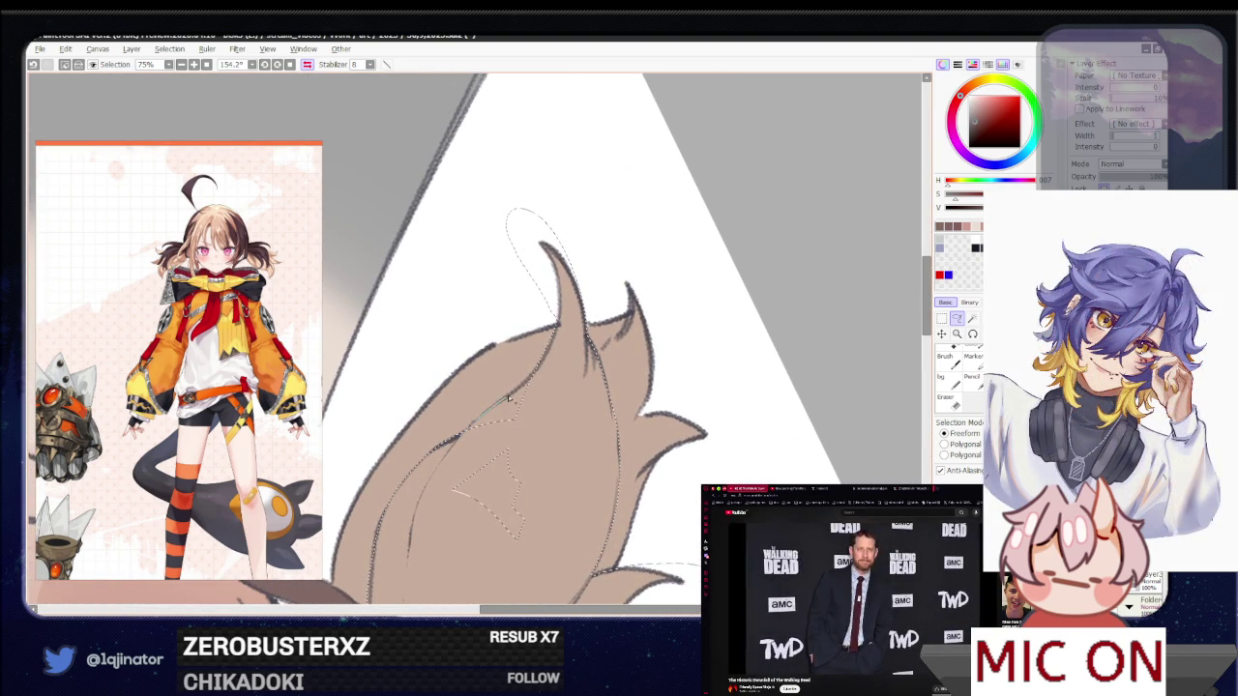
{"action": "left_click_drag", "start_coordinate": [549, 368], "coordinate": [523, 563]}
Fill the tufts with dark brown, deselect, and reset the view's flip and rotation
{"action": "scroll", "coordinate": [463, 469], "scroll_direction": "down", "scroll_amount": 3}
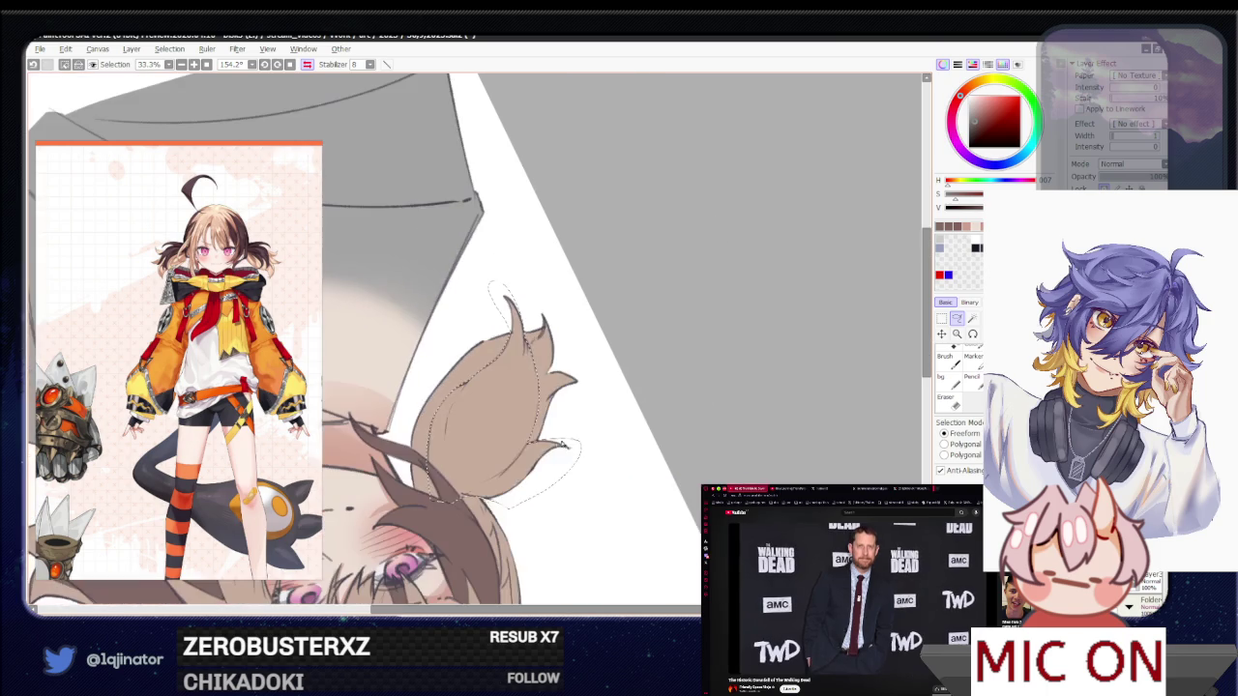
{"action": "left_click", "coordinate": [957, 318]}
{"action": "scroll", "coordinate": [859, 336], "scroll_direction": "down", "scroll_amount": 2}
{"action": "left_click", "coordinate": [957, 318]}
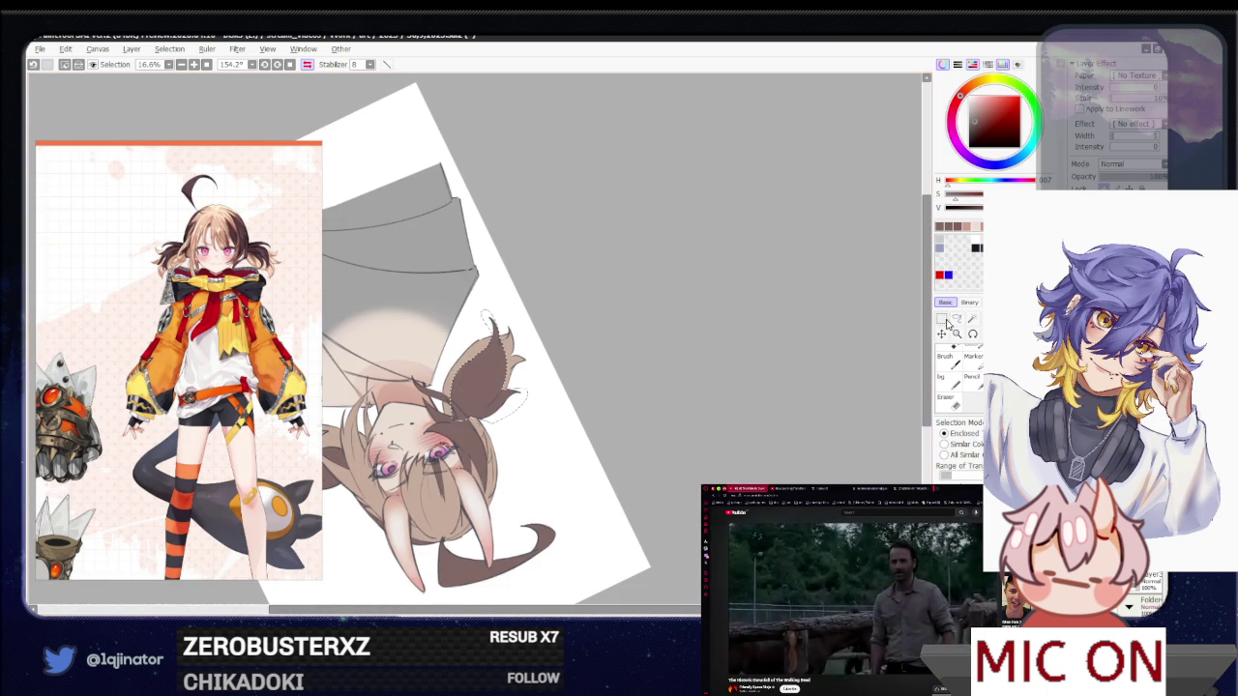
{"action": "key", "text": "ctrl+d"}
{"action": "key", "text": "h"}
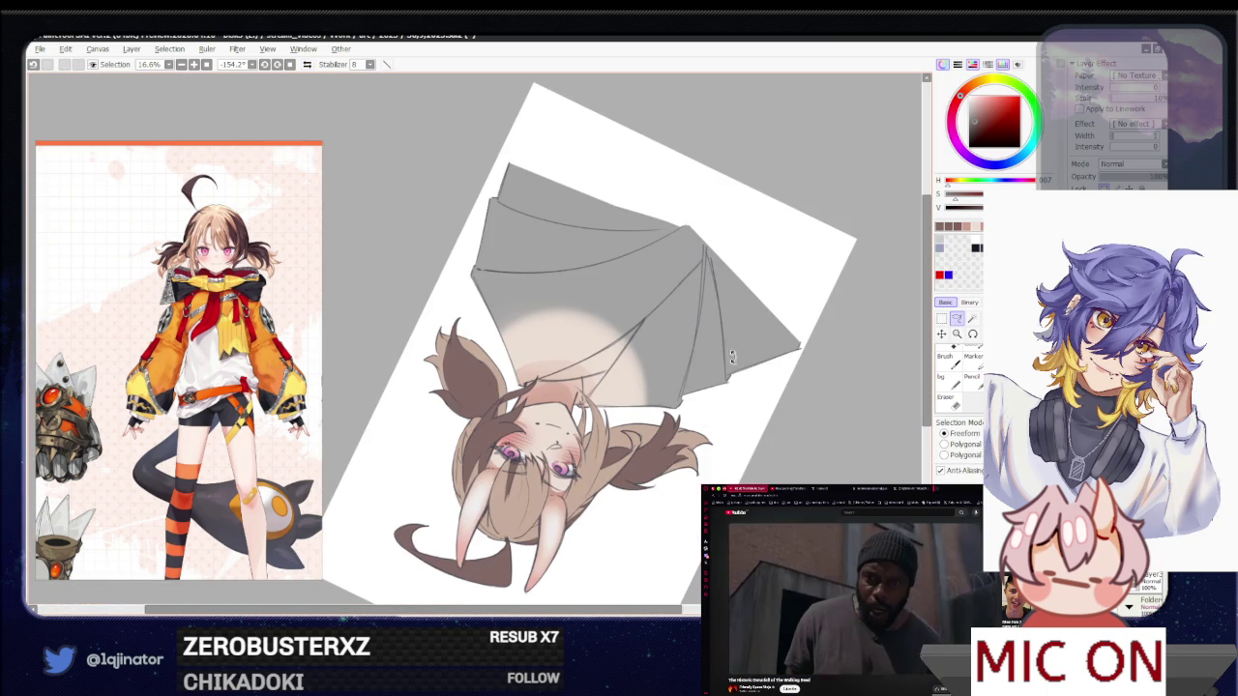
{"action": "key", "text": "Delete"}
{"action": "scroll", "coordinate": [577, 409], "scroll_direction": "up", "scroll_amount": 1}
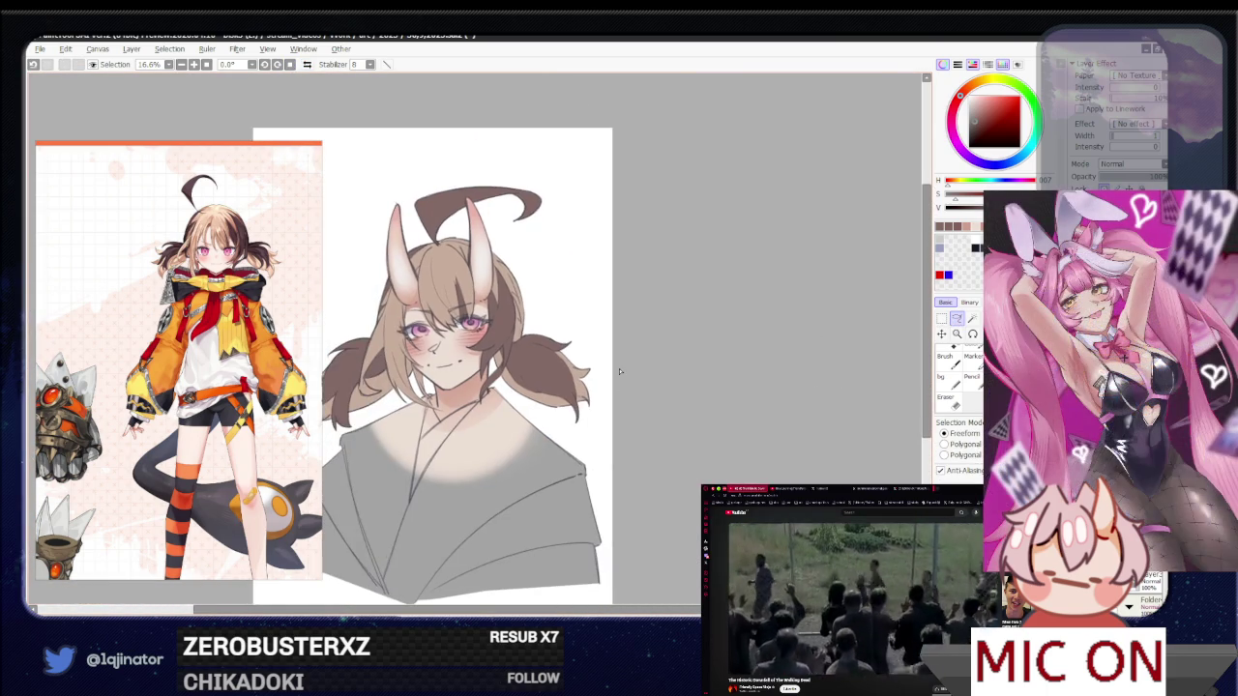
{"action": "scroll", "coordinate": [620, 371], "scroll_direction": "up", "scroll_amount": 2}
{"action": "scroll", "coordinate": [638, 387], "scroll_direction": "up", "scroll_amount": 1}
{"action": "scroll", "coordinate": [609, 445], "scroll_direction": "up", "scroll_amount": 1}
{"action": "scroll", "coordinate": [581, 494], "scroll_direction": "up", "scroll_amount": 1}
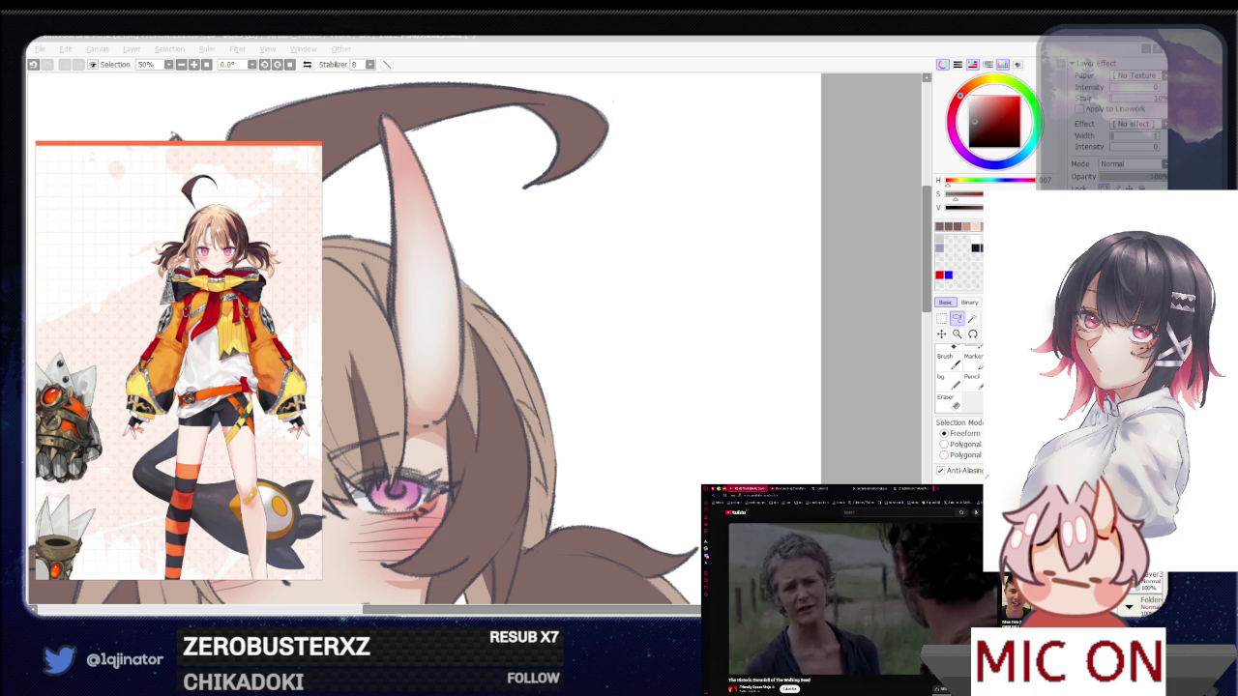
Outline strands right of the eye and along the left hair edge, mirror the canvas, then deselect
{"action": "left_click", "coordinate": [854, 382]}
{"action": "mouse_move", "coordinate": [607, 468]}
{"action": "left_mouse_down"}
{"action": "mouse_move", "coordinate": [619, 411]}
{"action": "mouse_move", "coordinate": [535, 434]}
{"action": "left_mouse_up"}
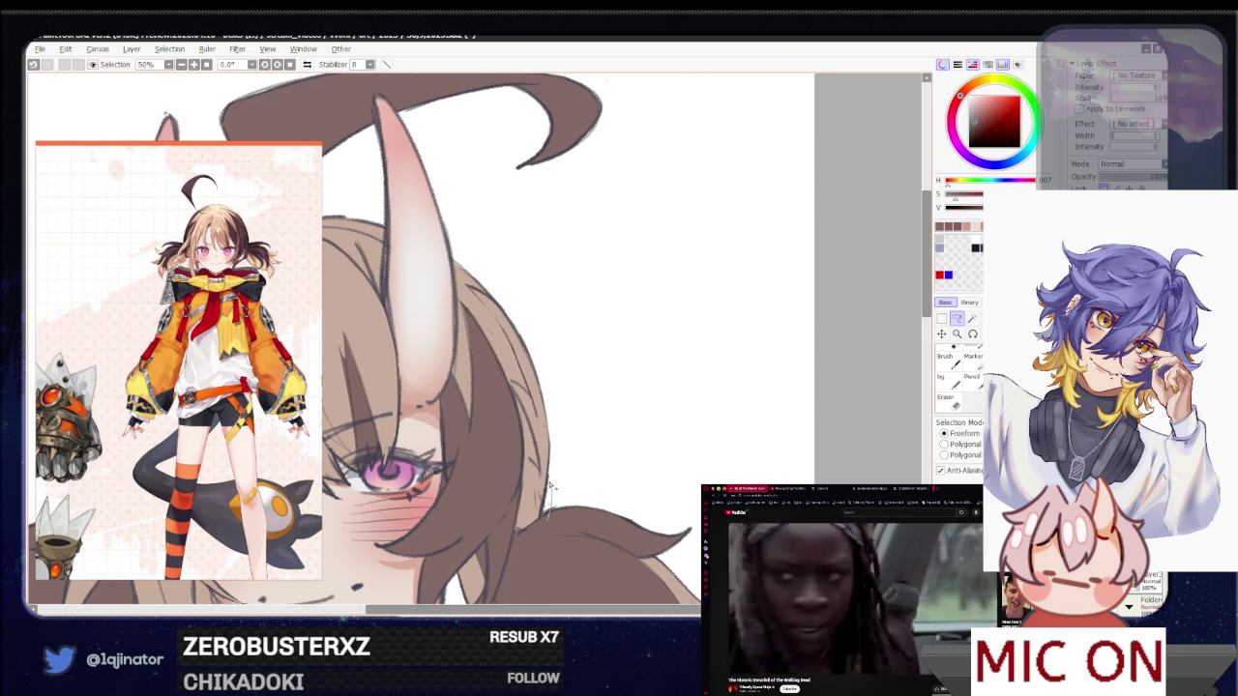
{"action": "left_click_drag", "start_coordinate": [533, 464], "coordinate": [537, 449]}
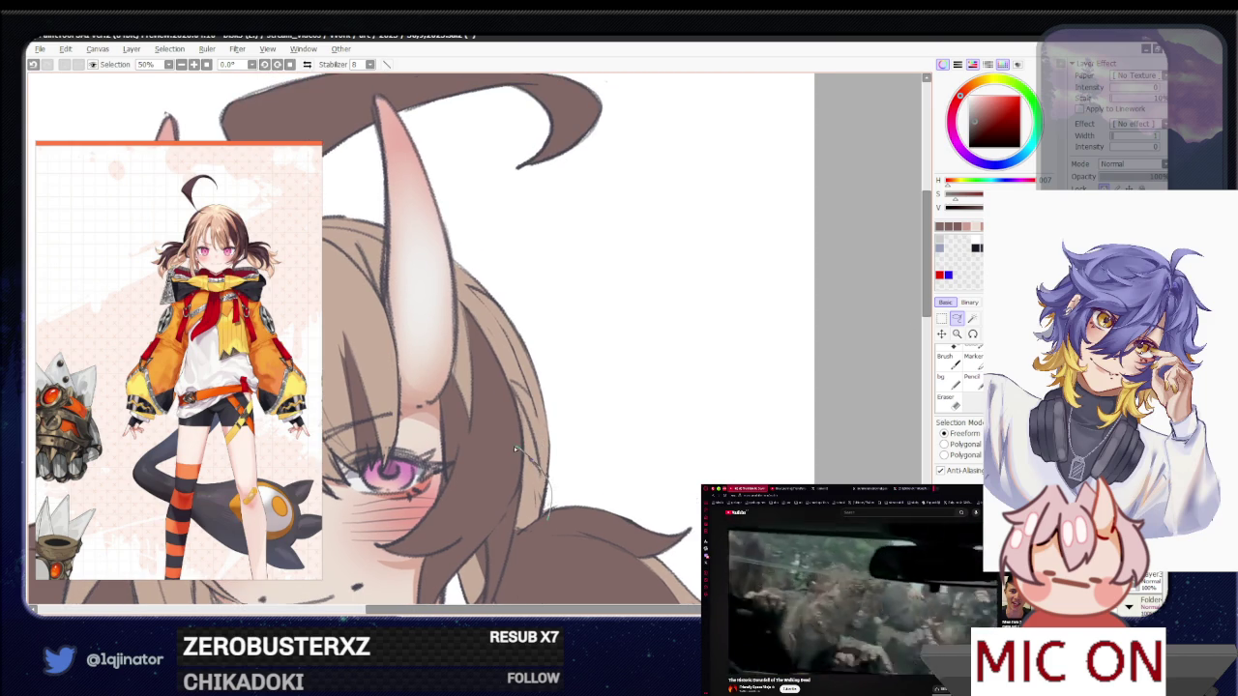
{"action": "key", "text": "h"}
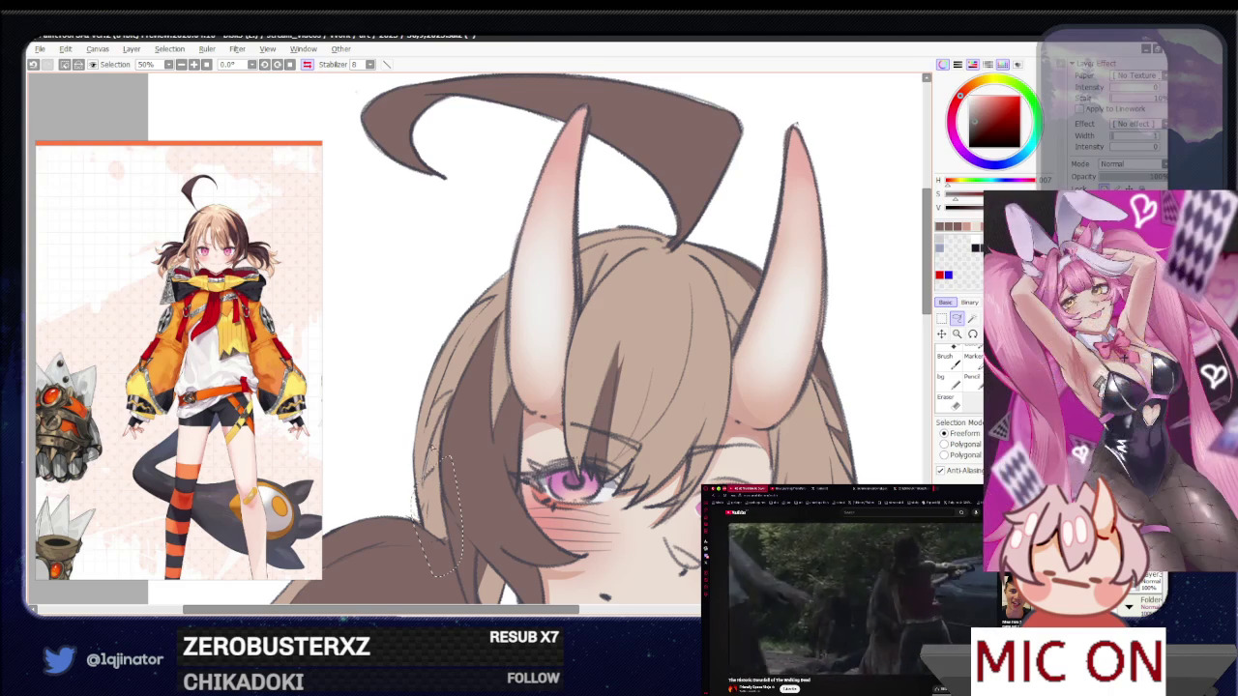
{"action": "left_click_drag", "start_coordinate": [452, 395], "coordinate": [432, 411]}
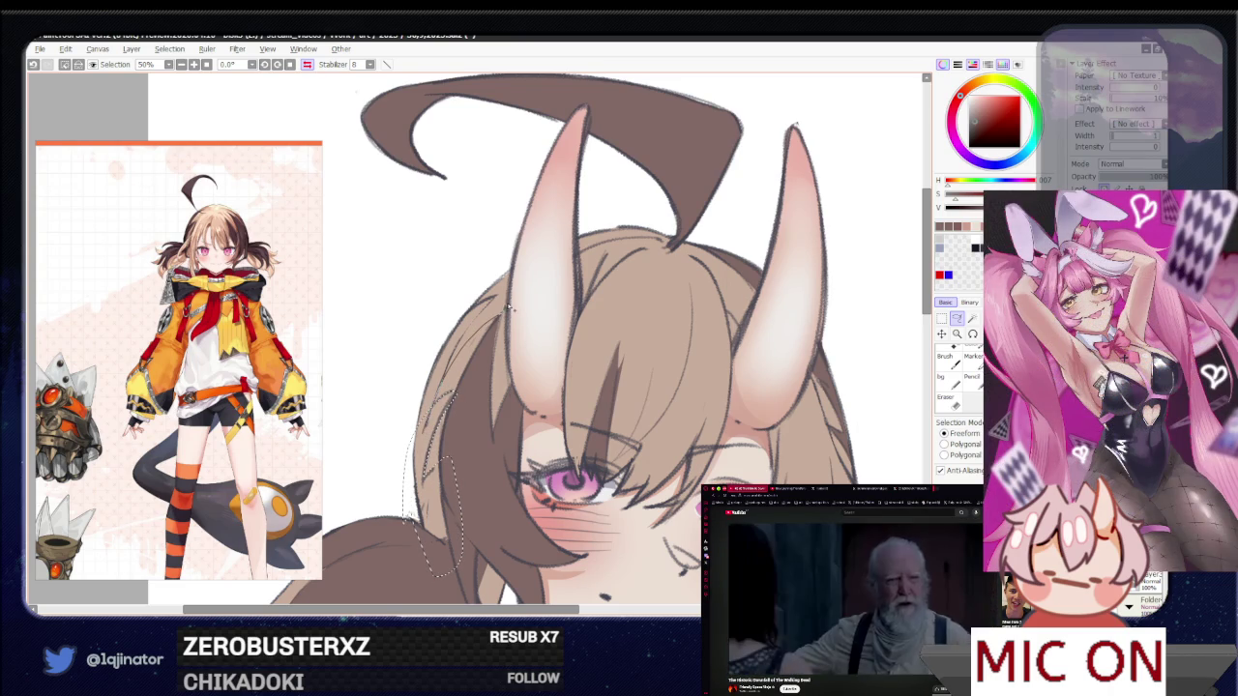
{"action": "left_click_drag", "start_coordinate": [513, 275], "coordinate": [483, 285]}
{"action": "scroll", "coordinate": [542, 338], "scroll_direction": "down", "scroll_amount": 3}
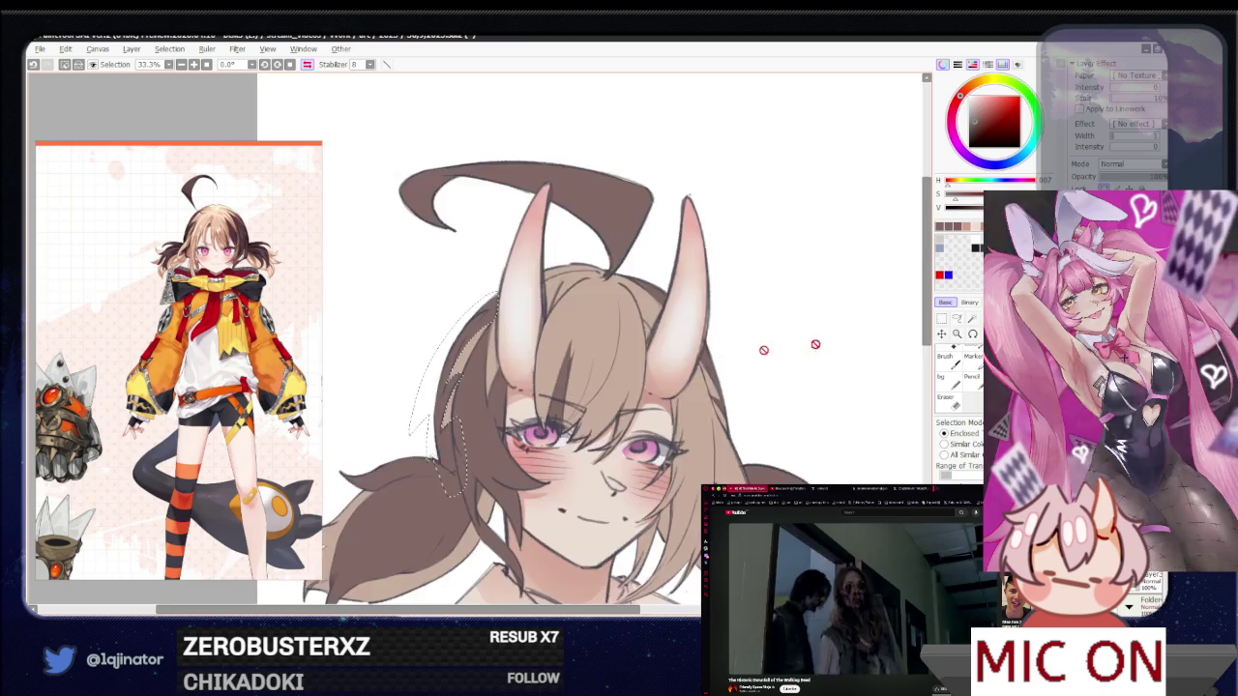
{"action": "left_click", "coordinate": [855, 330]}
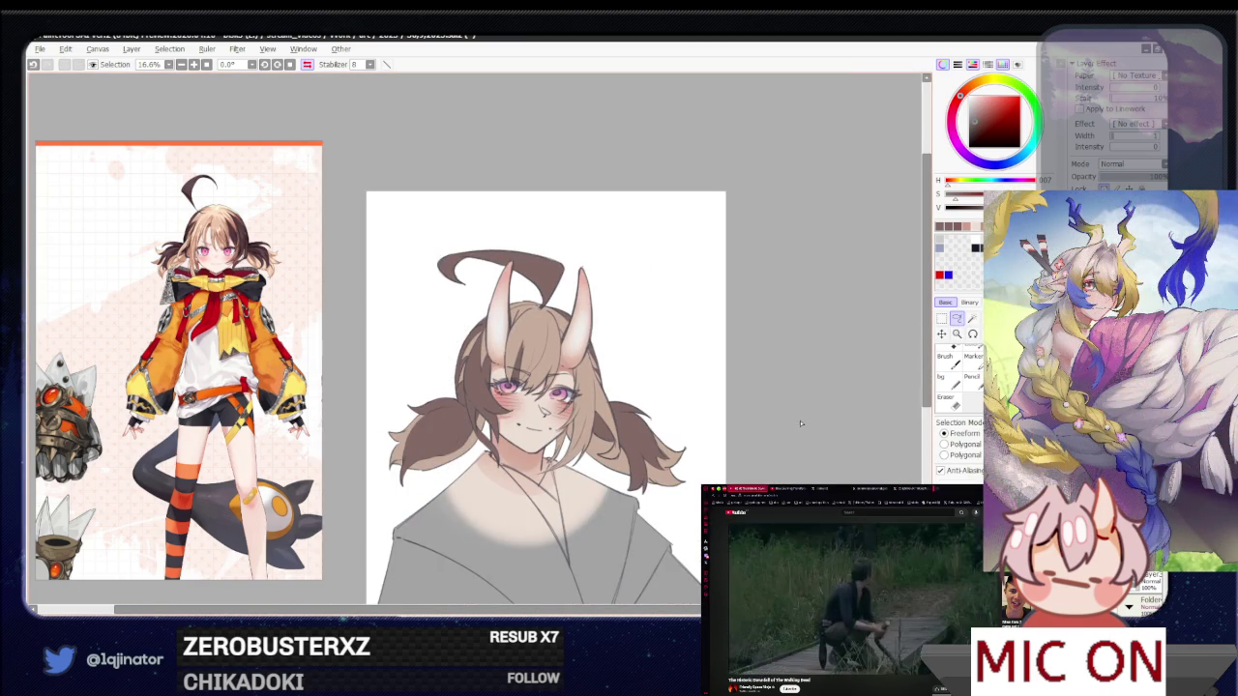
{"action": "mouse_move", "coordinate": [808, 402]}
{"action": "left_mouse_down"}
{"action": "mouse_move", "coordinate": [760, 406]}
{"action": "mouse_move", "coordinate": [716, 435]}
{"action": "left_mouse_up"}
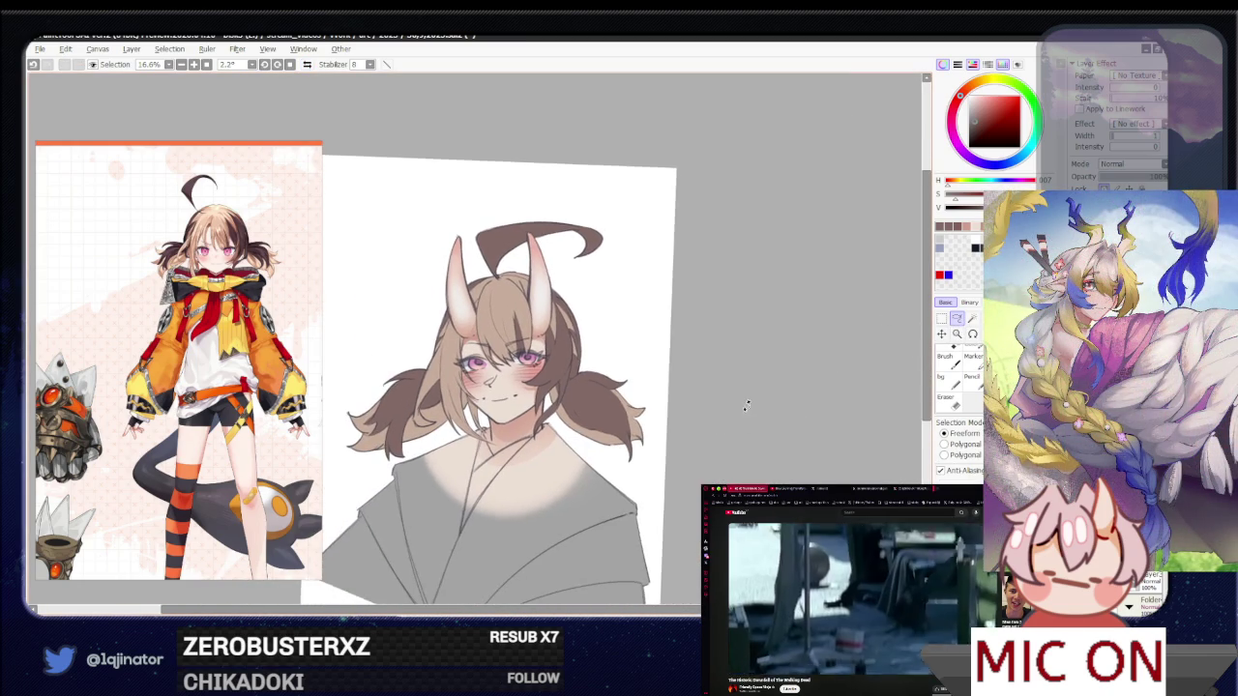
{"action": "scroll", "coordinate": [716, 435], "scroll_direction": "up", "scroll_amount": 3}
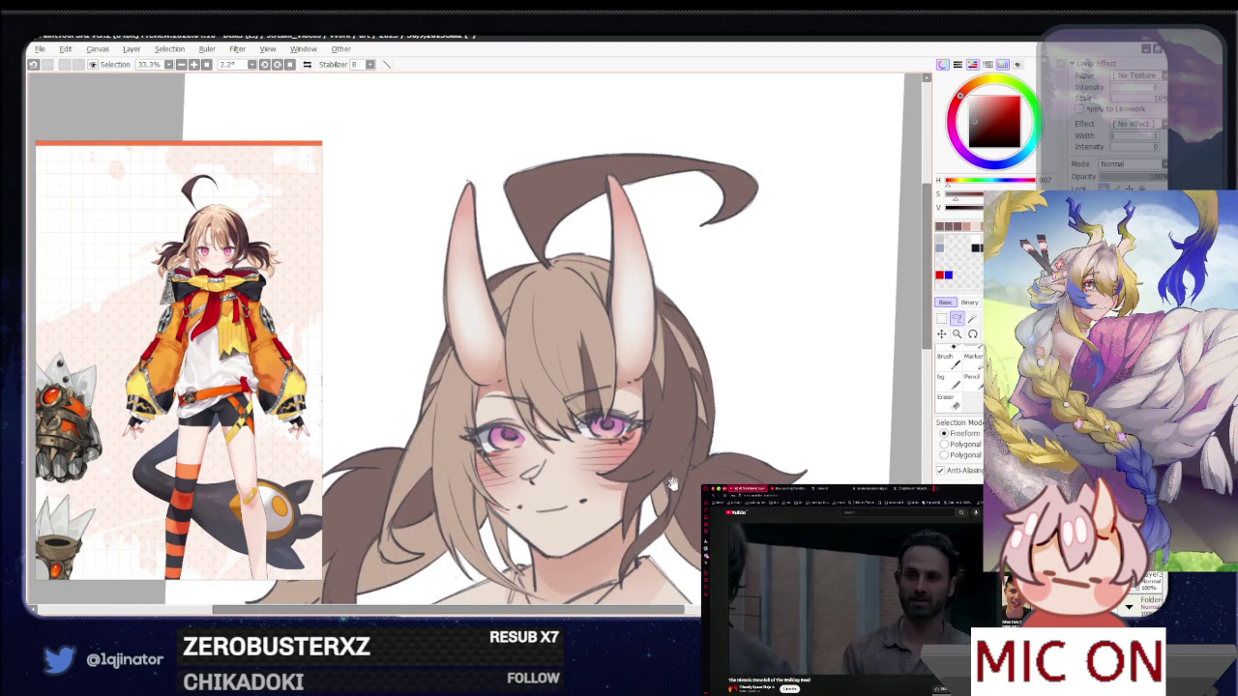
{"action": "left_click_drag", "start_coordinate": [672, 508], "coordinate": [664, 420]}
{"action": "left_click_drag", "start_coordinate": [662, 484], "coordinate": [658, 418]}
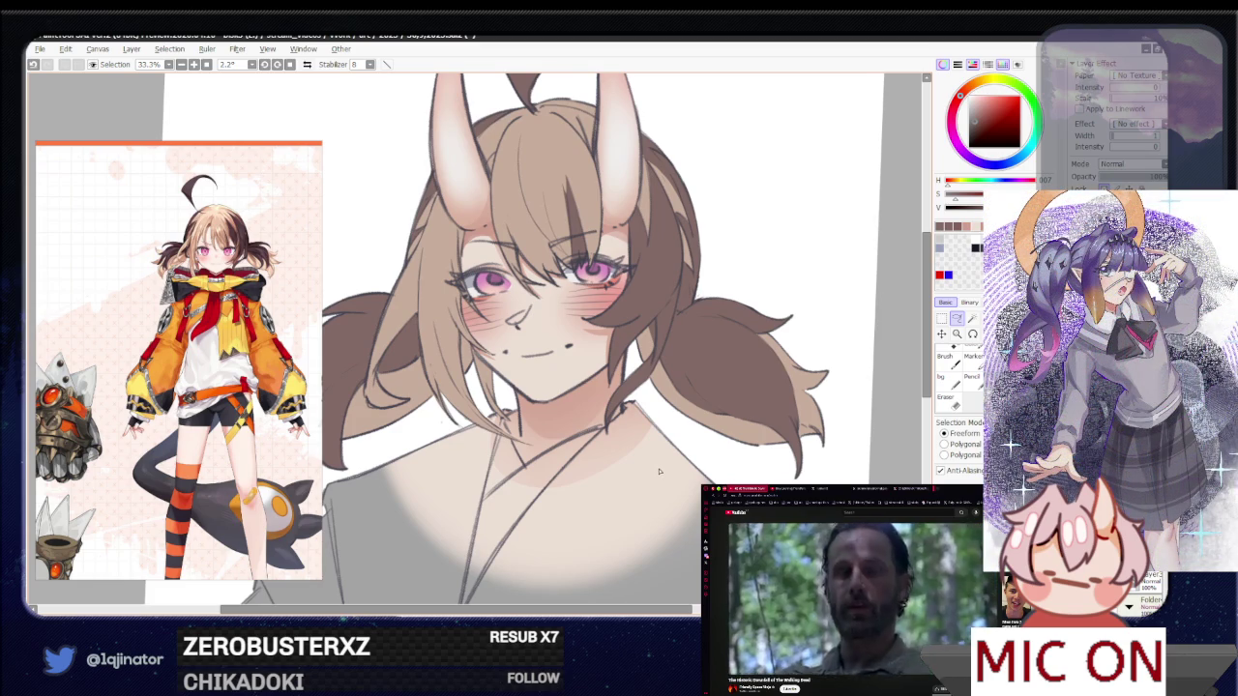
{"action": "scroll", "coordinate": [658, 471], "scroll_direction": "down", "scroll_amount": 1}
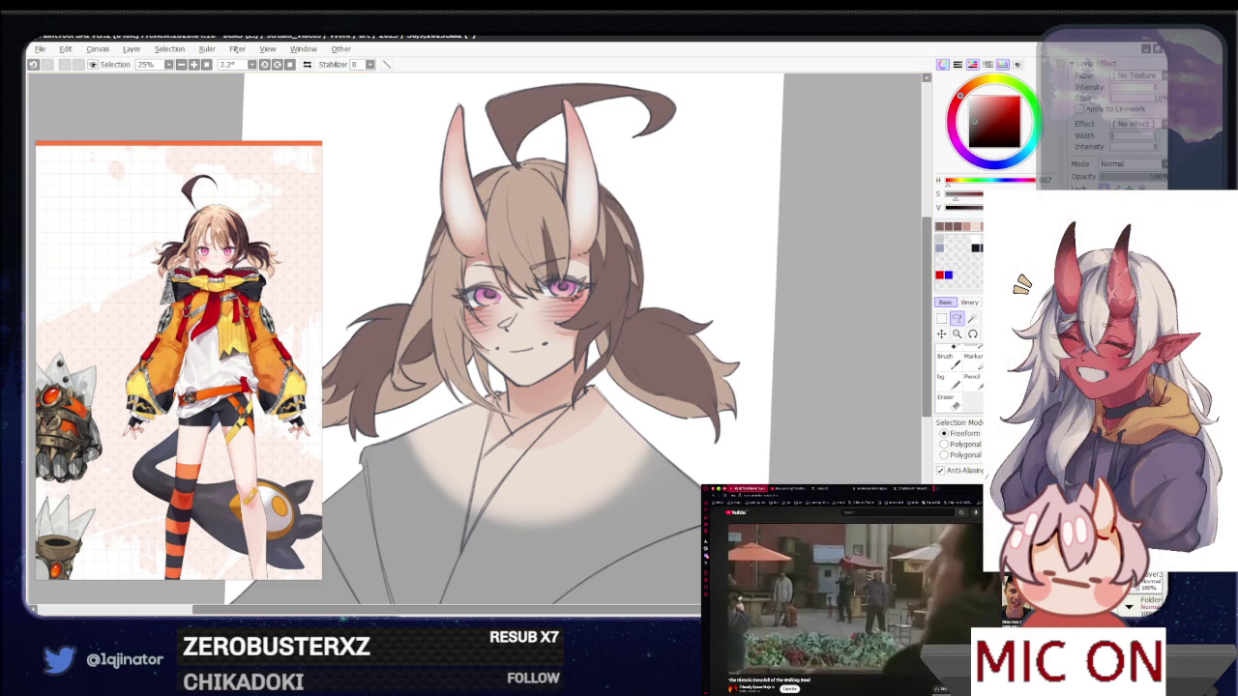
{"action": "scroll", "coordinate": [503, 348], "scroll_direction": "down", "scroll_amount": 1}
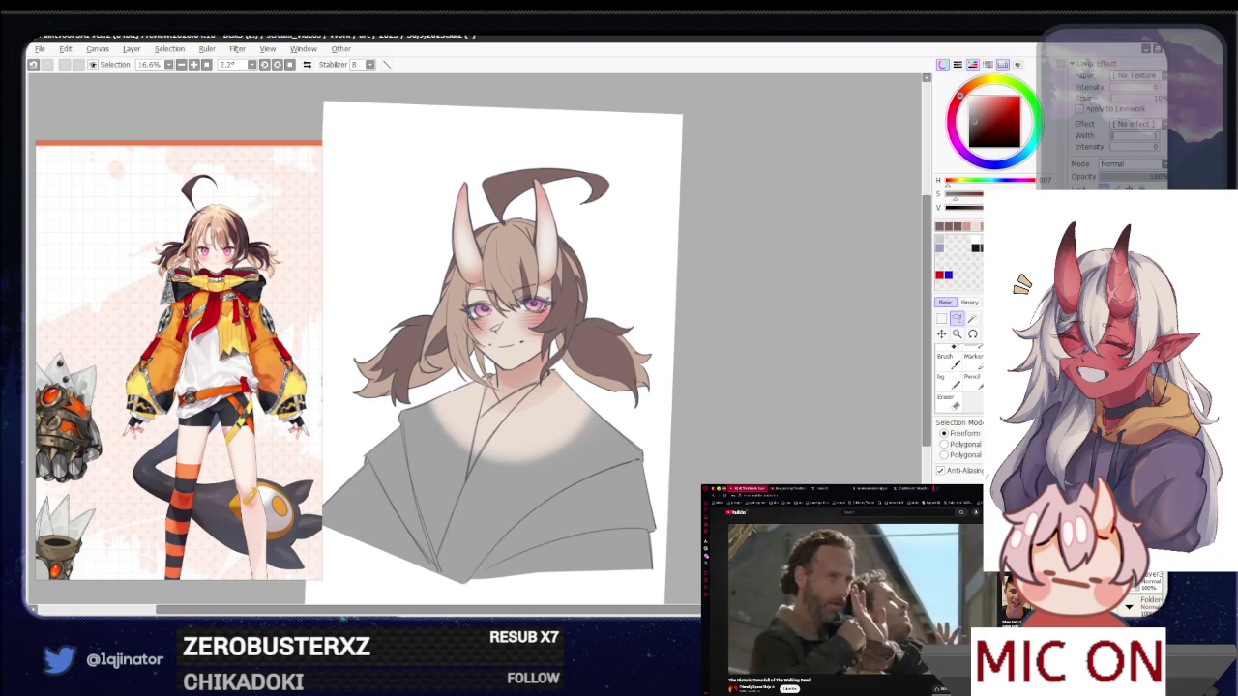